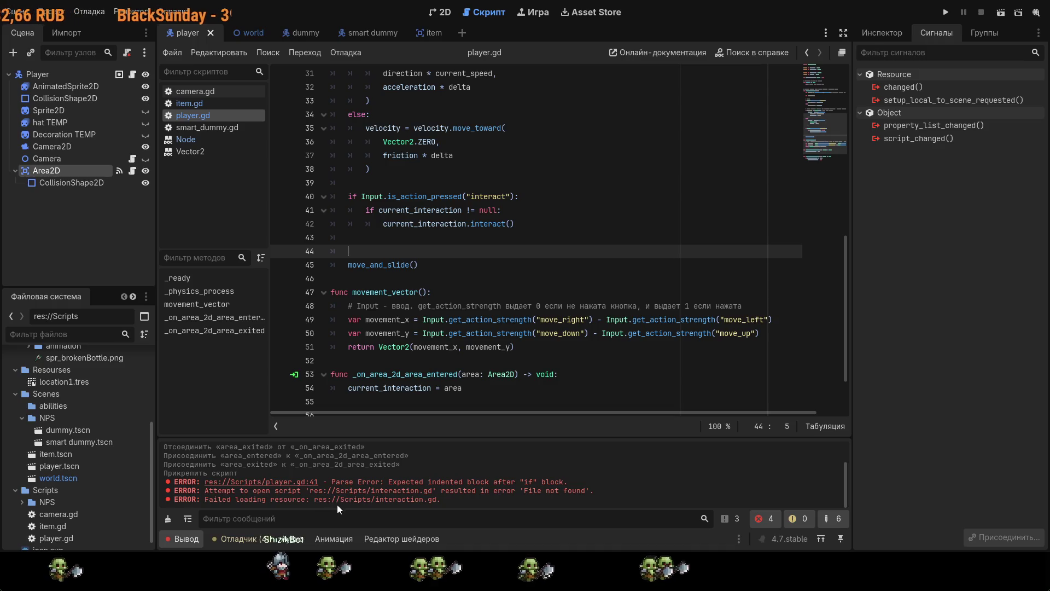
- Test-run the game to check player.gd, then stop it
scroll(83, 497, "down", 1)
scroll(84, 497, "up", 6)
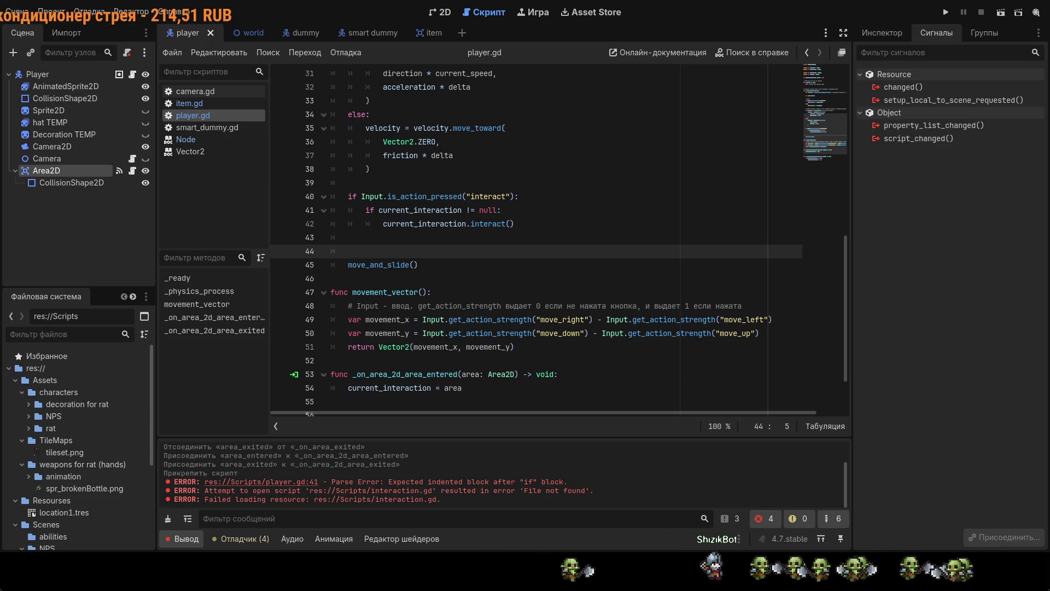
scroll(547, 241, "down", 2)
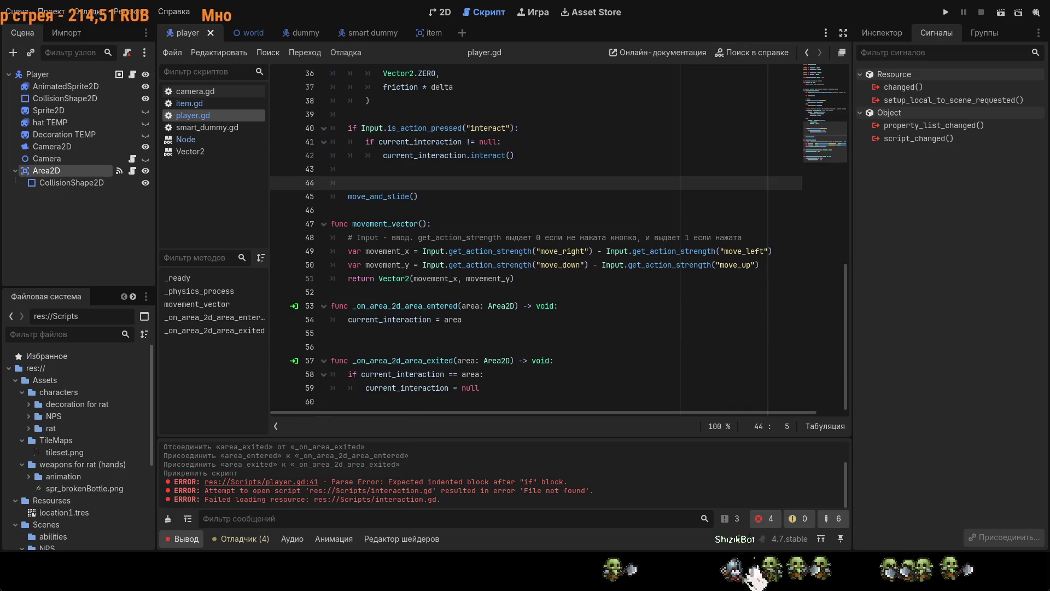
left_click(947, 12)
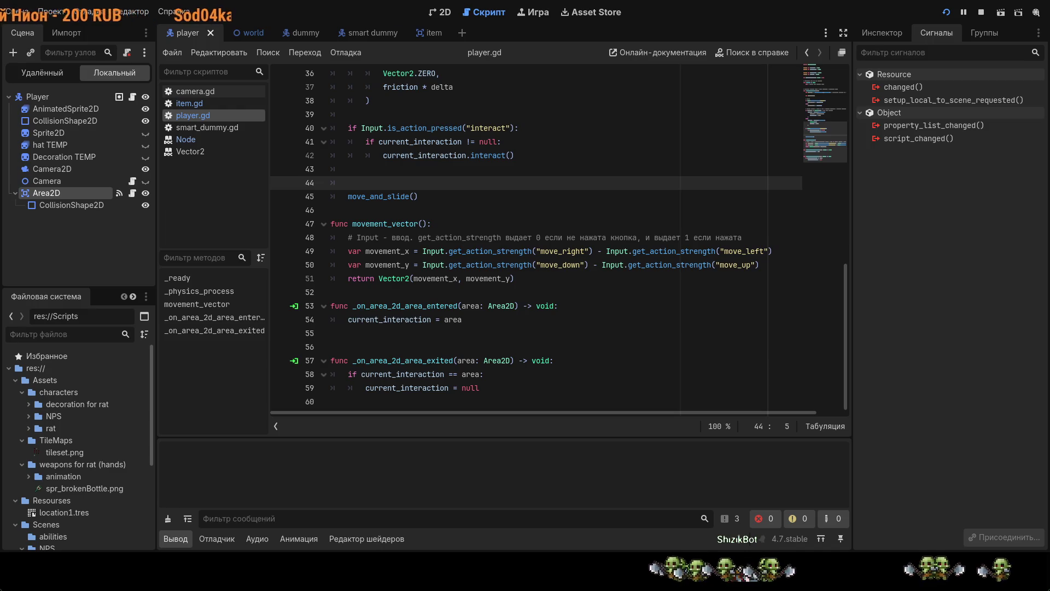
key("F8")
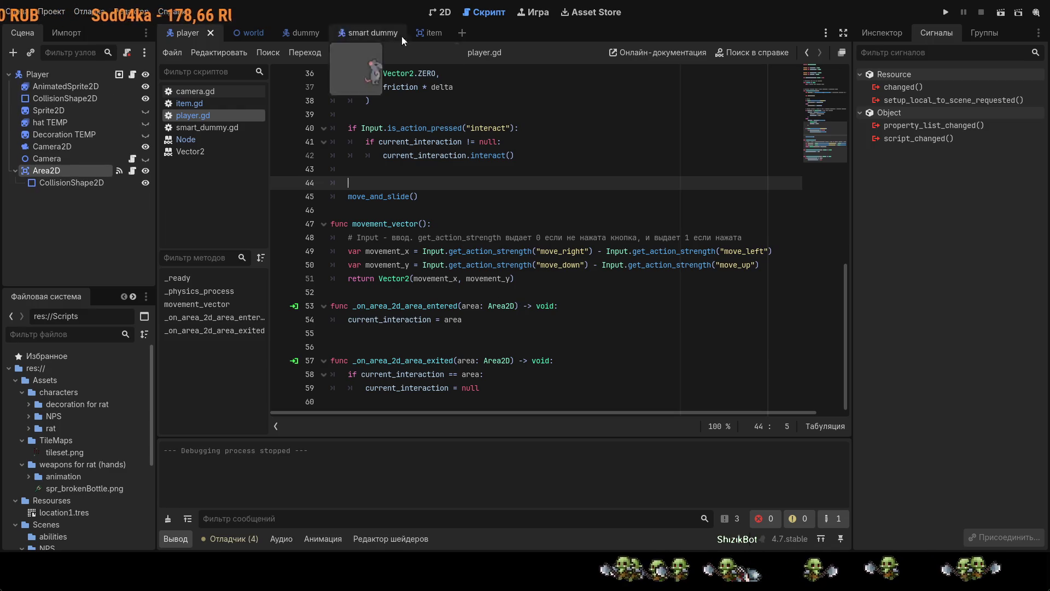
- Show the TestWorld scene in the 2D view and select the Item node
left_click(249, 31)
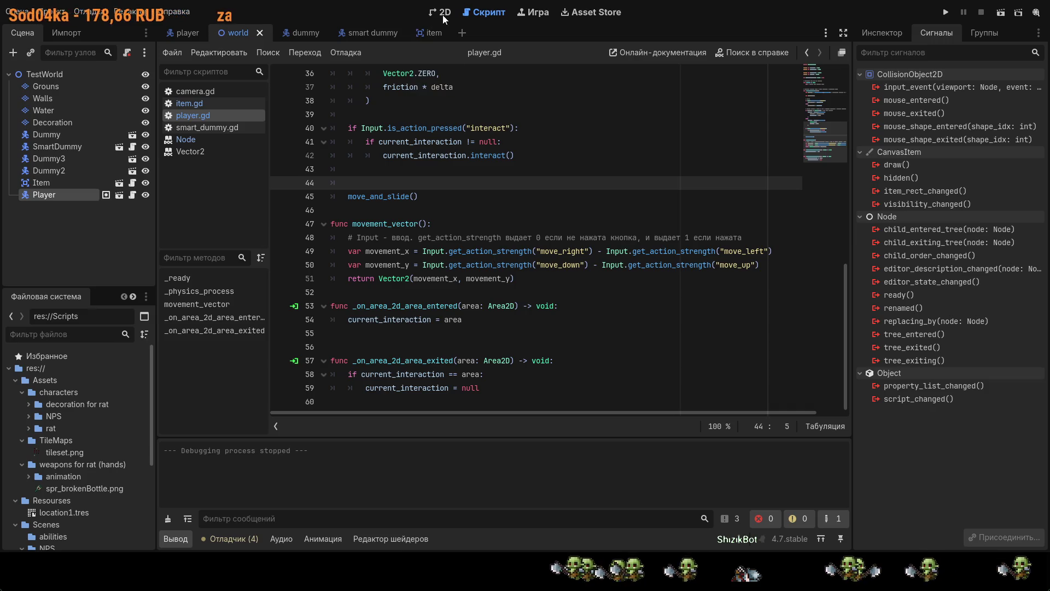
left_click(441, 14)
left_click(530, 288)
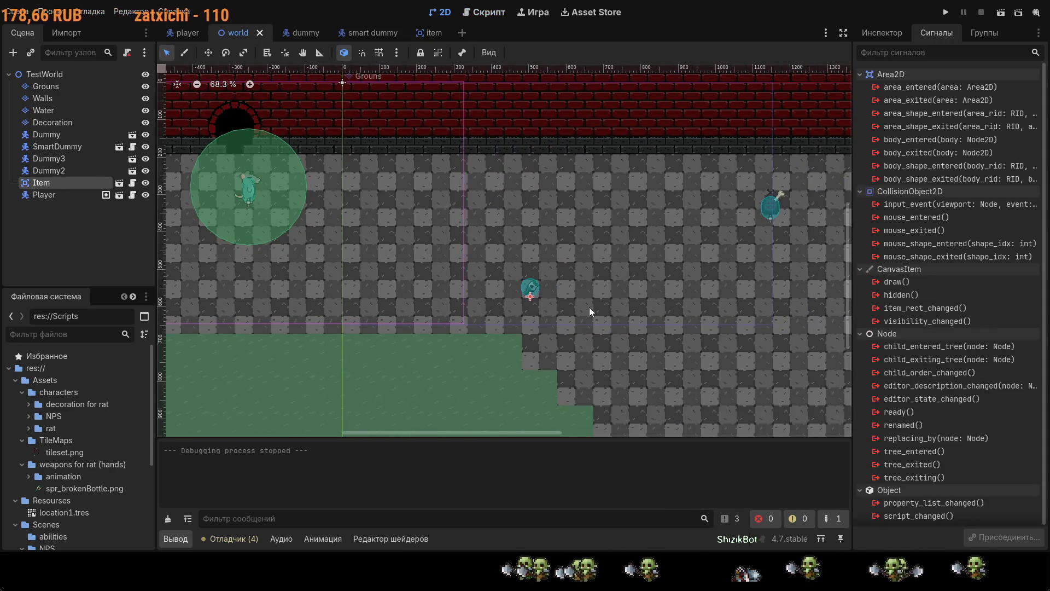
- Paste one copy of Item as sibling Item2 and place it near the original item
key("ctrl+v")
key("ctrl+v")
key("ctrl+v")
left_click_drag(539, 289, 580, 294)
key("ctrl+z")
key("ctrl+z")
key("ctrl+z")
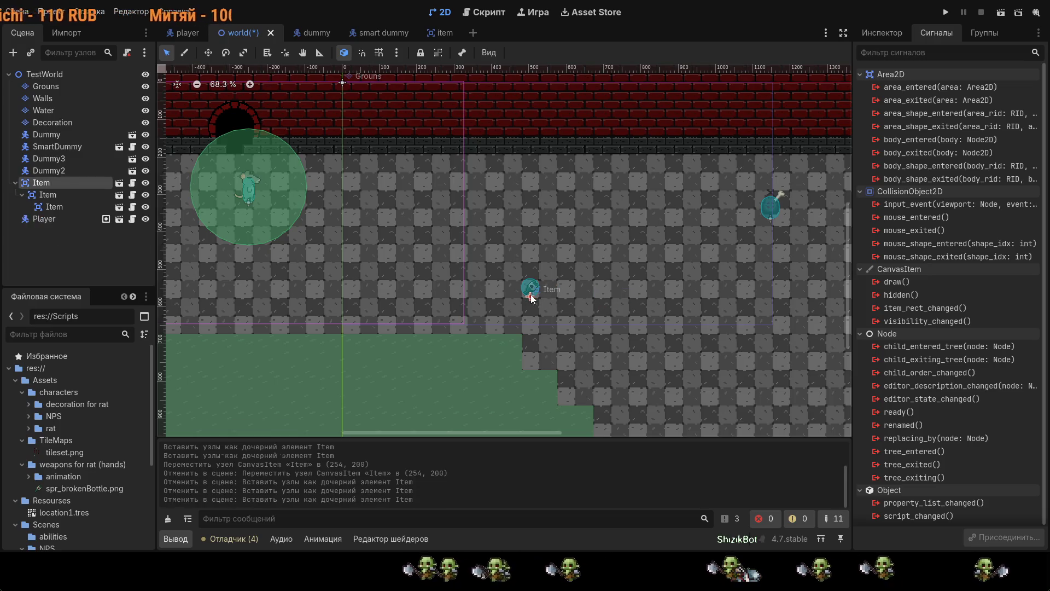
key("ctrl+z")
key("ctrl+z")
key("ctrl+v")
left_click_drag(48, 194, 28, 181)
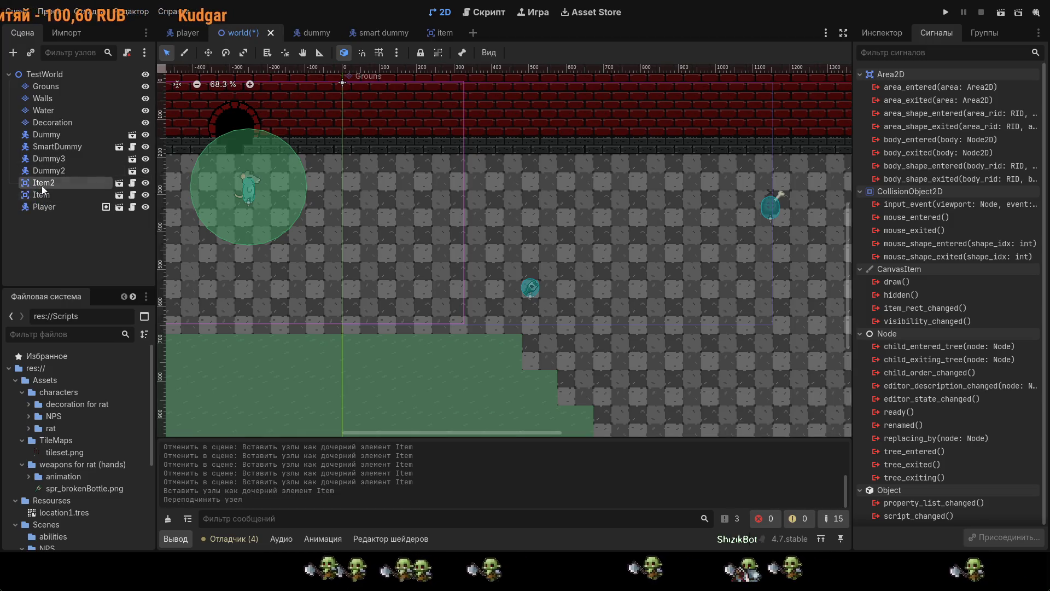
mouse_move(533, 291)
left_mouse_down()
mouse_move(585, 294)
mouse_move(514, 284)
left_mouse_up()
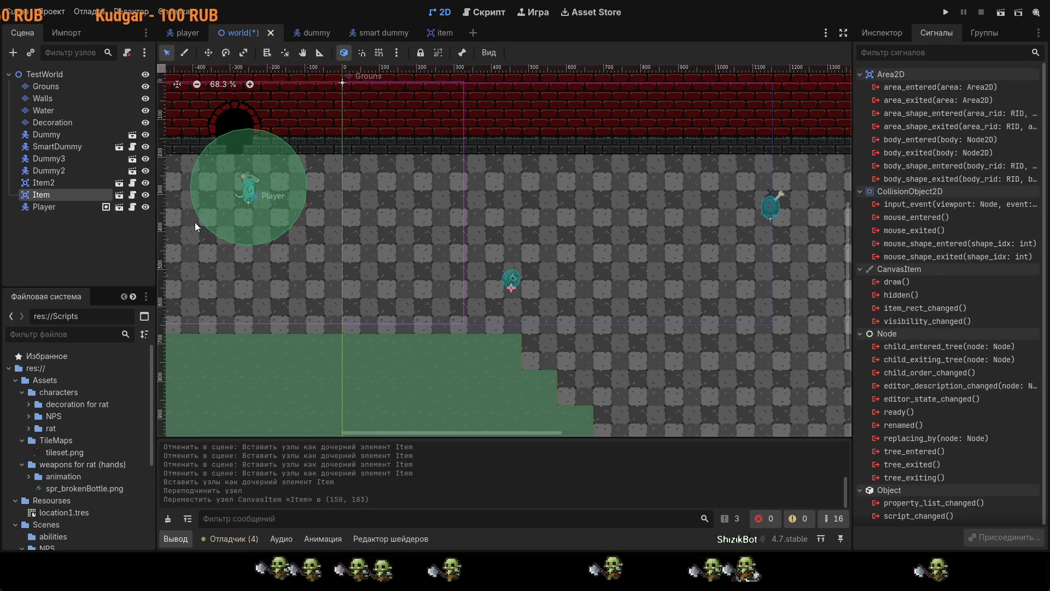
left_click(67, 182)
scroll(596, 295, "down", 4)
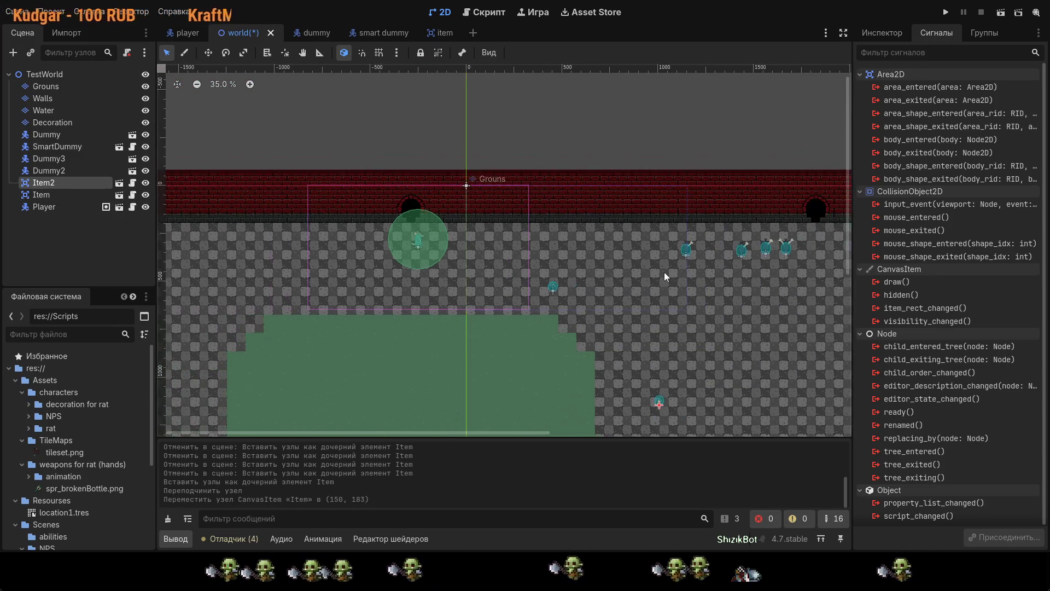
left_click_drag(659, 401, 583, 276)
- Paste another copy, move it to the root as Item3, and place it elsewhere on the map
key("ctrl+v")
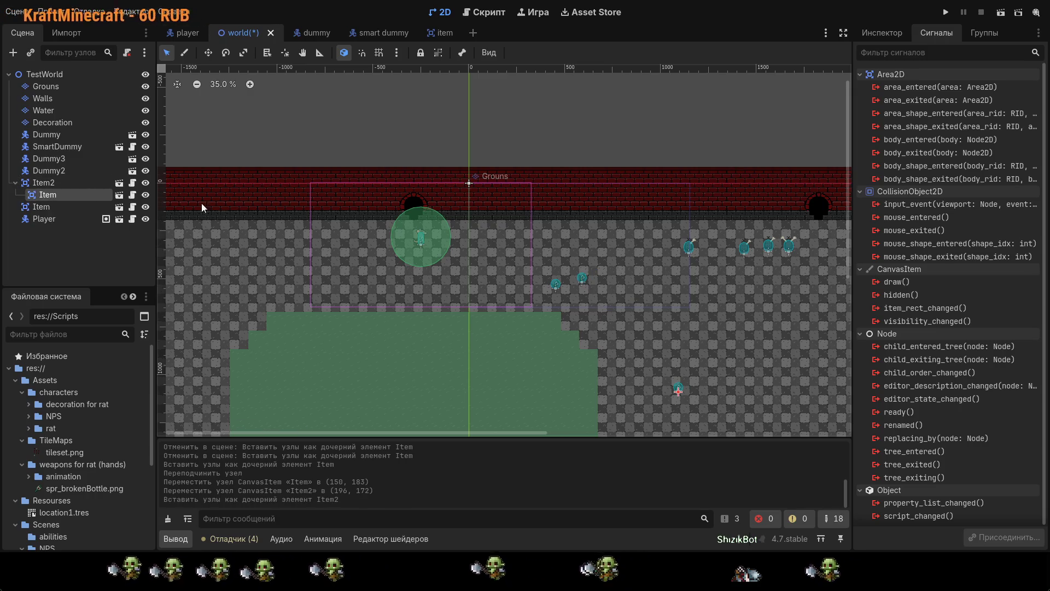
left_click_drag(48, 194, 47, 176)
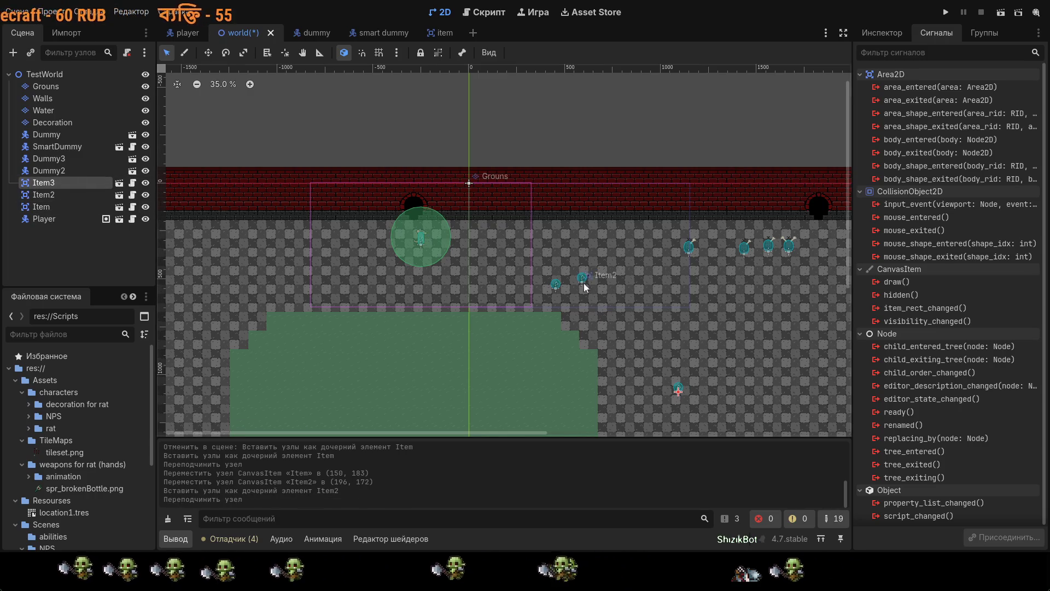
scroll(626, 305, "up", 1)
mouse_move(683, 396)
left_mouse_down()
mouse_move(596, 304)
mouse_move(608, 310)
left_mouse_up()
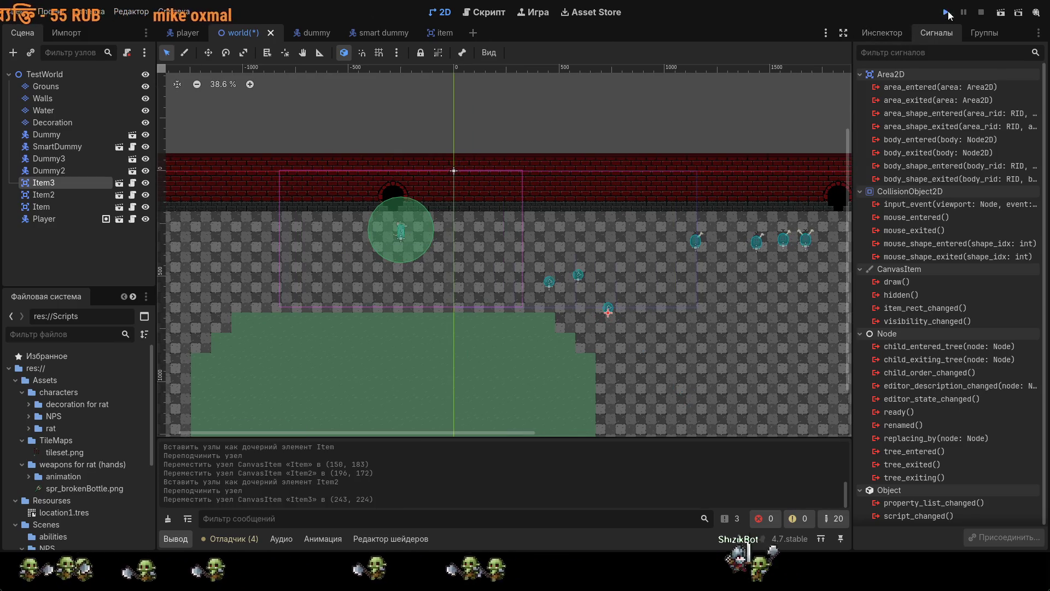
- Save TestWorld and run the game, stop it, then launch it once more
key("F5")
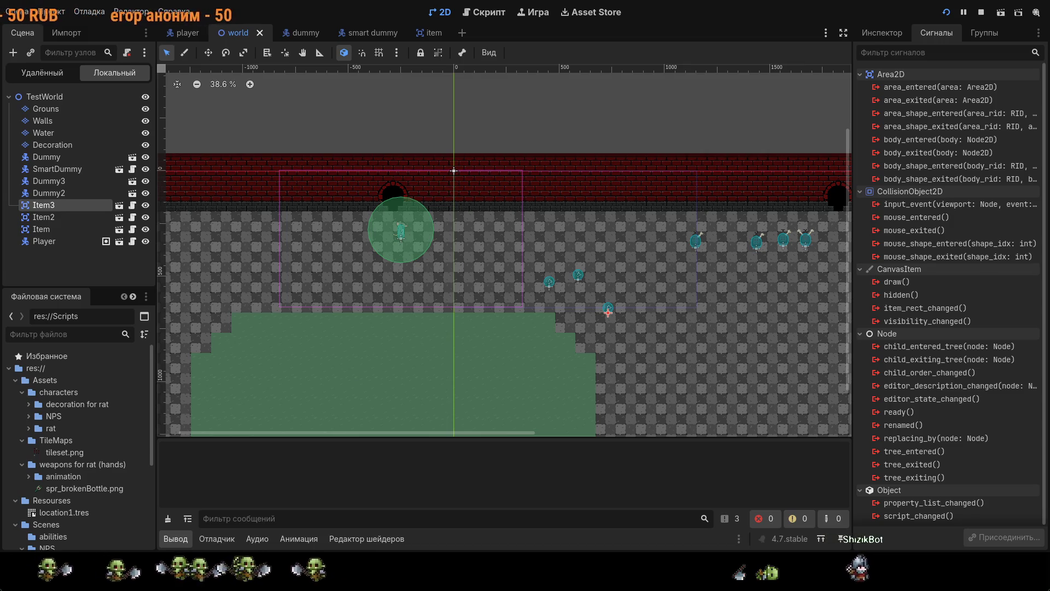
key("F8")
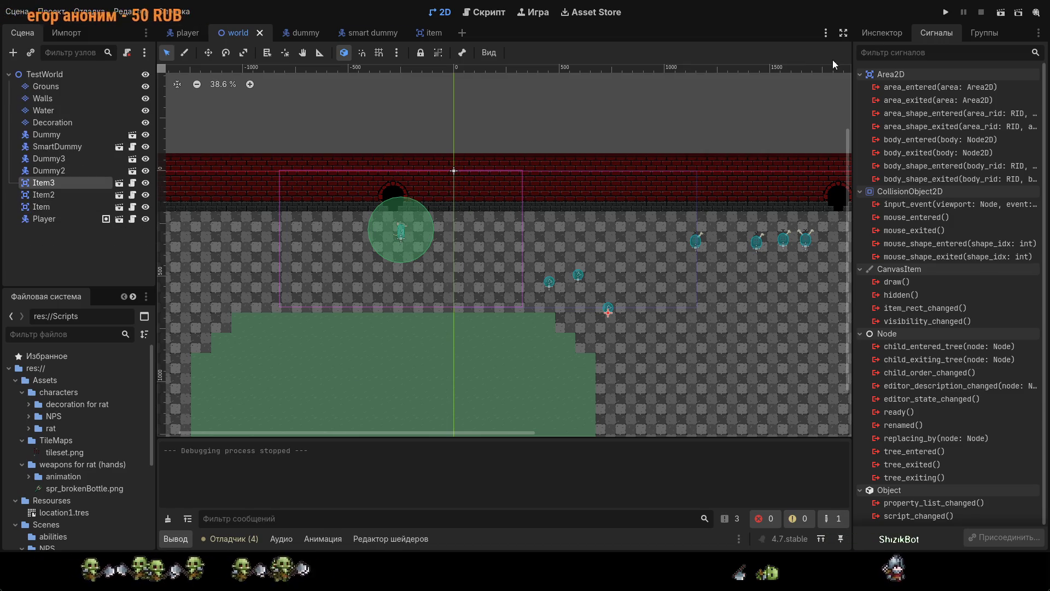
left_click(945, 13)
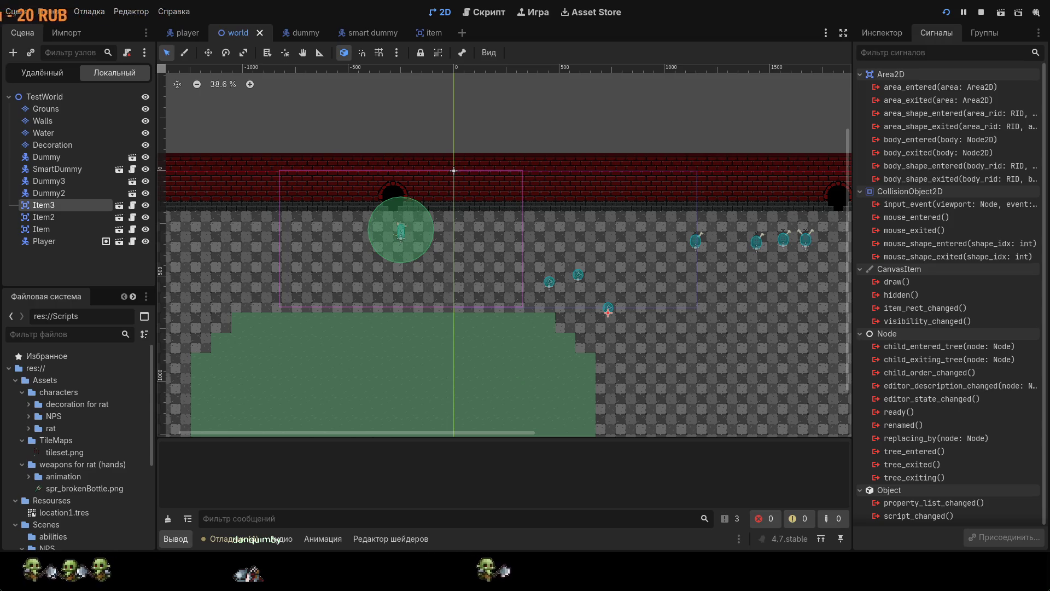
- Stop the running test game
key("F8")
- Zoom the 2D view toward the items, then open the item scene's item.gd script
scroll(622, 309, "up", 13)
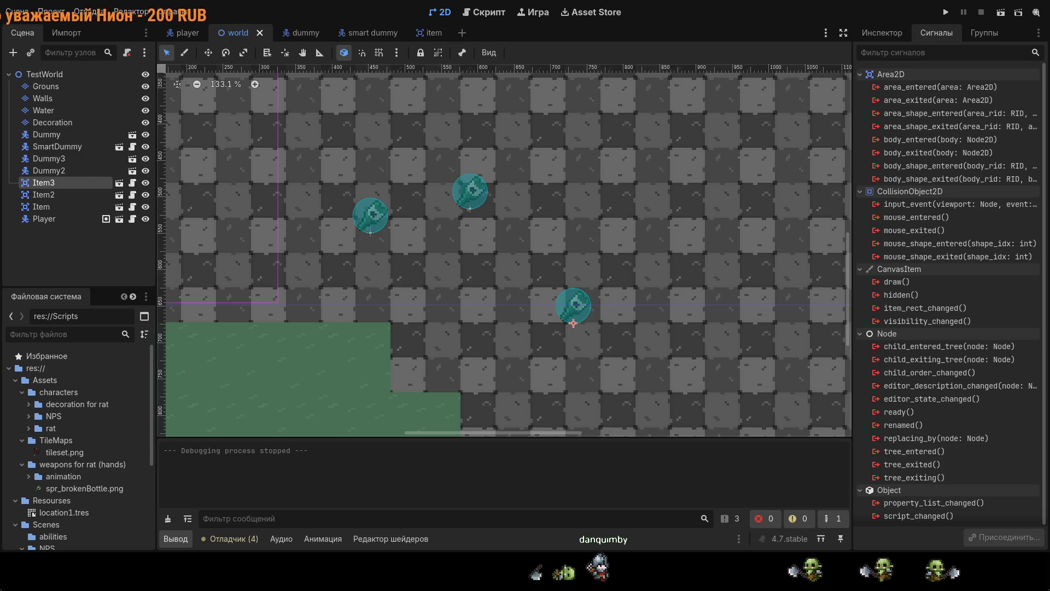
scroll(671, 260, "left", 3)
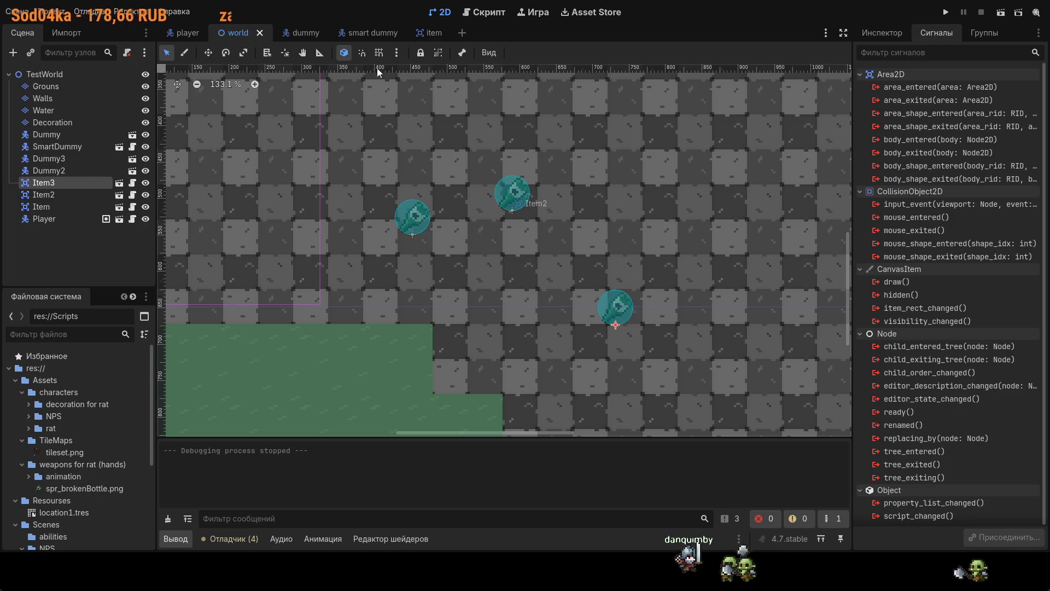
left_click(421, 36)
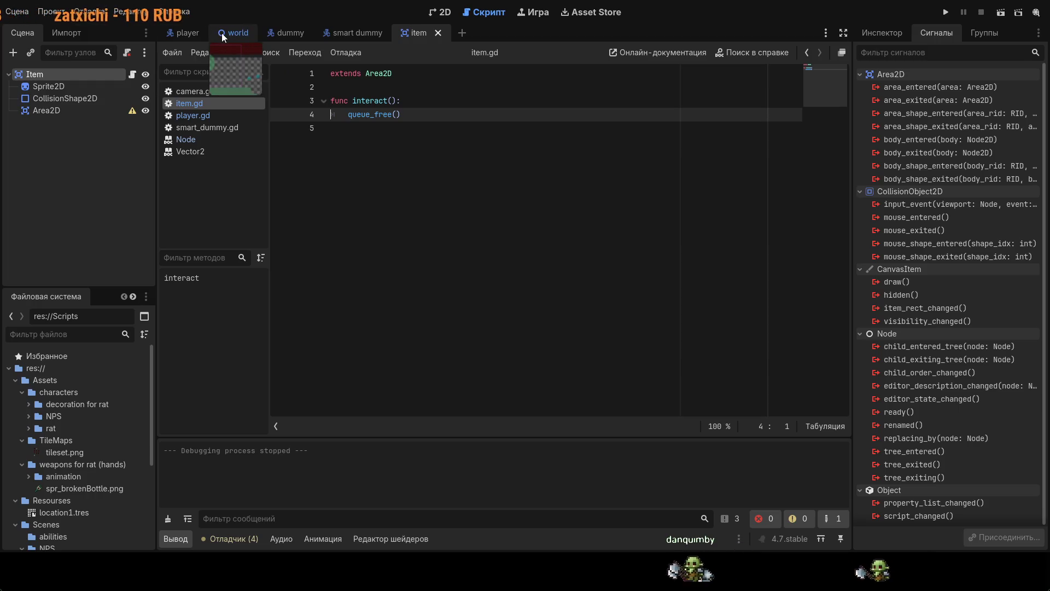
- Add a blank line after queue_free() in item.gd, then start a new line after current_interaction = area in player.gd
left_click(376, 138)
key("Return")
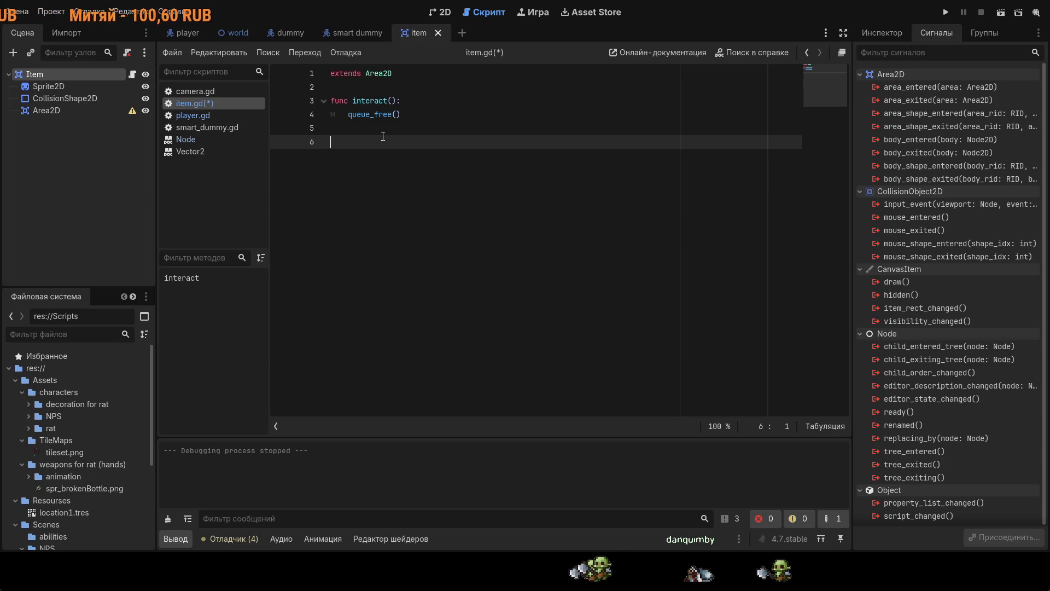
left_click(188, 33)
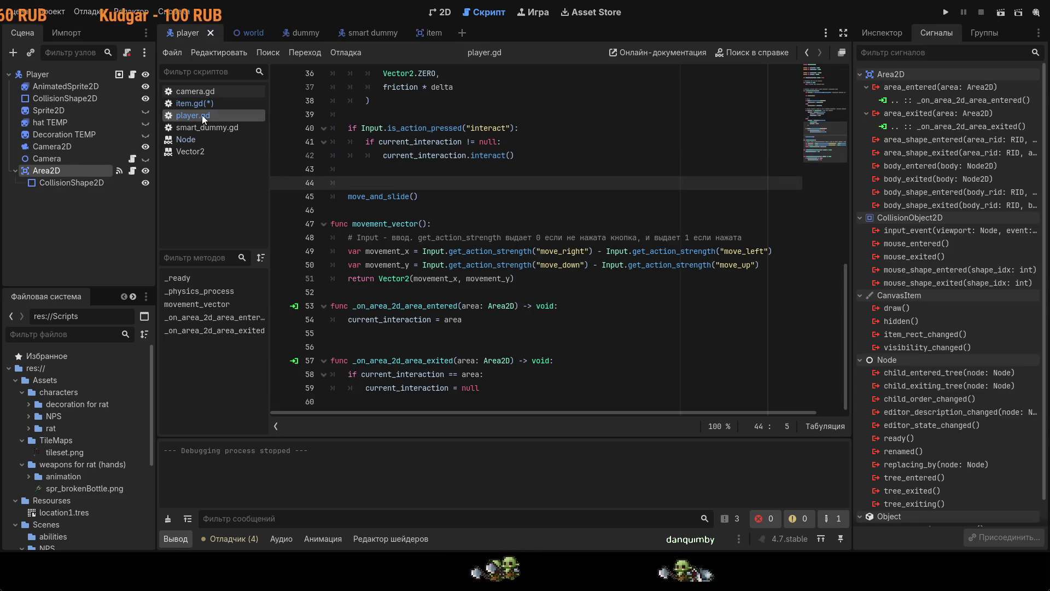
left_click(418, 31)
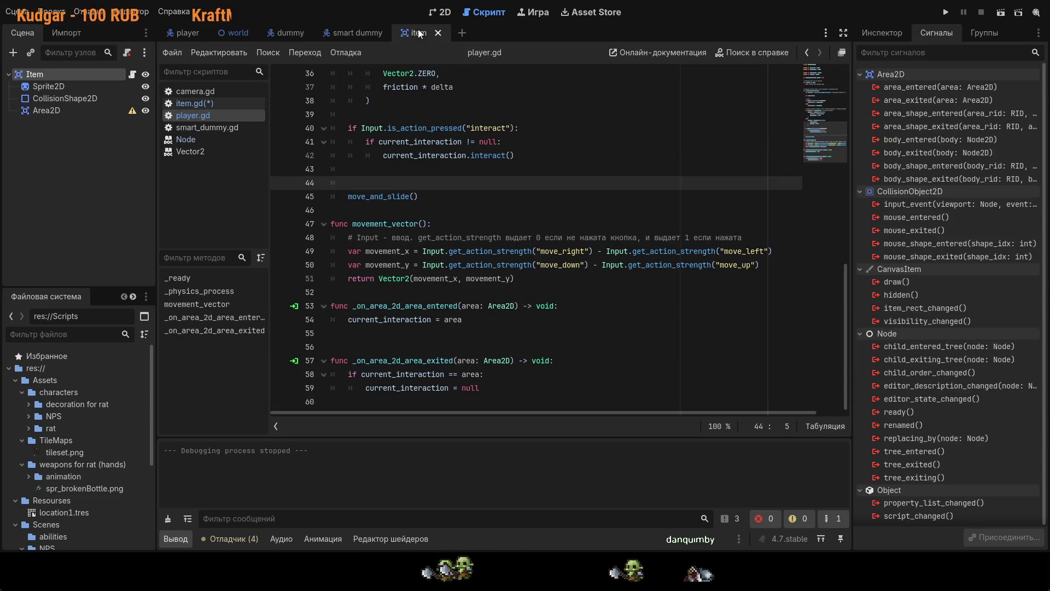
left_click(217, 107)
left_click(217, 113)
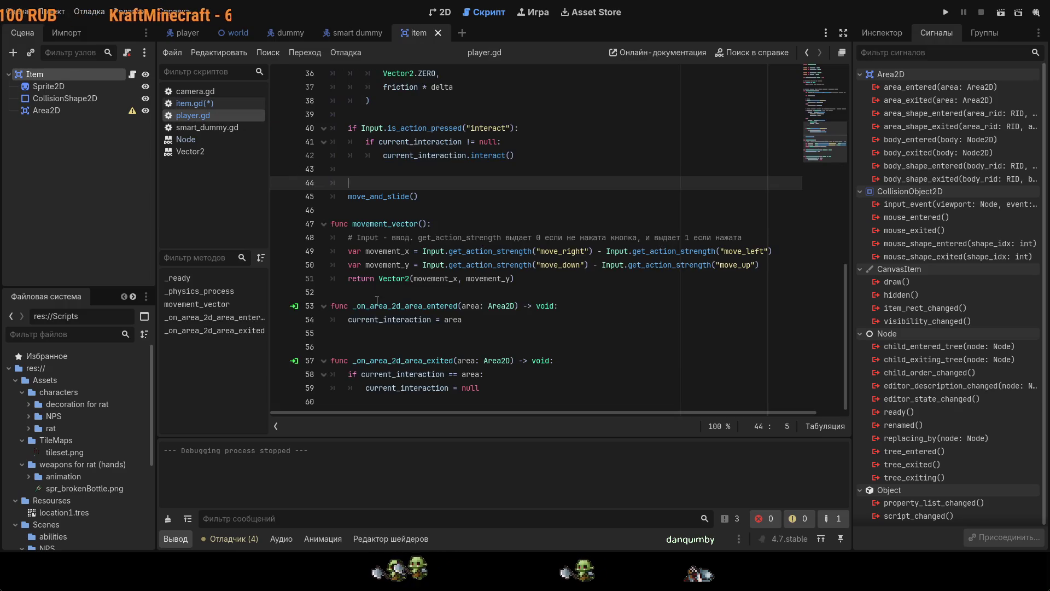
left_click(486, 322)
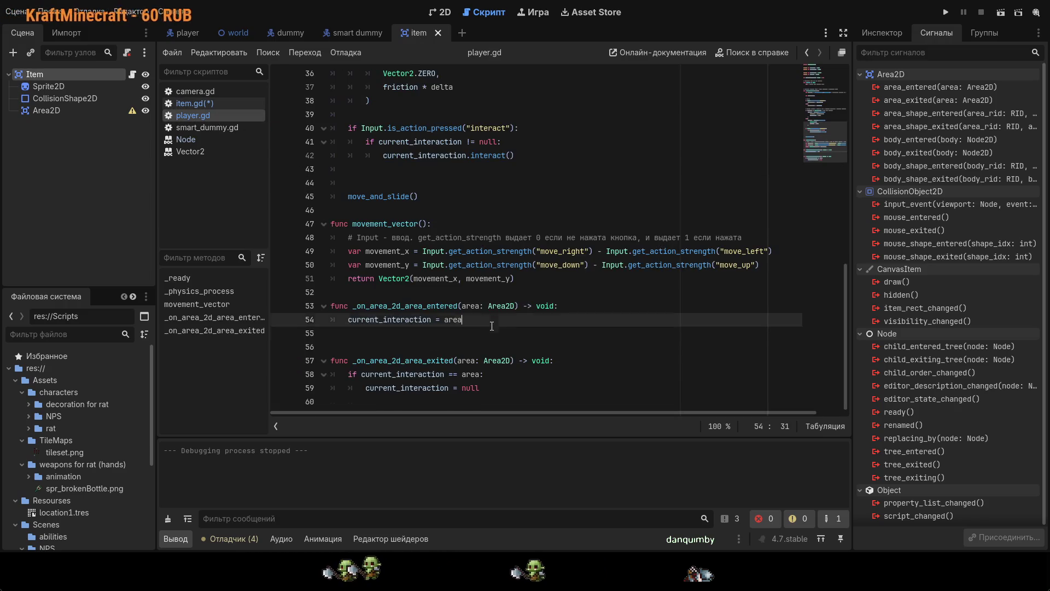
key("Return")
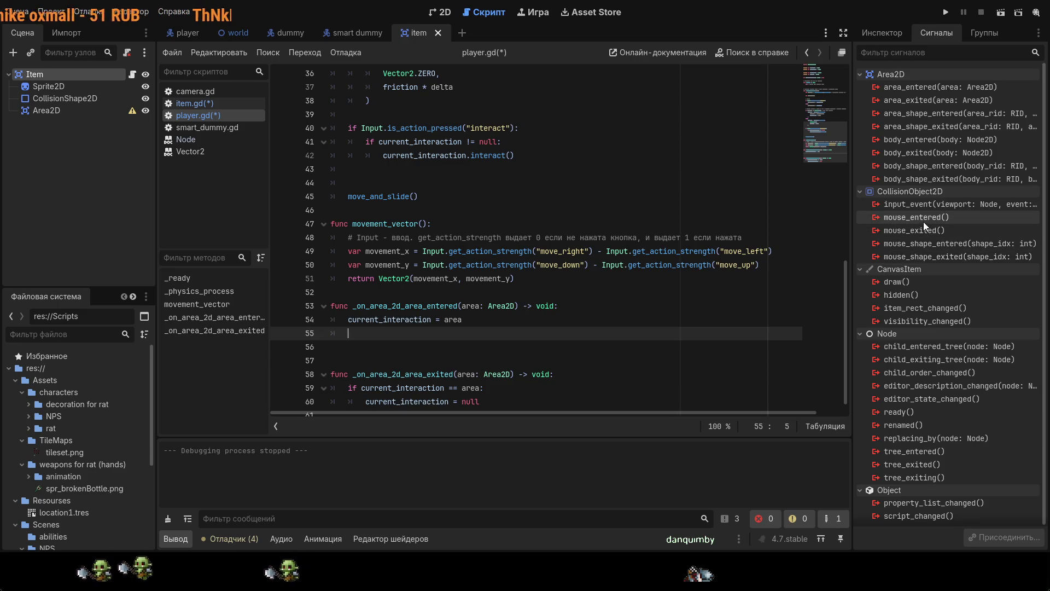
scroll(912, 382, "down", 1)
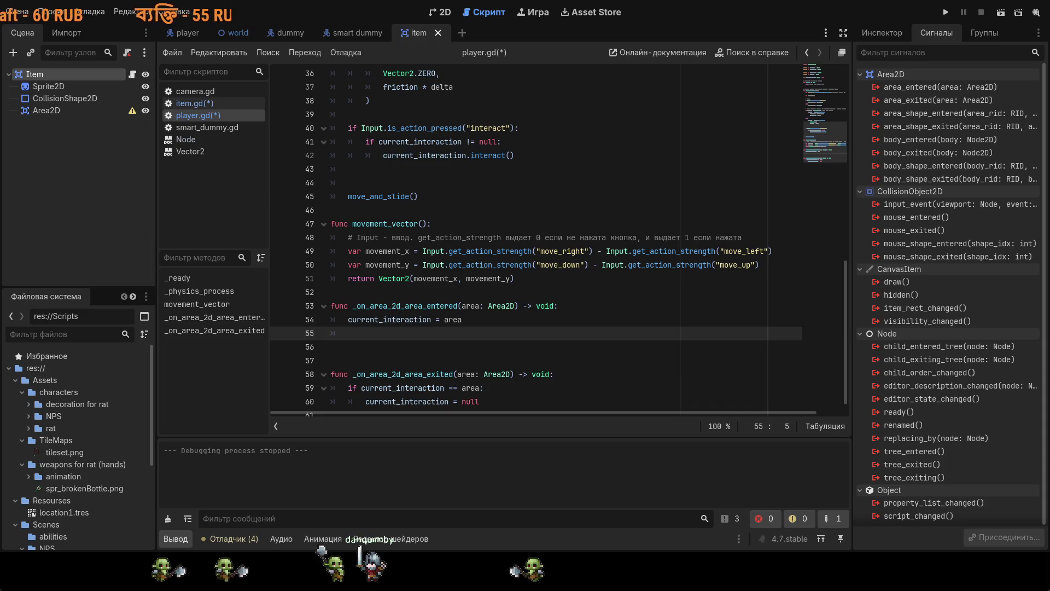
left_click(238, 33)
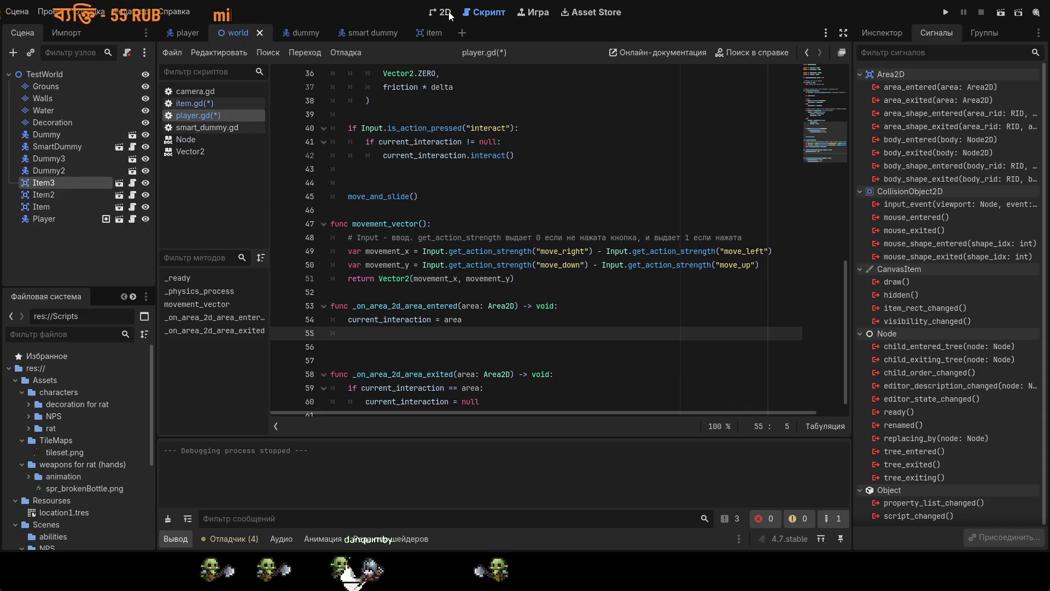
- Show TestWorld in the 2D view, zoom out, and create a CanvasLayer node
left_click(442, 12)
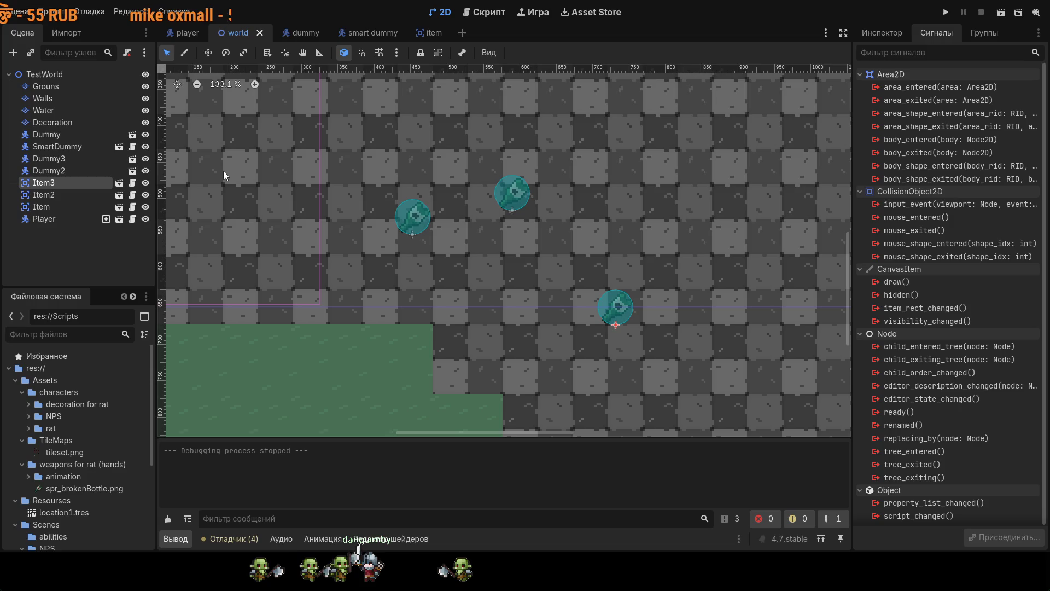
scroll(287, 197, "down", 4)
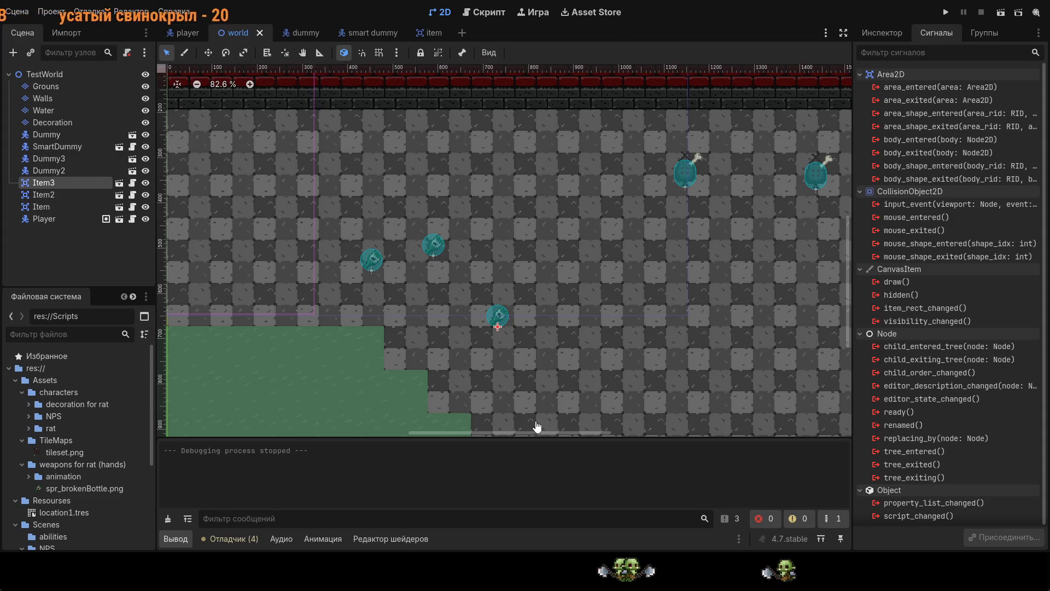
key("Return")
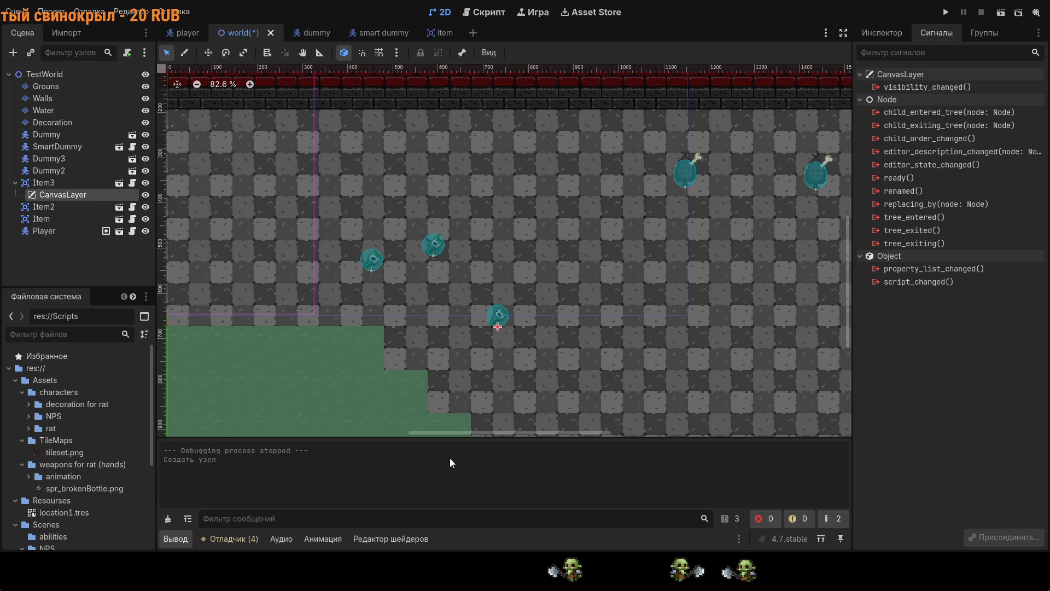
- Move the CanvasLayer from under Item3 to the scene root below Player
mouse_move(48, 198)
left_mouse_down()
mouse_move(40, 236)
mouse_move(42, 219)
left_mouse_up()
left_click(41, 235)
left_click(54, 219)
left_click_drag(68, 219, 68, 234)
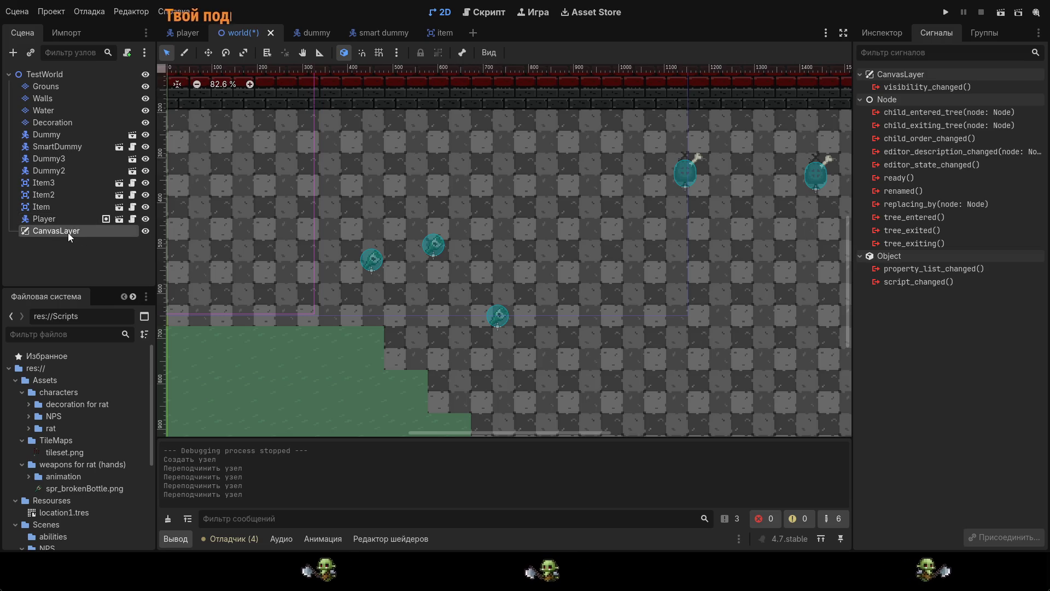
left_click(871, 36)
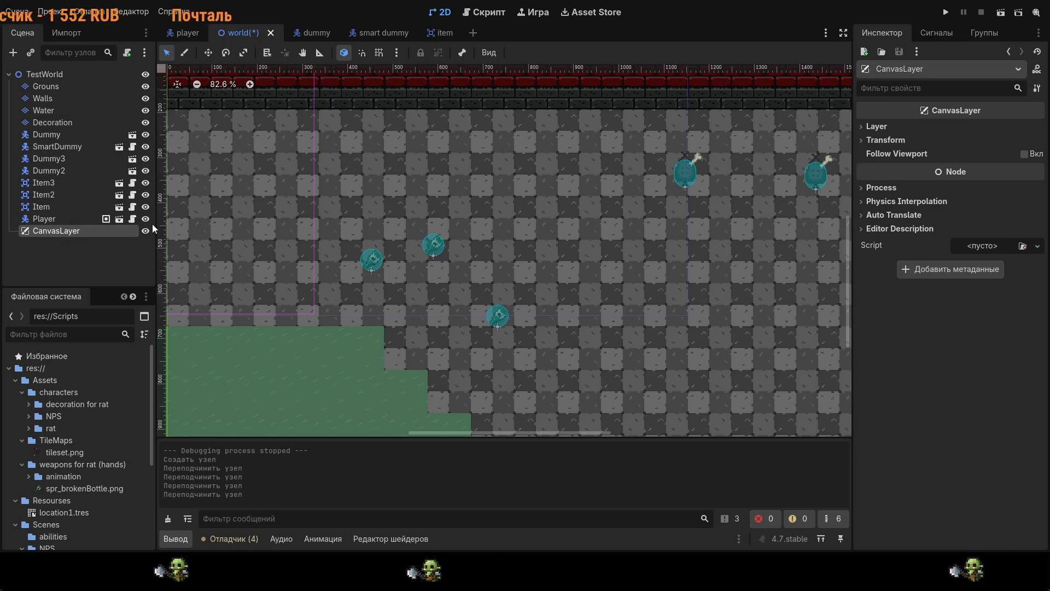
- Rename the CanvasLayer to UI and add a Label child under it
key("F2")
type("UI")
key("Return")
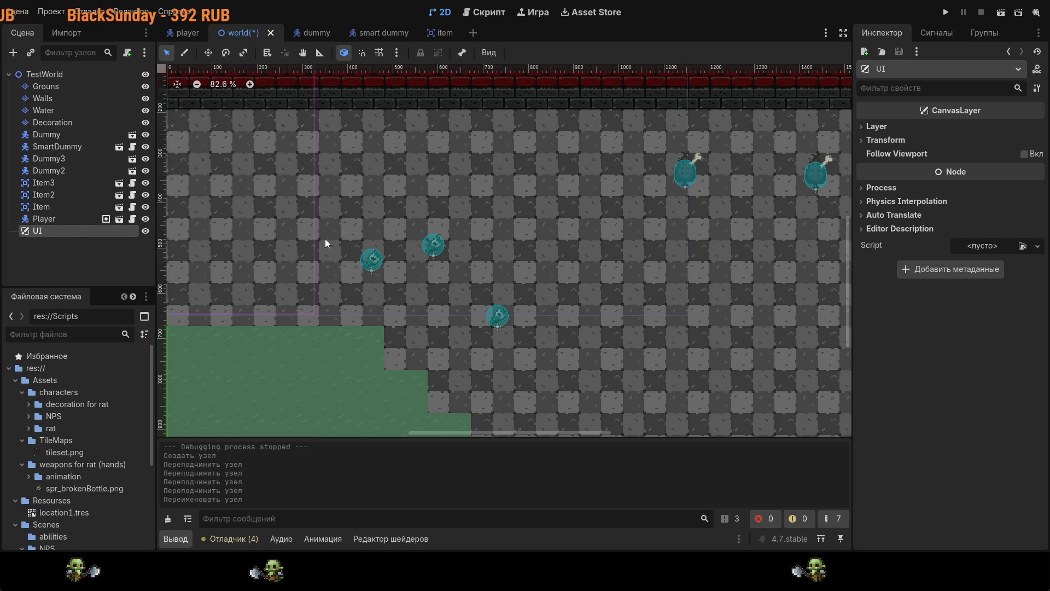
key("ctrl+a")
key("Return")
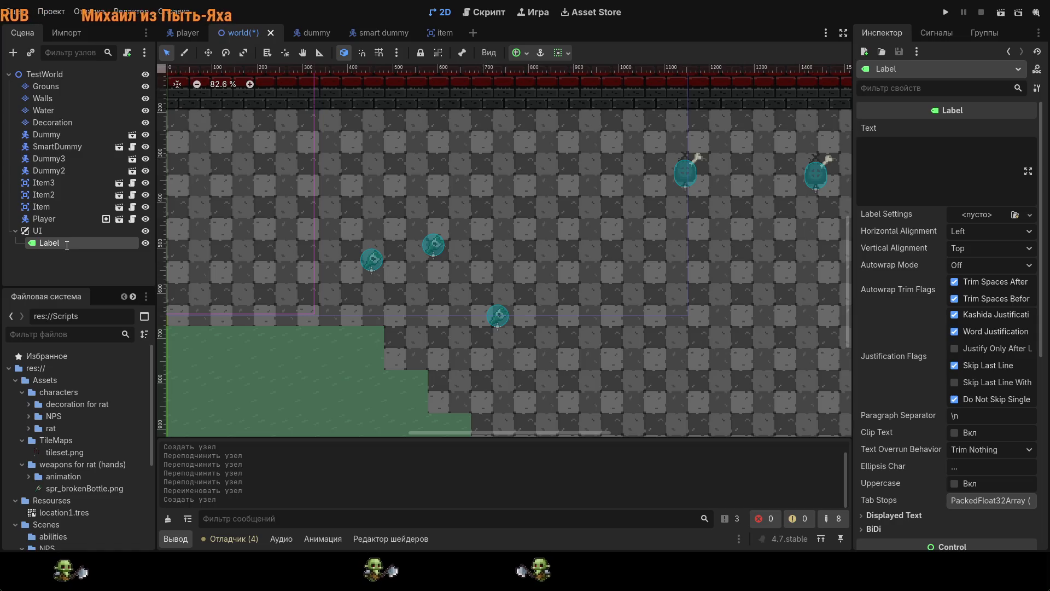
- Rename the Label to Interaction (E) and set its text to [E] Подобрать
type("Interaction (E)")
key("Return")
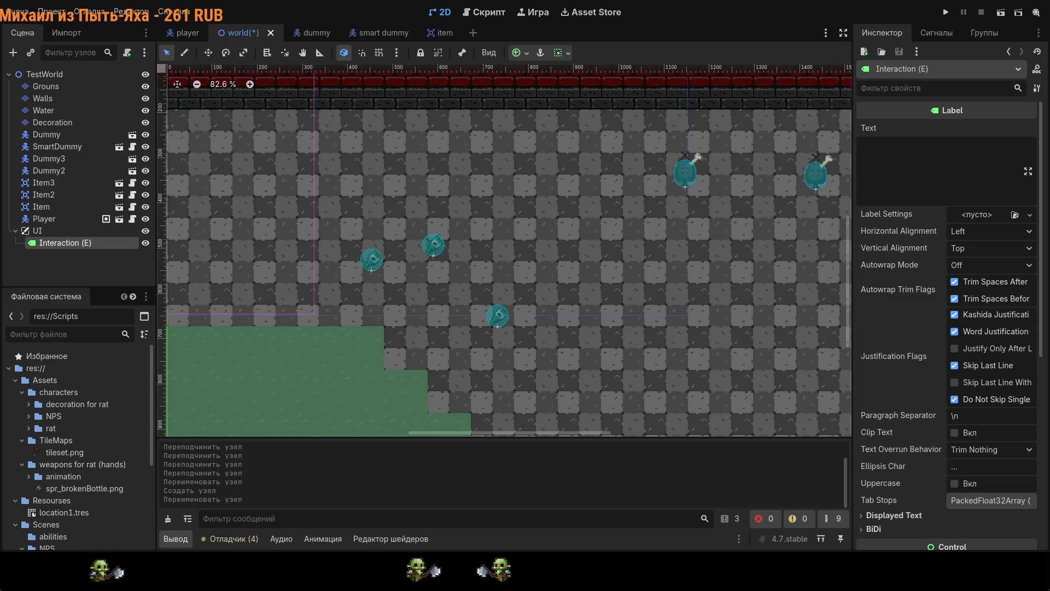
left_click(918, 149)
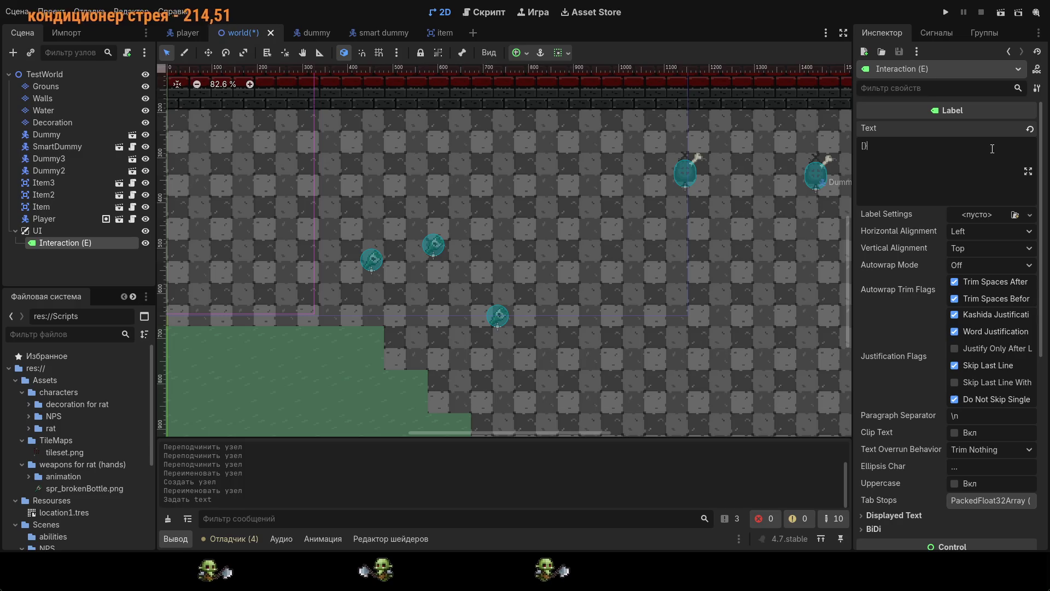
type("E] ")
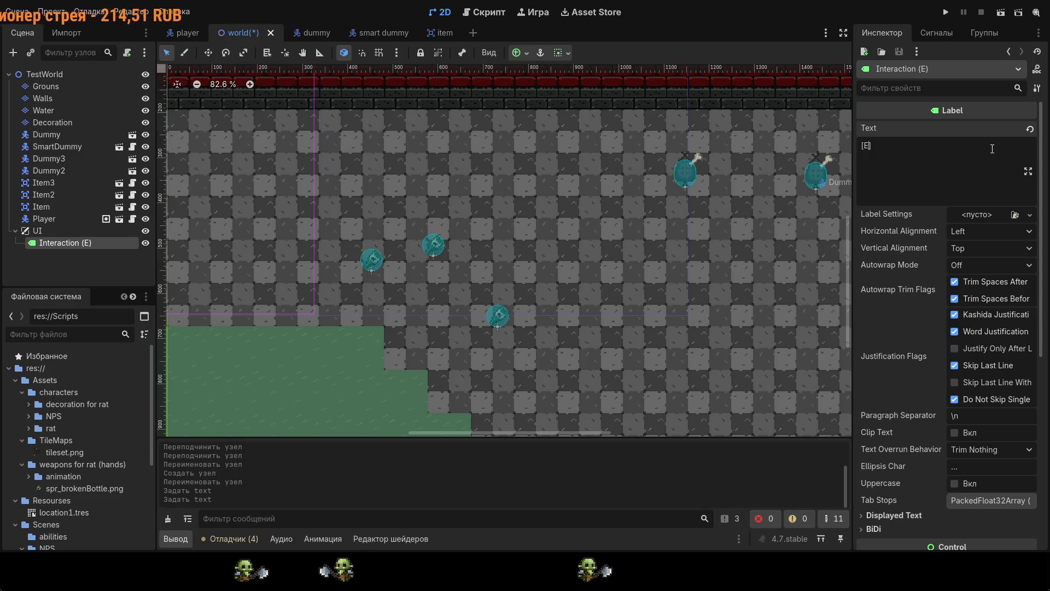
type("Подобрать")
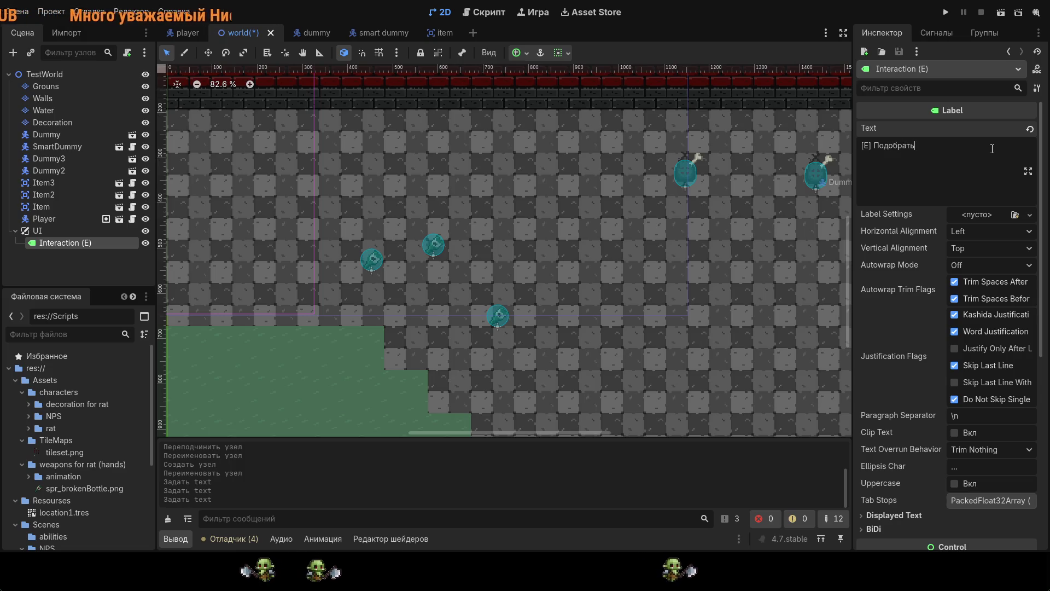
key("ctrl+BackSpace")
key("ctrl+z")
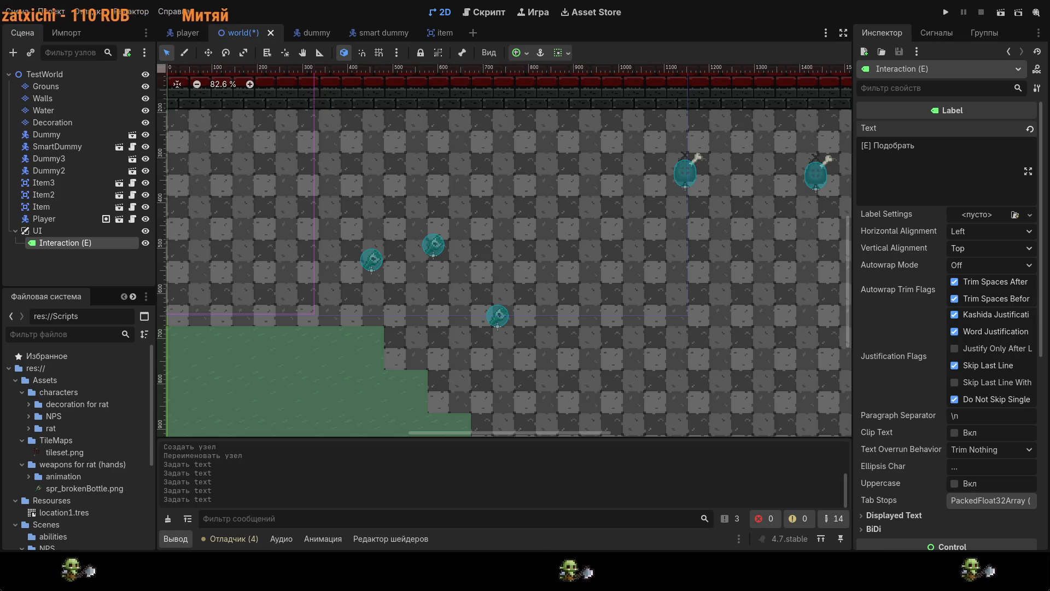
- Drag the Interaction (E) label just above the player sprite and expand its visibility settings
scroll(946, 329, "down", 4)
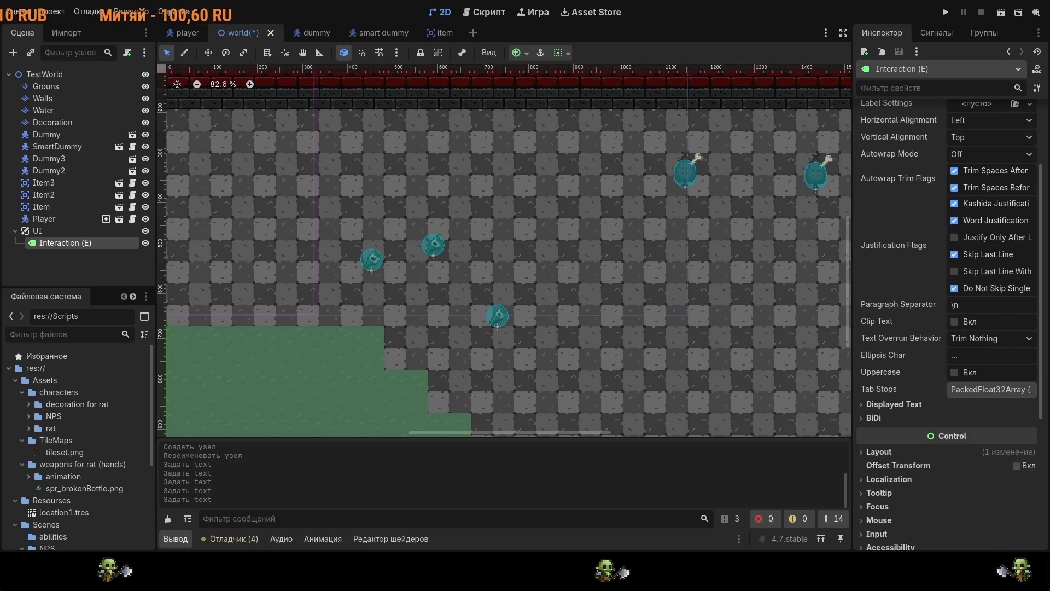
scroll(935, 155, "up", 4)
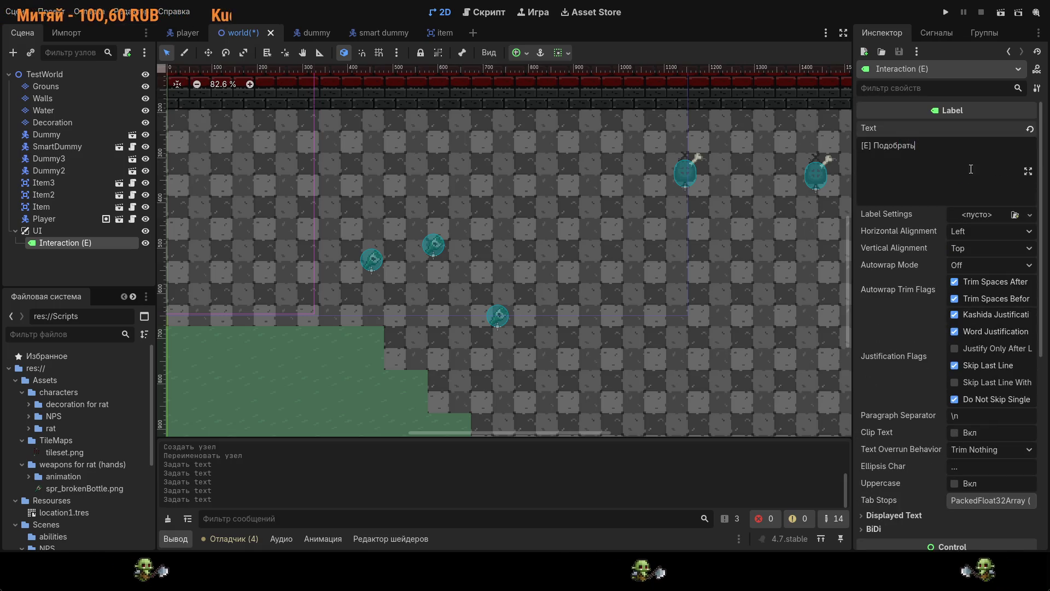
scroll(745, 208, "down", 3)
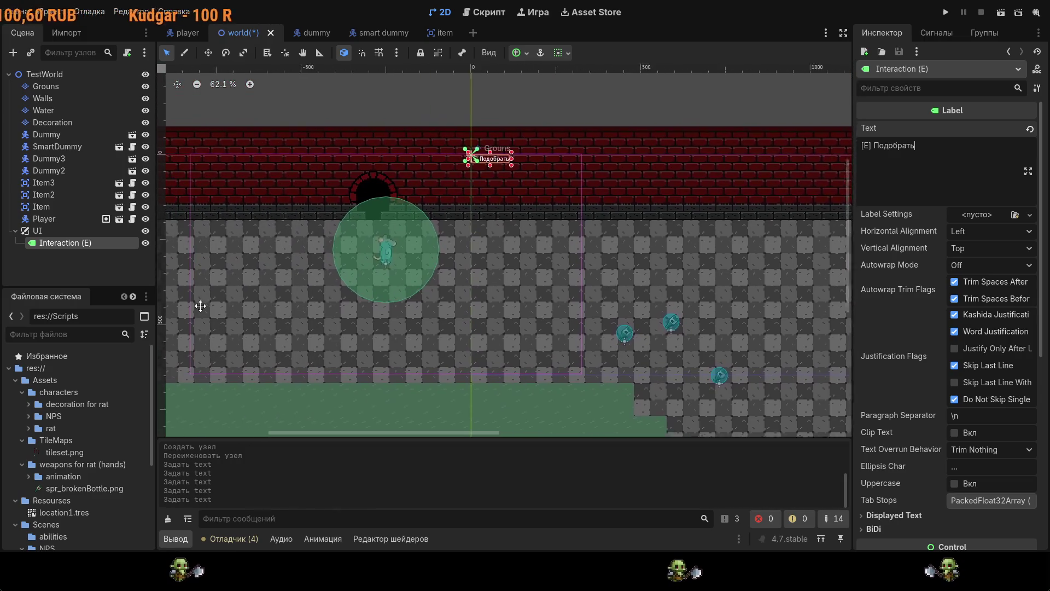
scroll(615, 166, "up", 4)
mouse_move(616, 165)
left_mouse_down()
mouse_move(620, 204)
mouse_move(465, 246)
mouse_move(464, 256)
mouse_move(464, 228)
mouse_move(464, 263)
left_mouse_up()
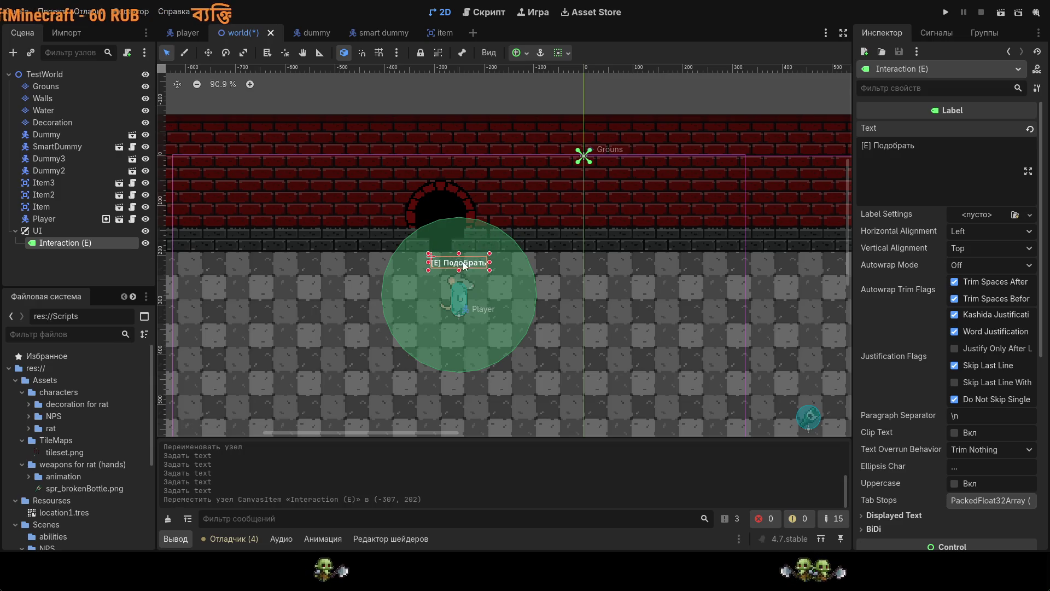
scroll(542, 285, "down", 2)
left_click(485, 237)
key("ctrl+z")
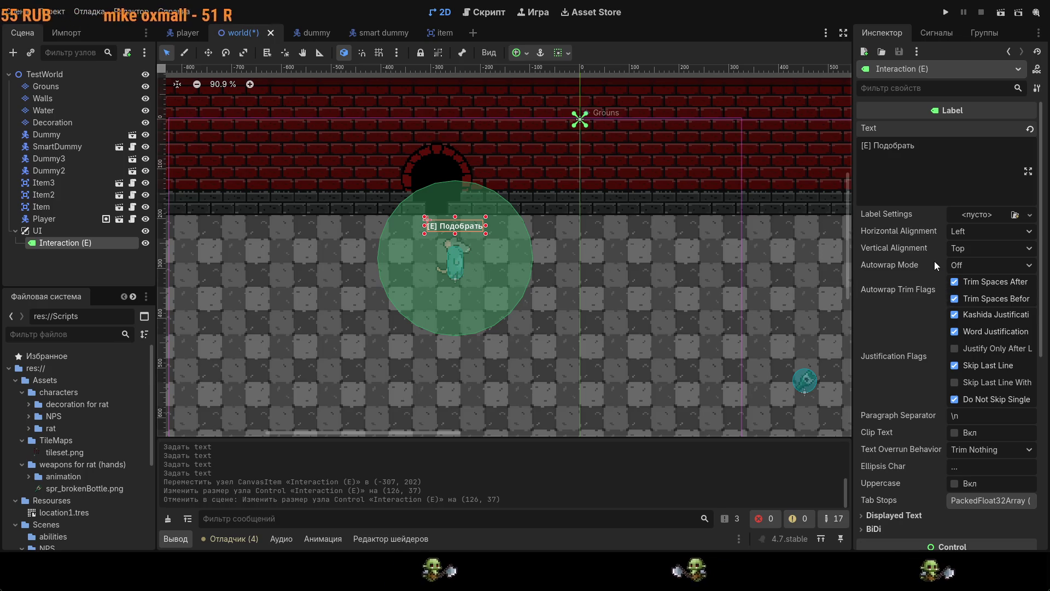
scroll(933, 295, "down", 6)
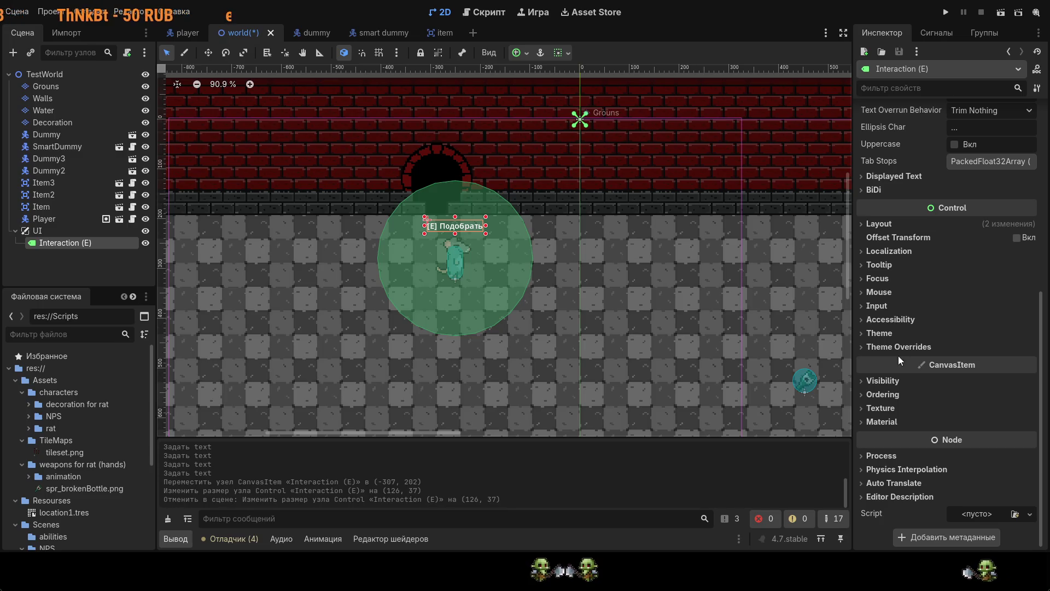
left_click(898, 382)
- Nudge the Interaction (E) label just above the player and uncheck Visible so it starts hidden
left_click(973, 396)
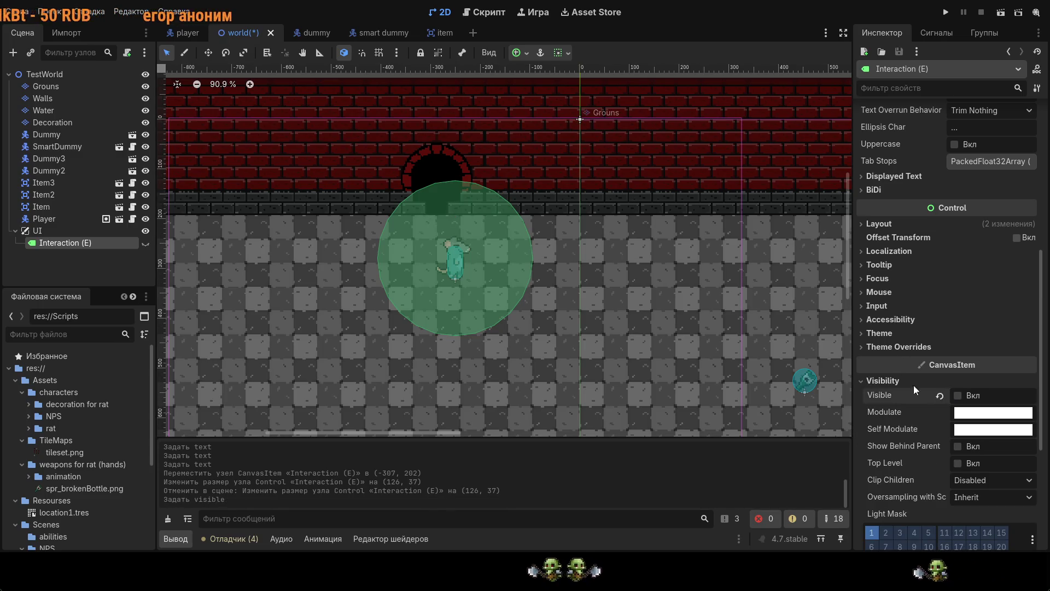
left_click(958, 395)
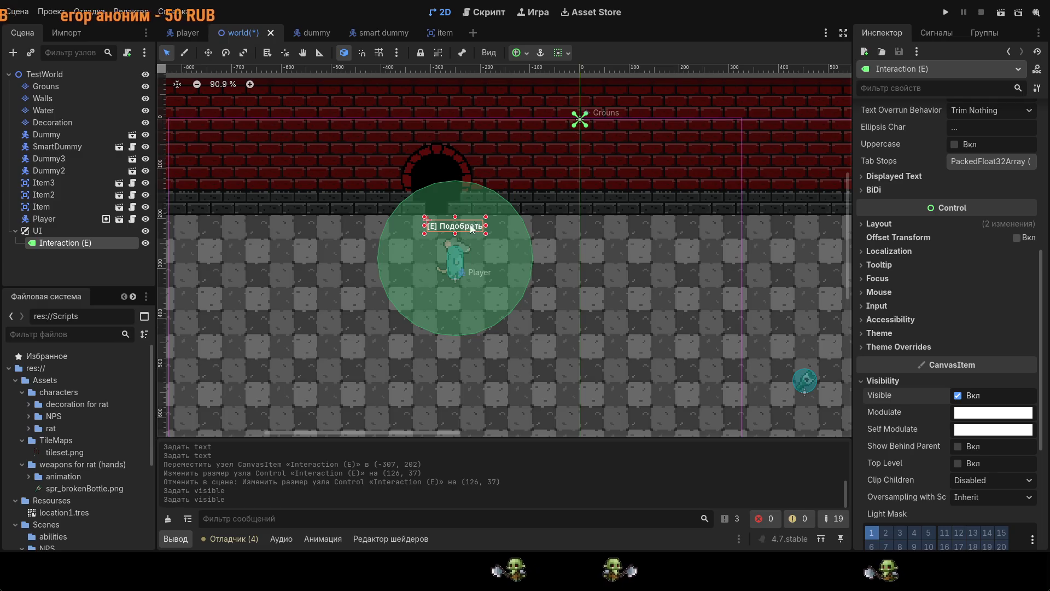
left_click_drag(471, 229, 470, 222)
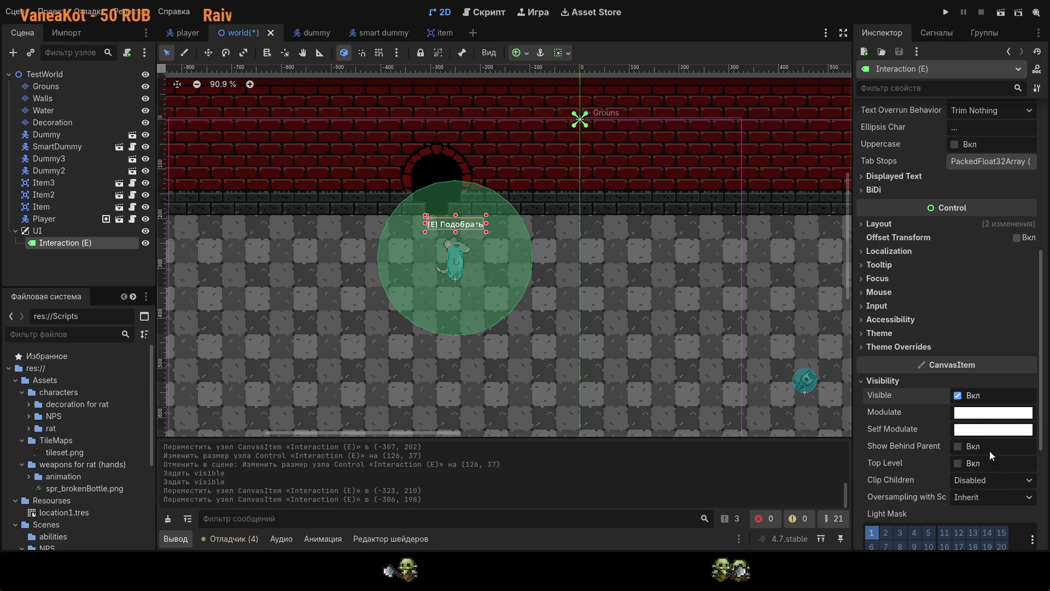
left_click(957, 395)
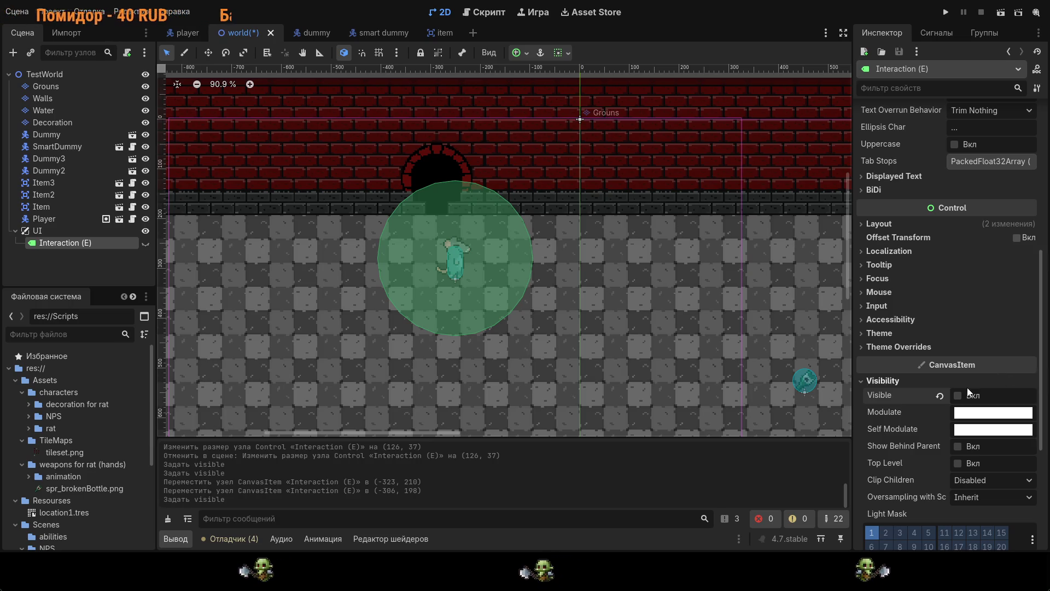
left_click(958, 395)
mouse_move(469, 224)
left_mouse_down()
mouse_move(539, 243)
mouse_move(463, 216)
mouse_move(472, 222)
left_mouse_up()
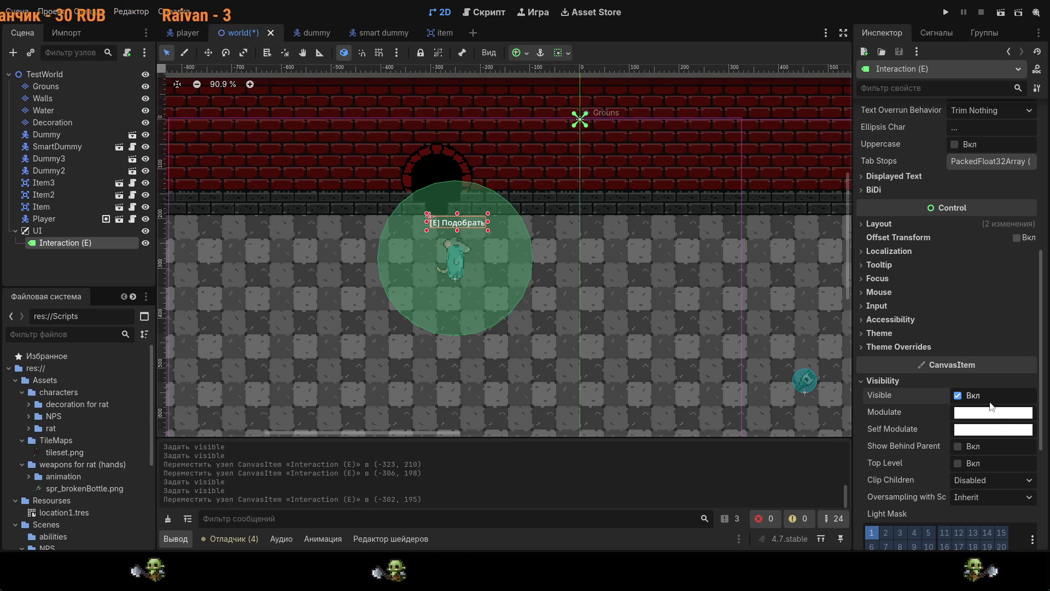
left_click(958, 395)
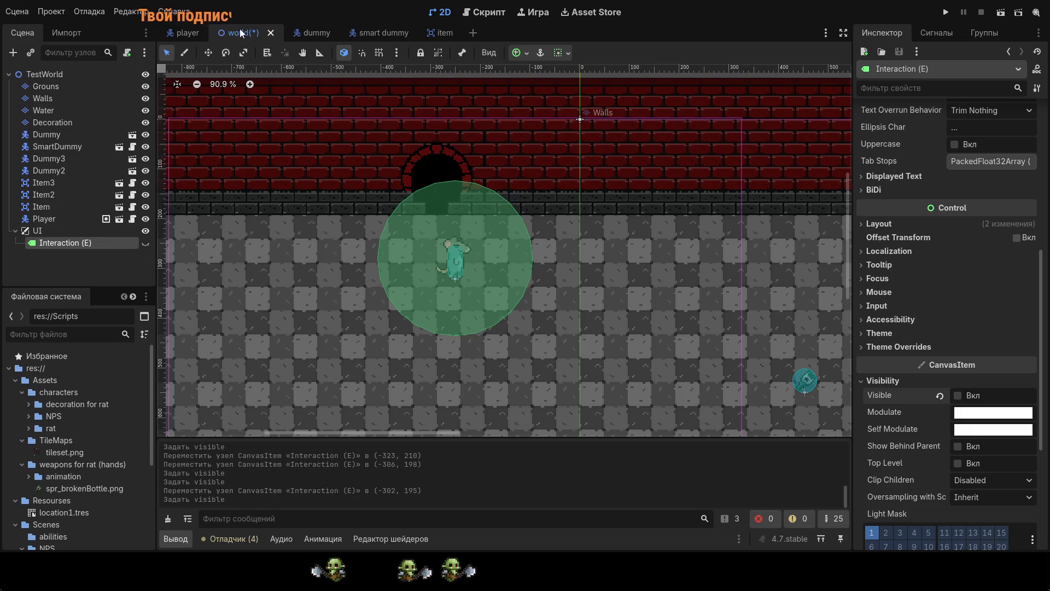
left_click(477, 13)
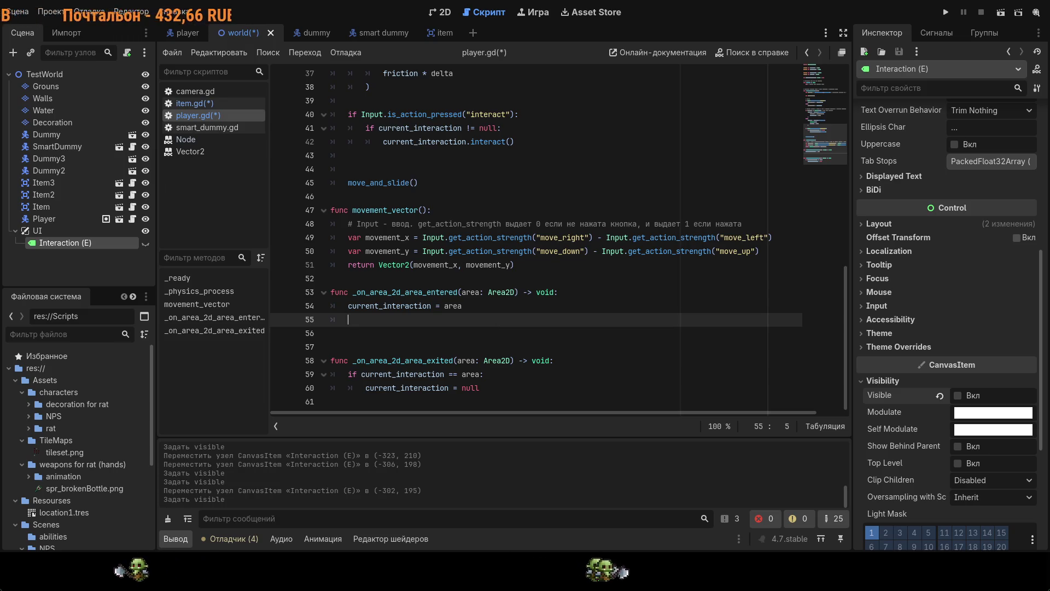
scroll(493, 151, "up", 12)
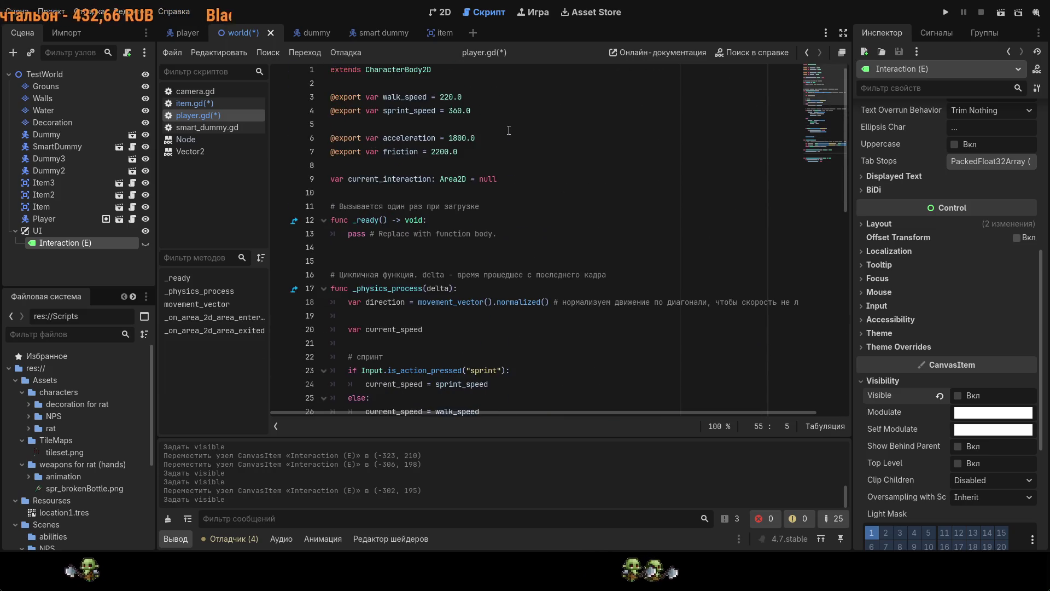
left_click(493, 156)
left_click(535, 184)
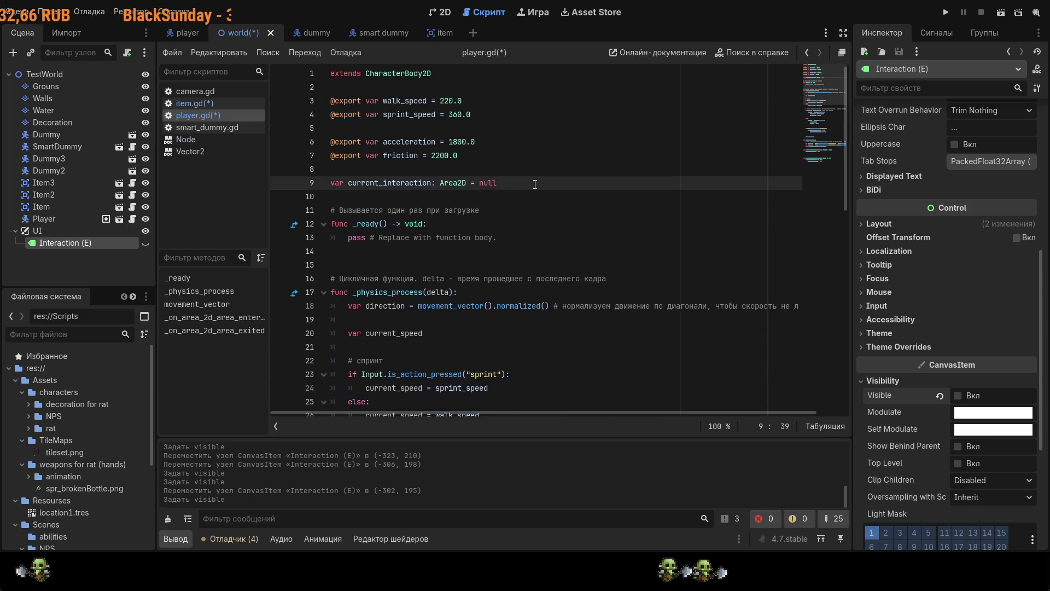
key("Return")
key("Return")
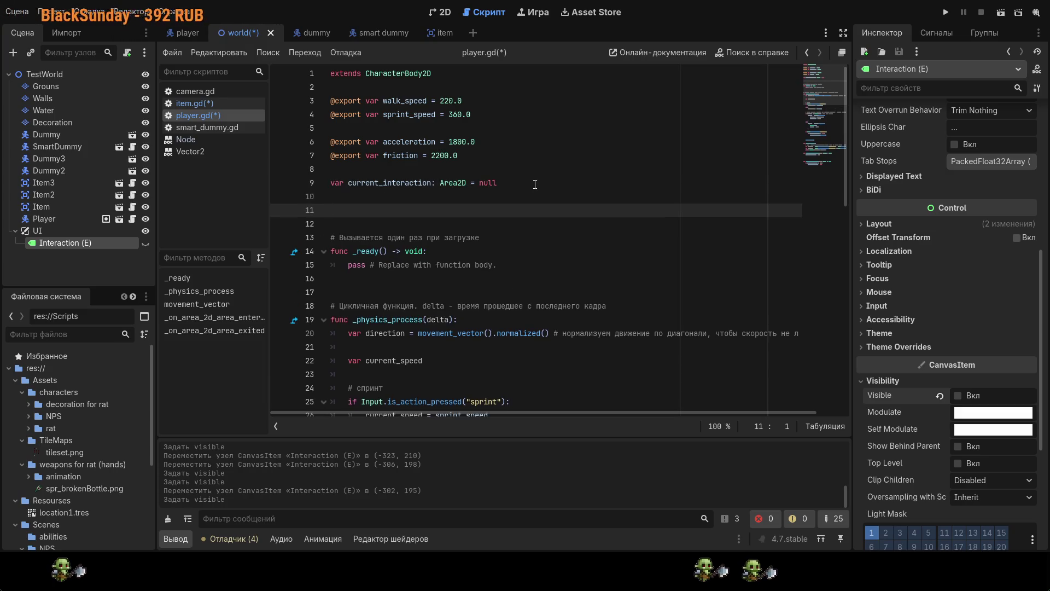
type("\"")
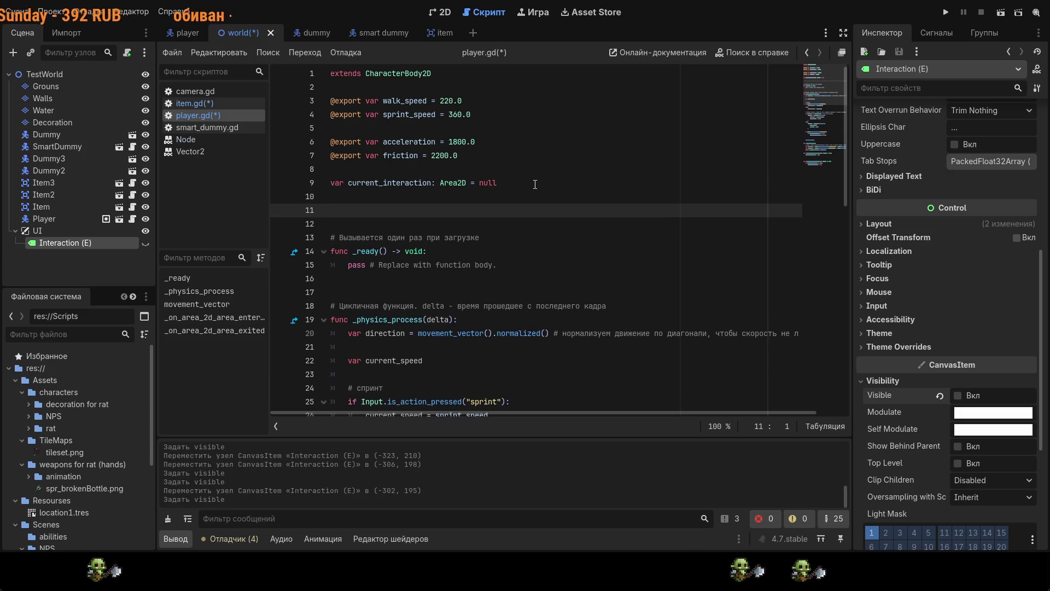
key("BackSpace")
type("@")
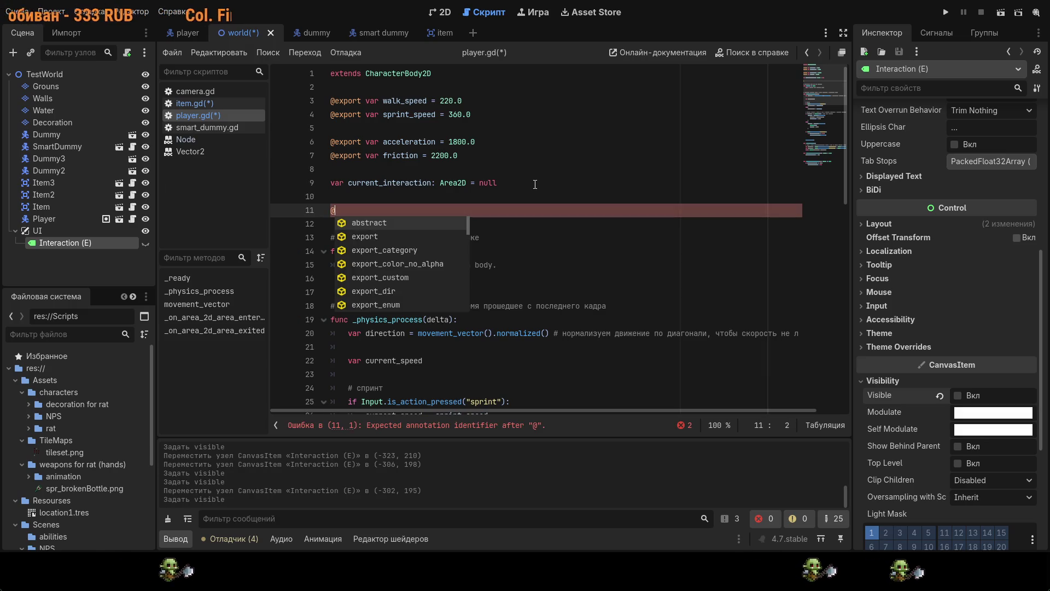
type("on")
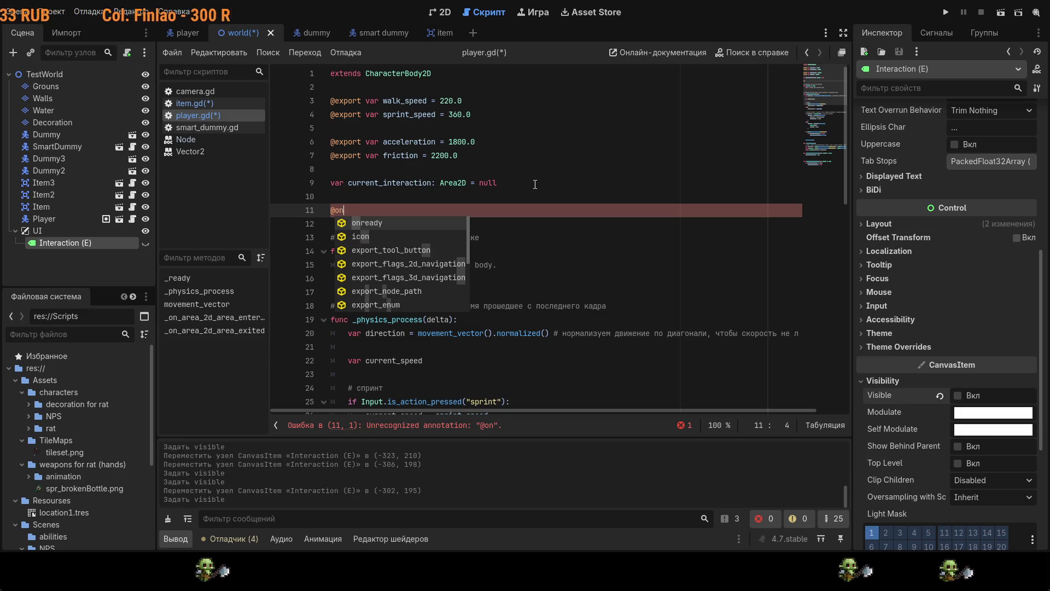
left_click(373, 223)
left_click(352, 212, "ctrl")
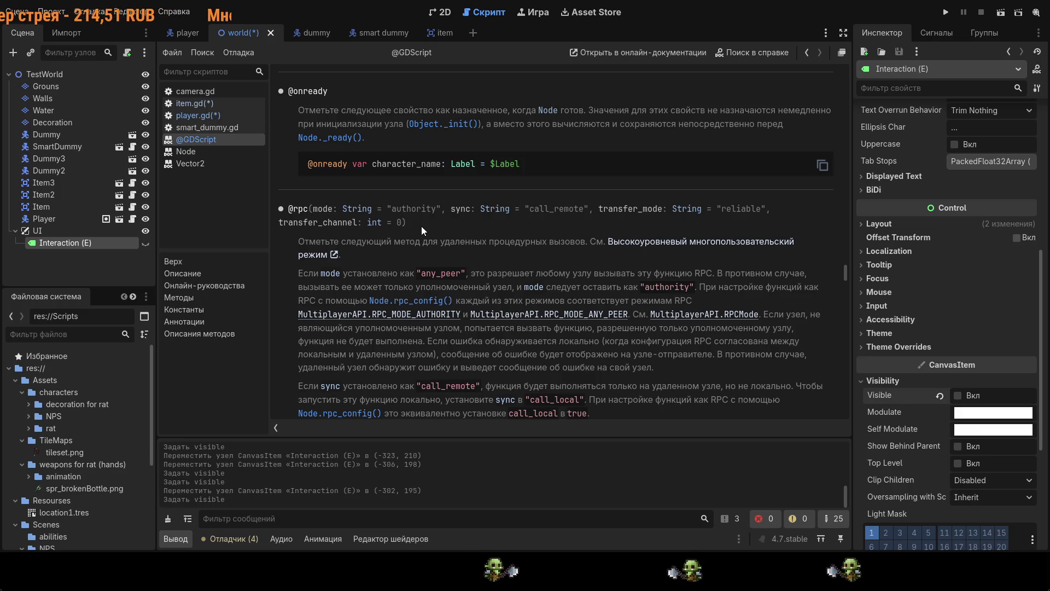
left_click(188, 104)
key("ctrl+s")
left_click(206, 115)
left_click(405, 213)
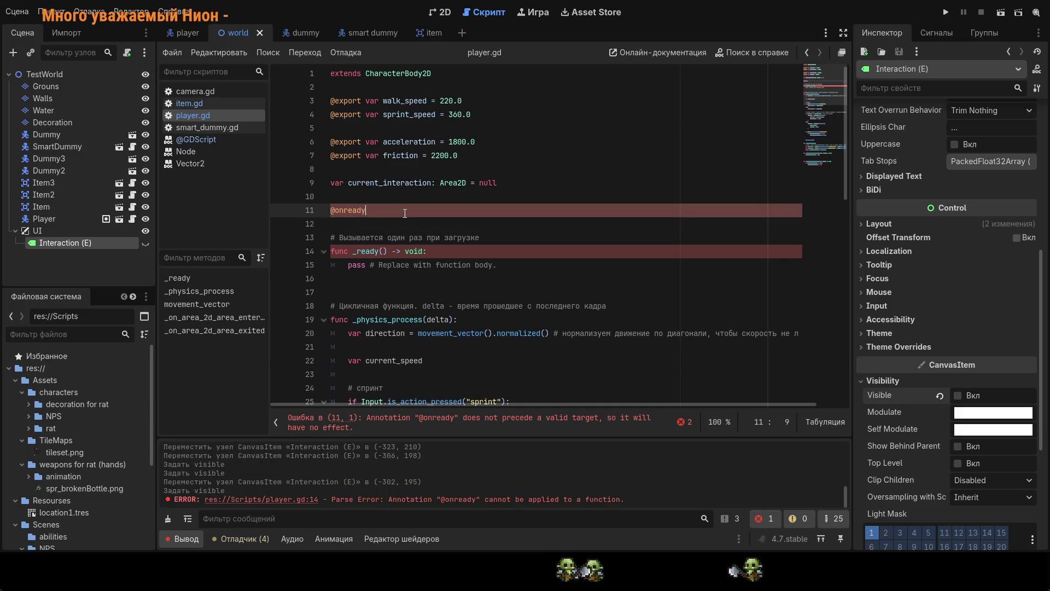
- Complete it as var interation_label = $"../UI/Interaction (E)" and save player.gd
type(" var in")
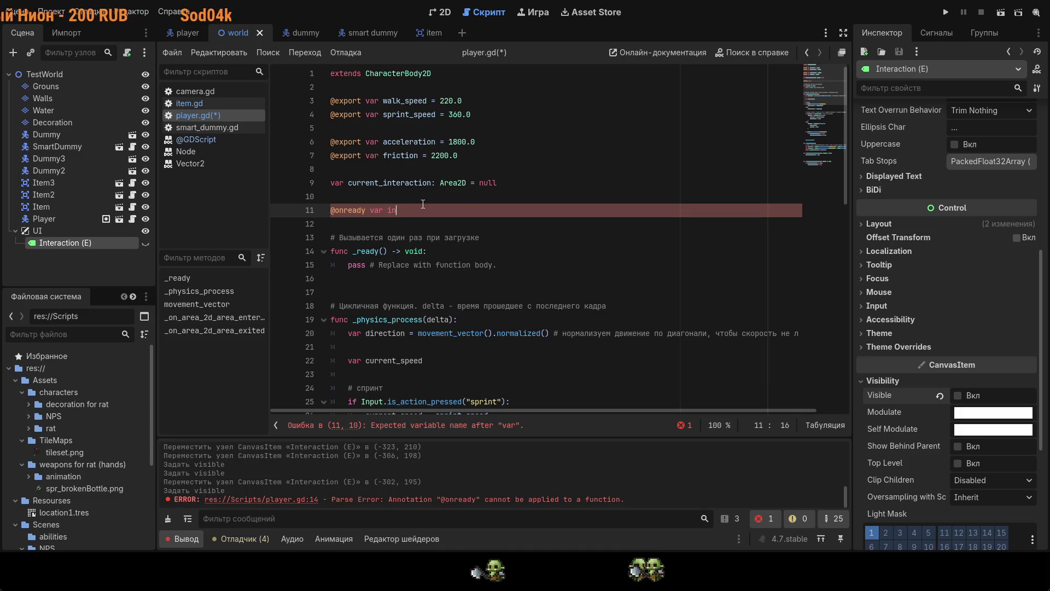
type("tera")
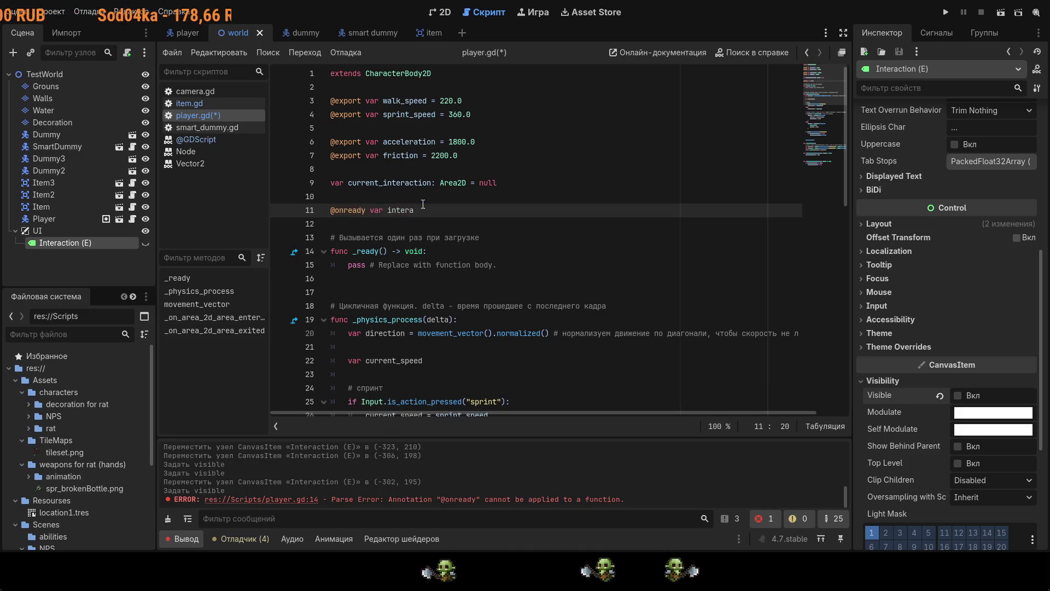
type("tion_")
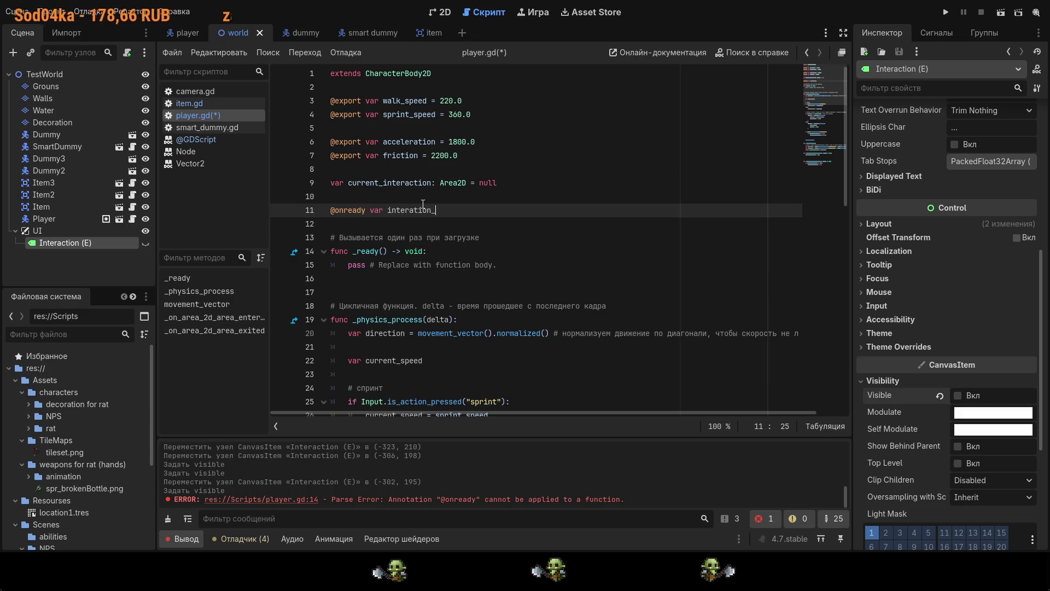
type("label")
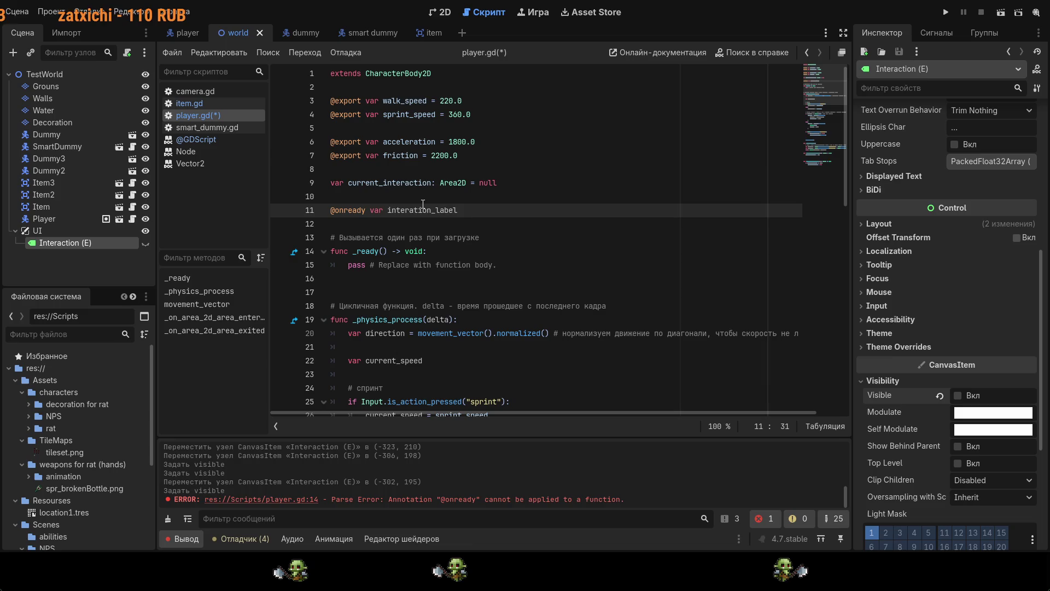
type(" =")
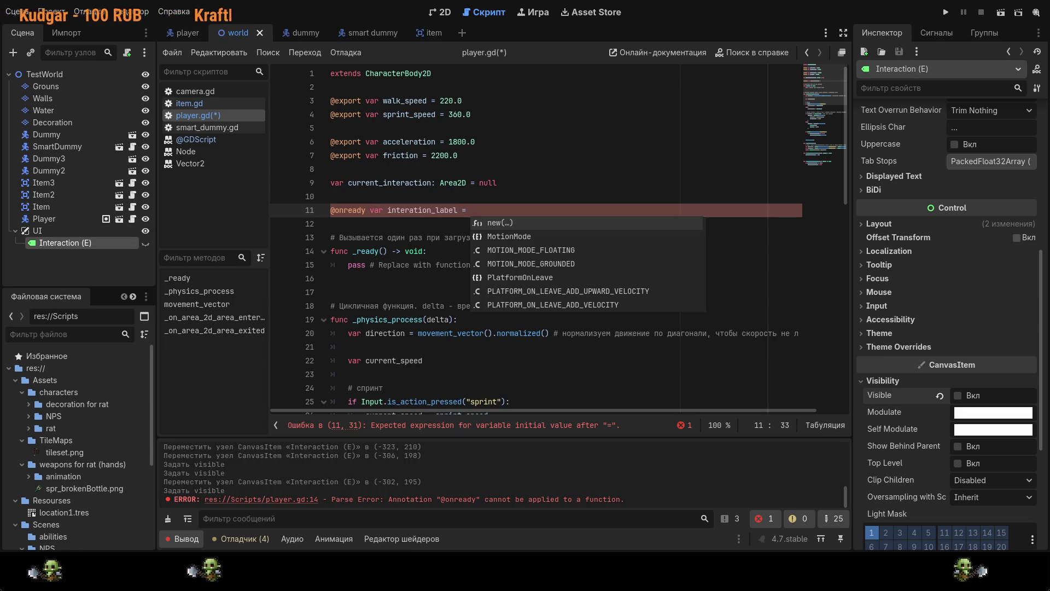
left_click(519, 213)
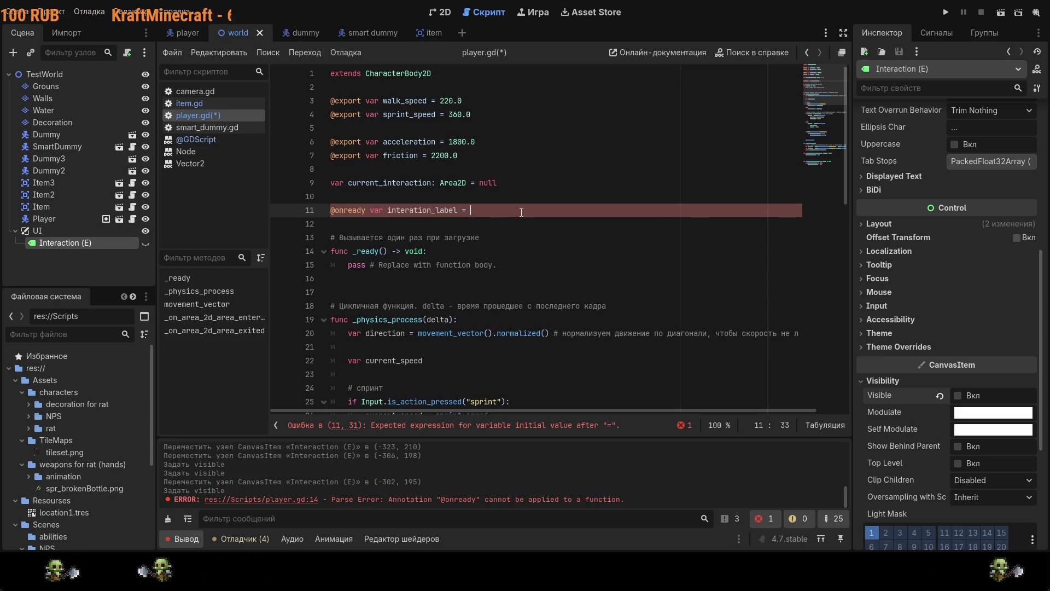
key("Left")
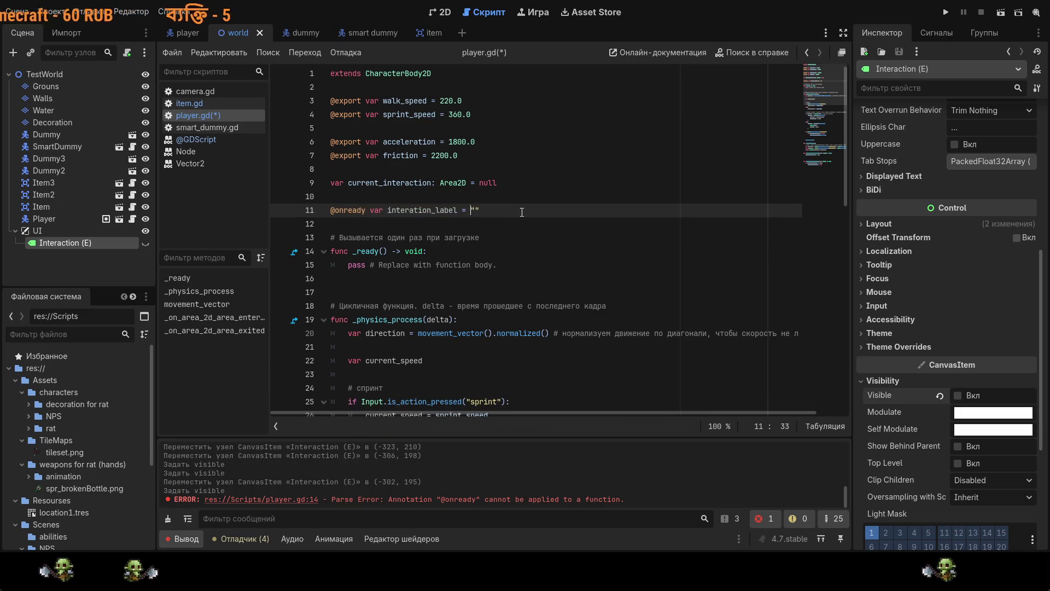
type("$")
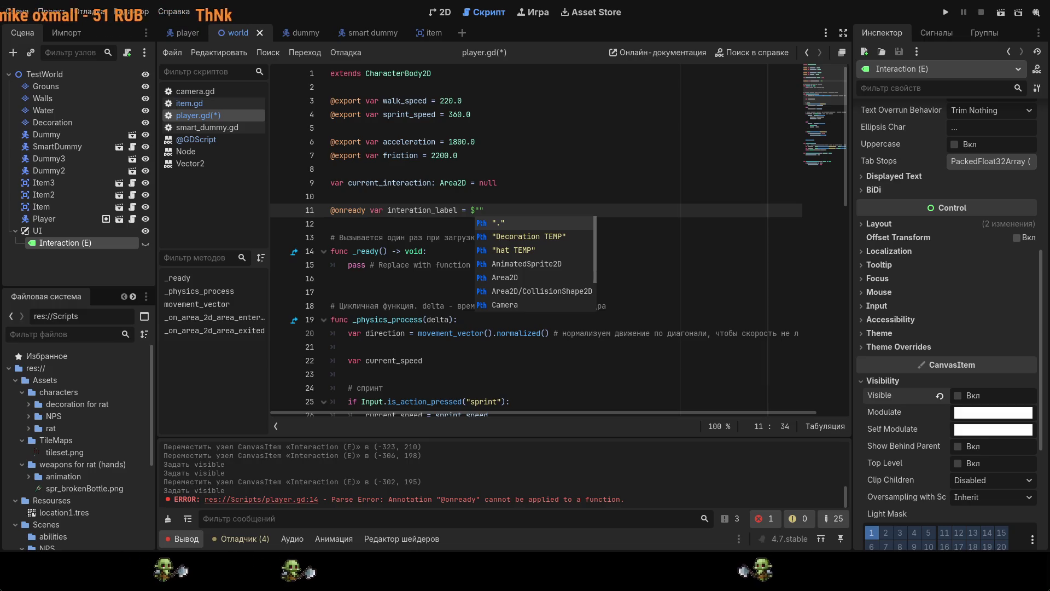
left_click(485, 211)
type("..")
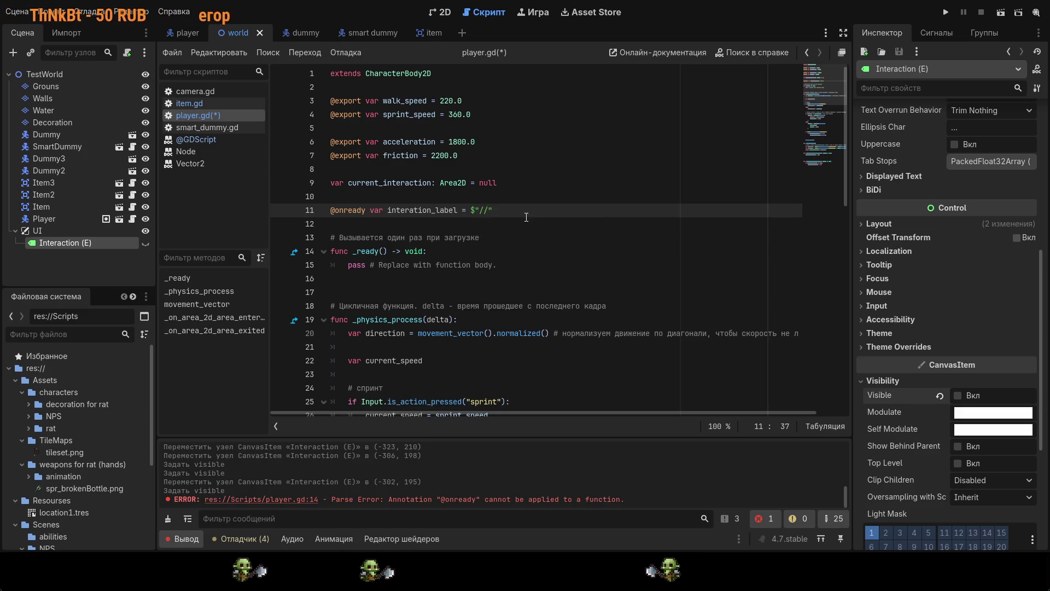
type("/UI/")
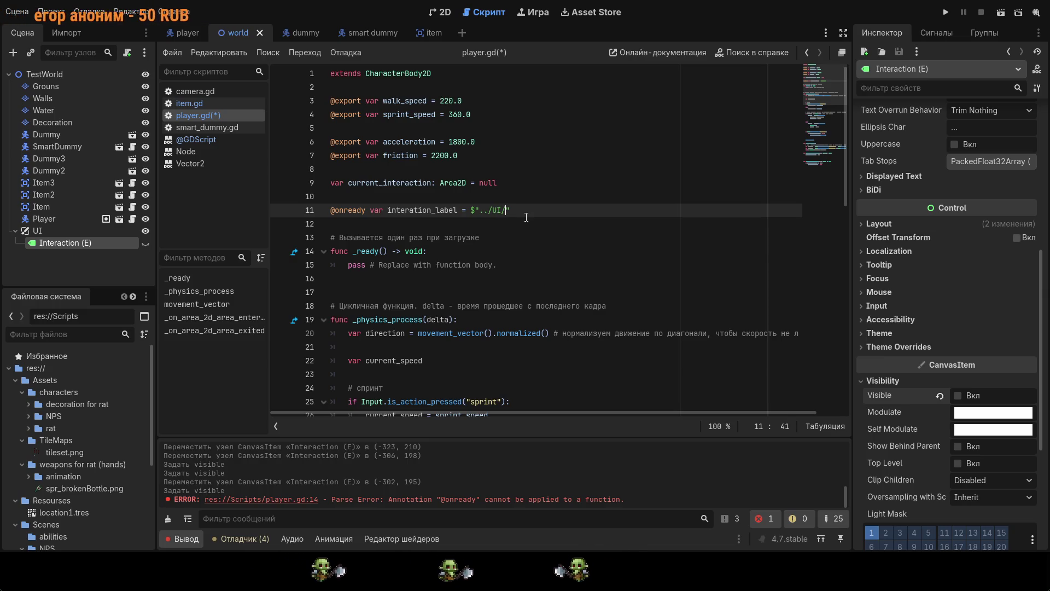
left_click(437, 279)
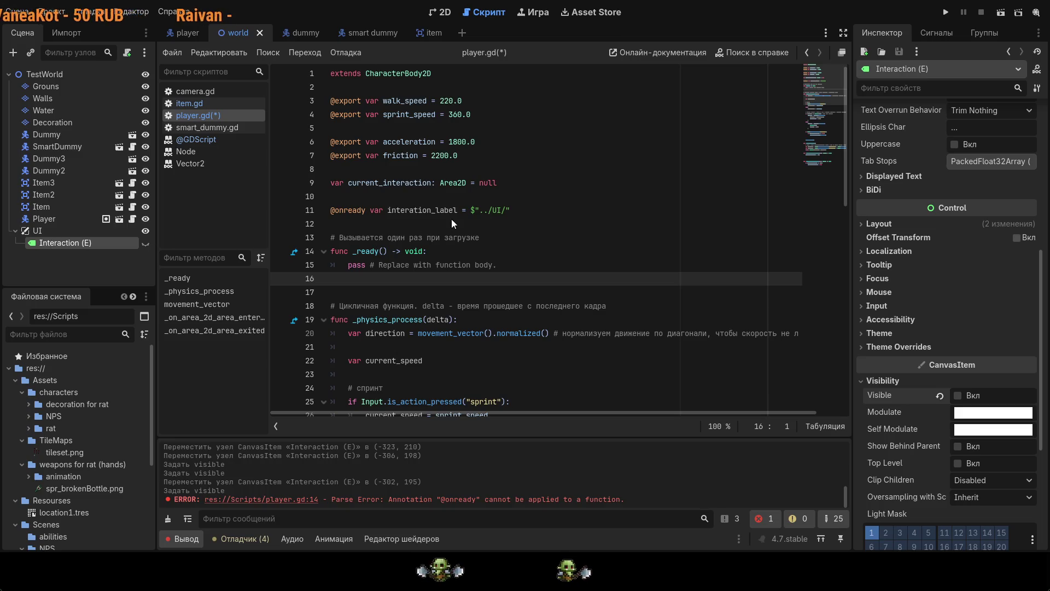
left_click_drag(509, 213, 510, 211)
type("Interaction (E)")
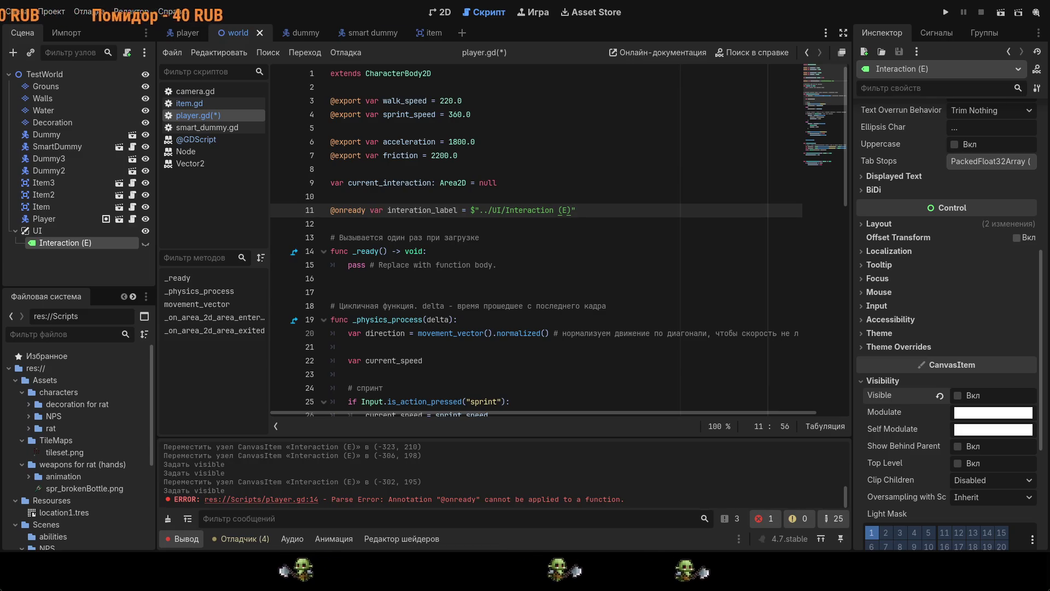
left_click(592, 222)
key("ctrl+s")
- Add interation_label.visible = true to the area-entered handler and save
scroll(589, 232, "down", 7)
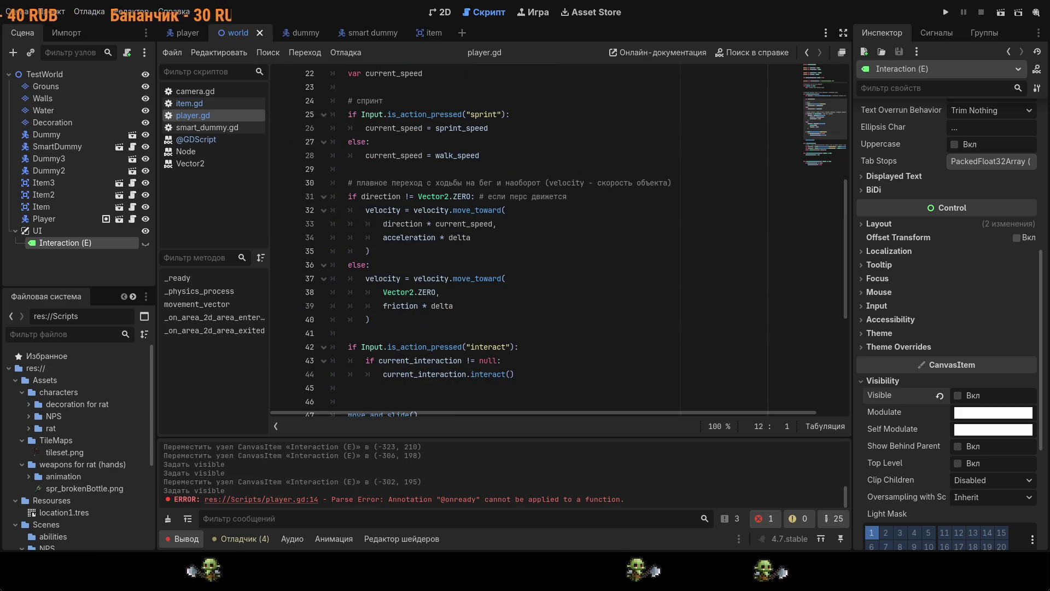
scroll(651, 267, "down", 6)
left_click(397, 317)
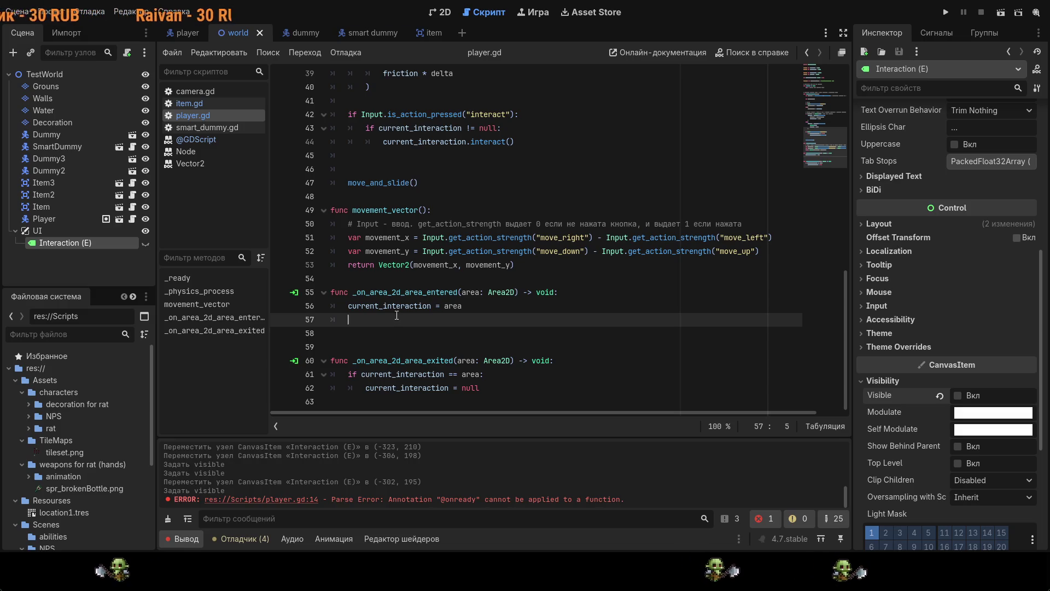
type("interation_label")
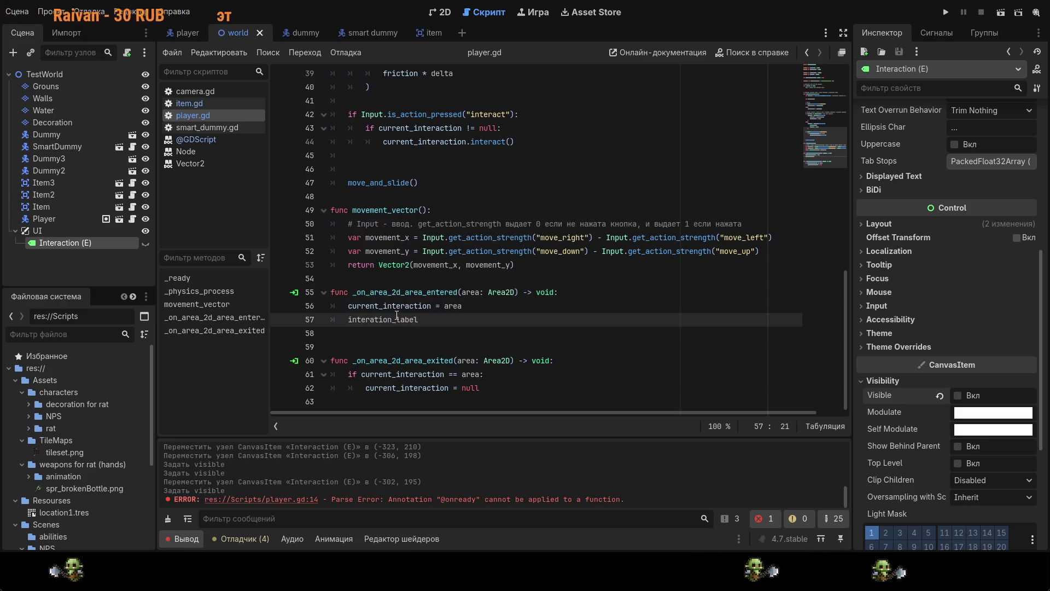
type(".")
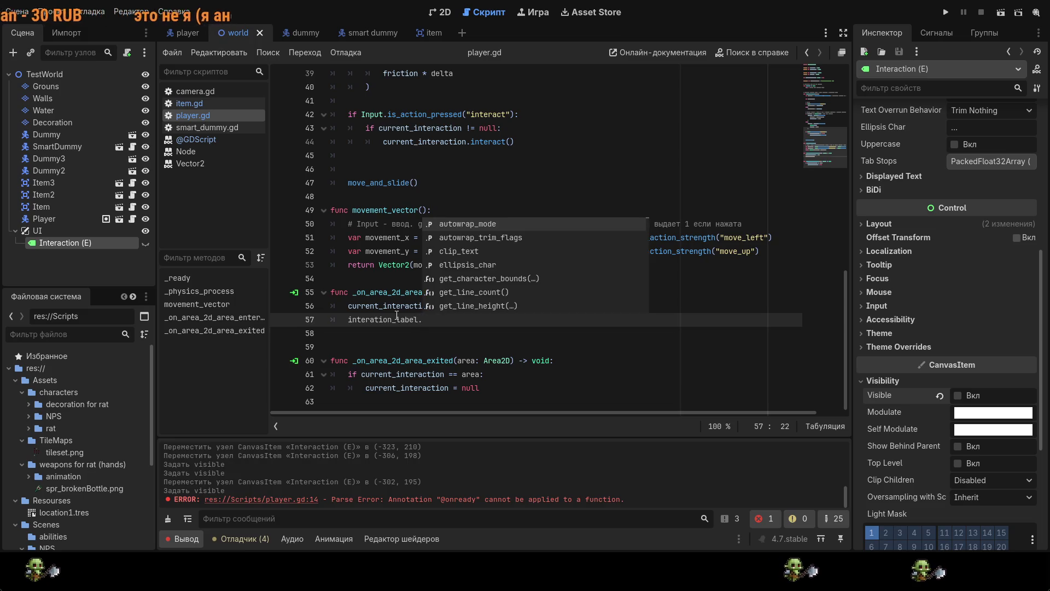
type("vis")
key("Down")
key("Down")
key("Down")
key("Down")
key("Down")
key("Return")
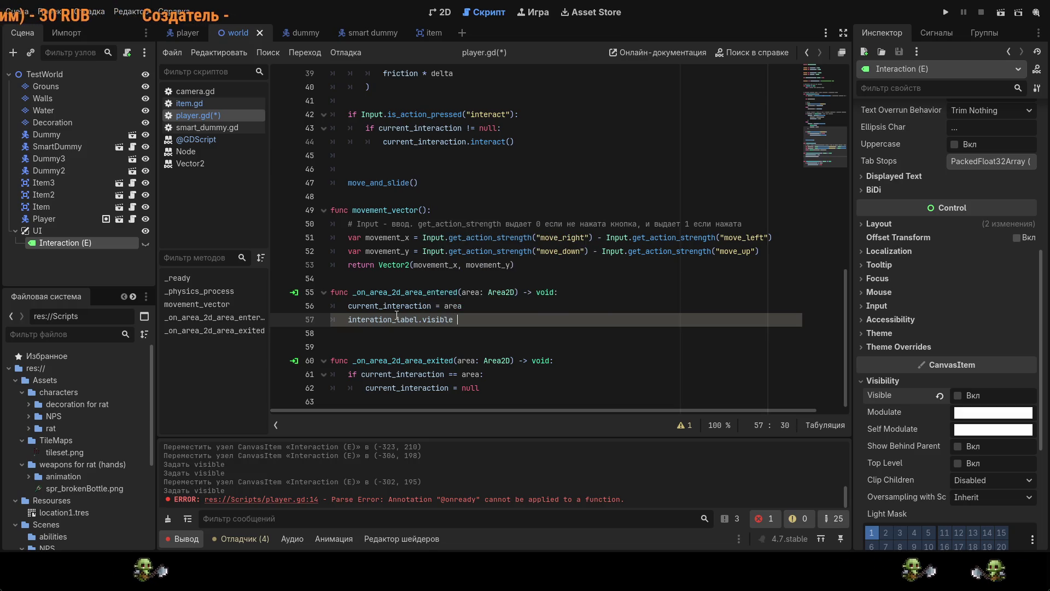
type("= true")
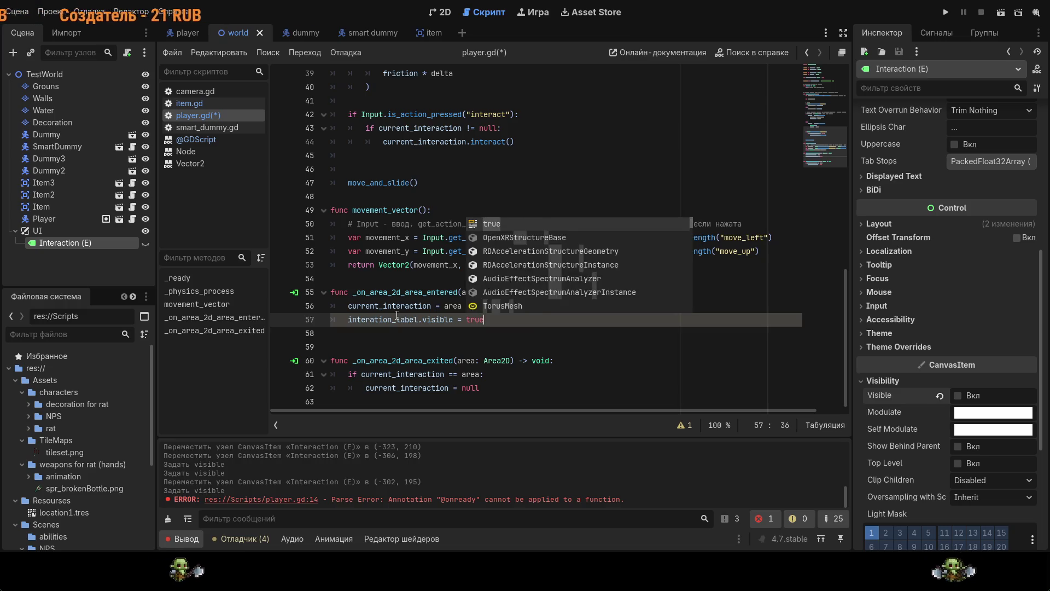
key("ctrl+s")
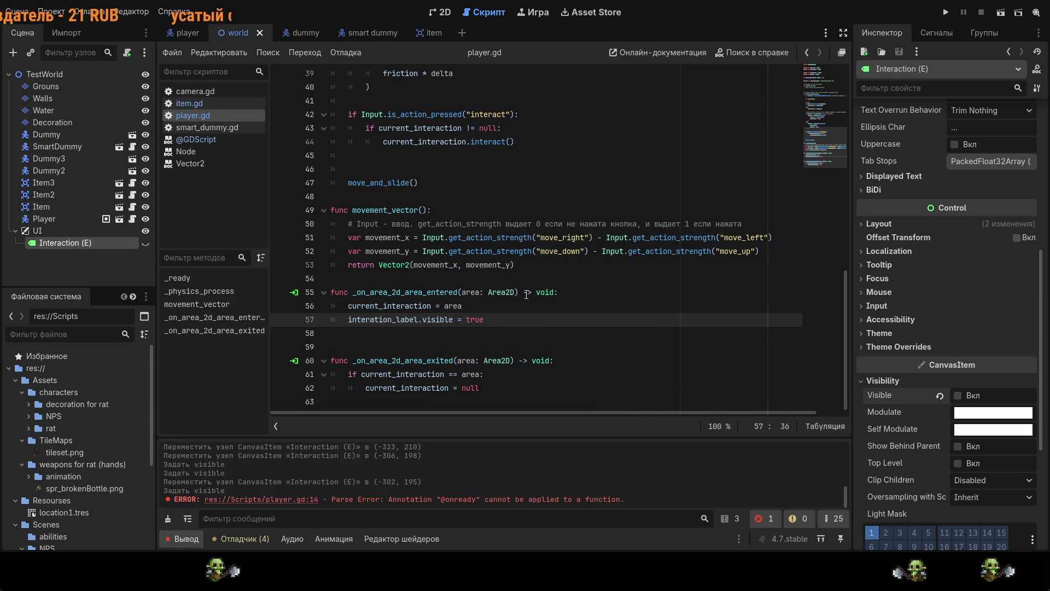
- Copy that line into the area-exited handler, changing it to interation_label.visible = false
left_click_drag(496, 315, 342, 318)
key("ctrl+c")
left_click(495, 389)
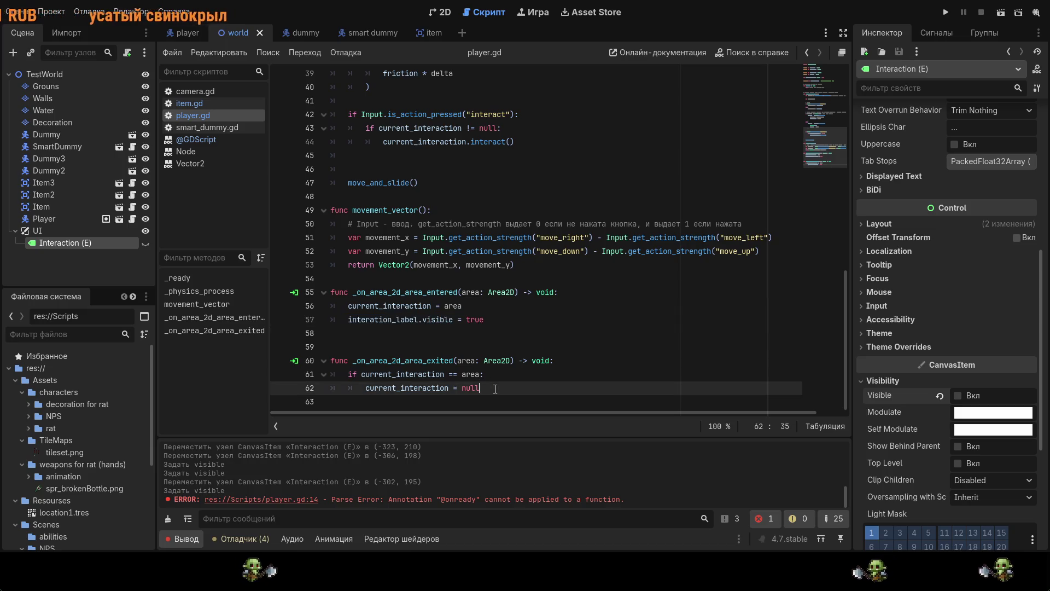
key("Return")
key("ctrl+v")
key("BackSpace")
key("BackSpace")
key("BackSpace")
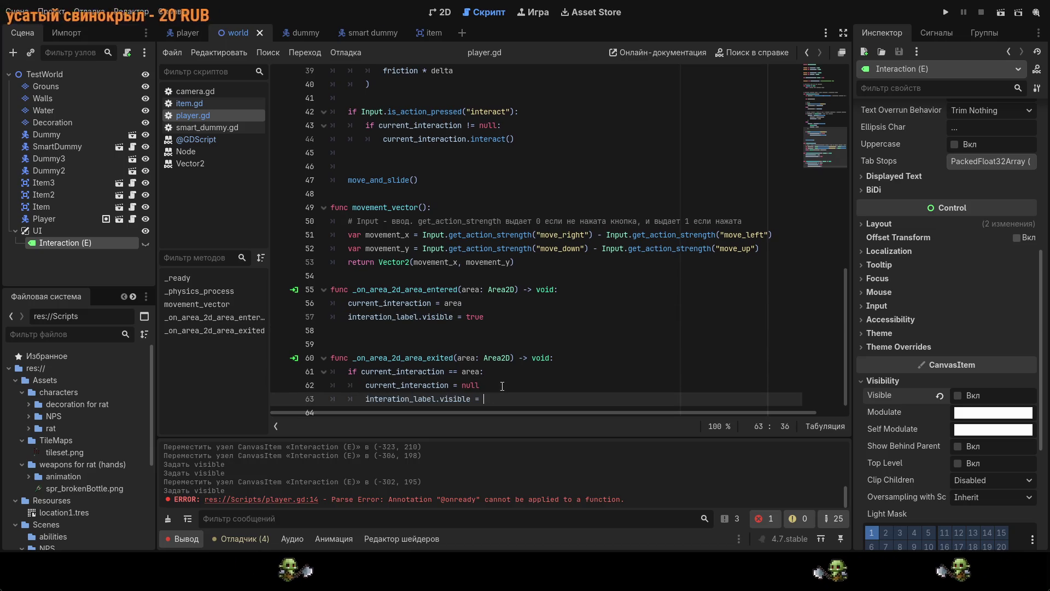
type("false")
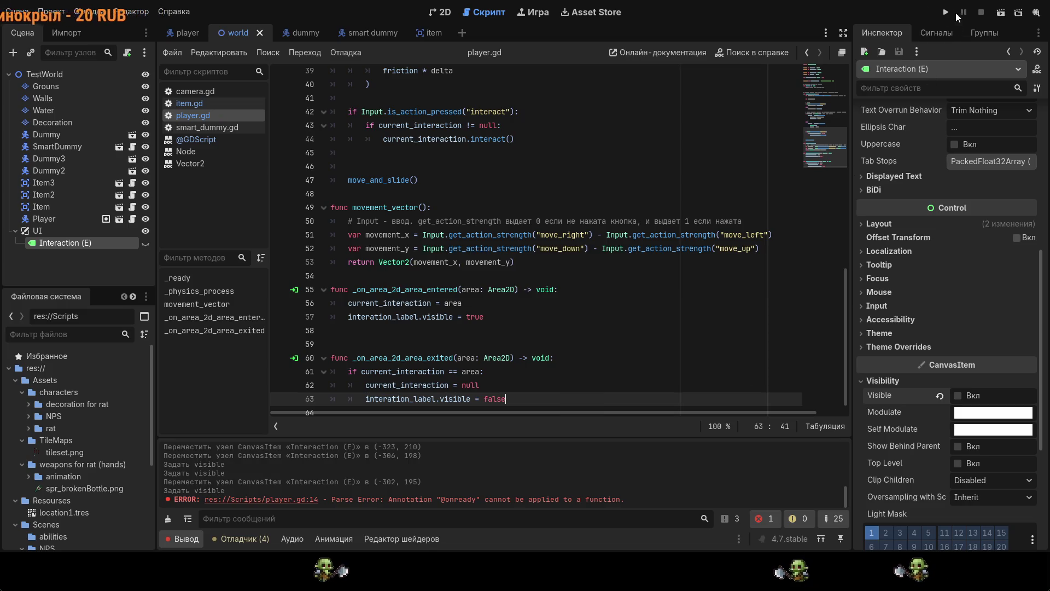
left_click(946, 12)
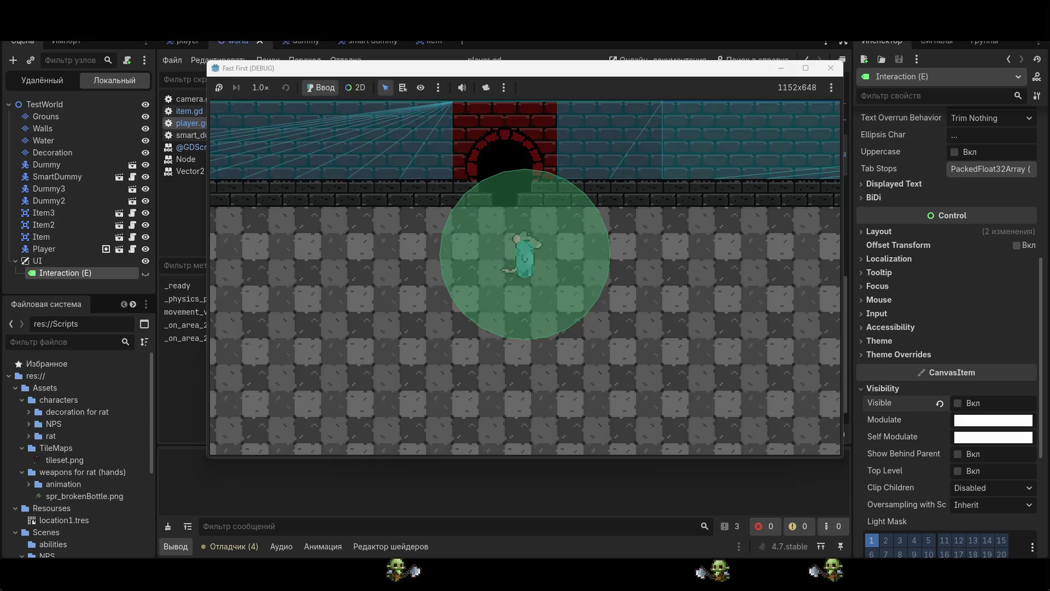
- Walk the rat right, down toward the water, and back left, then stop the game
key("d")
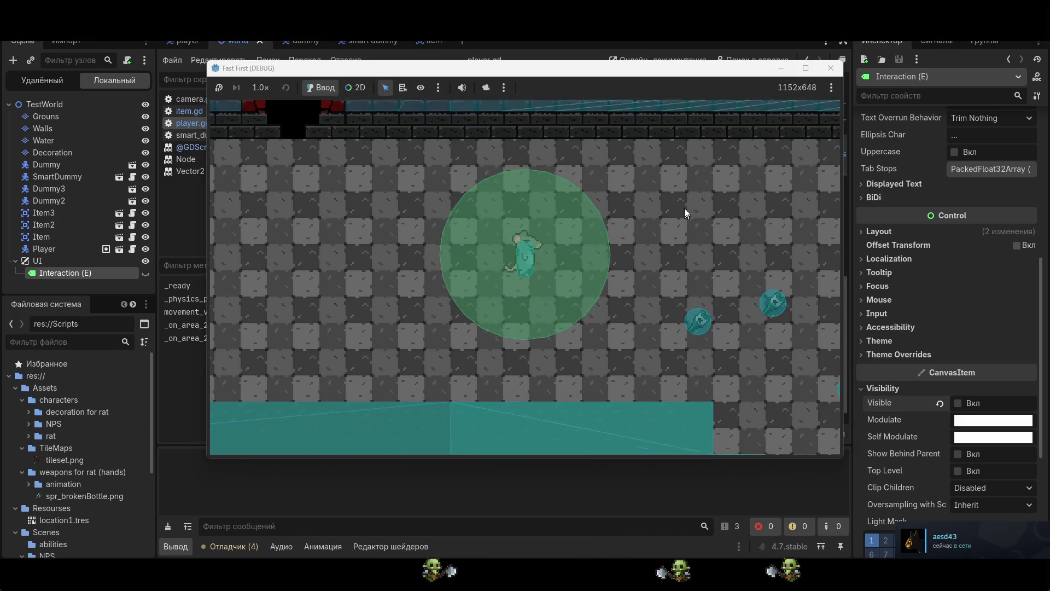
key("s")
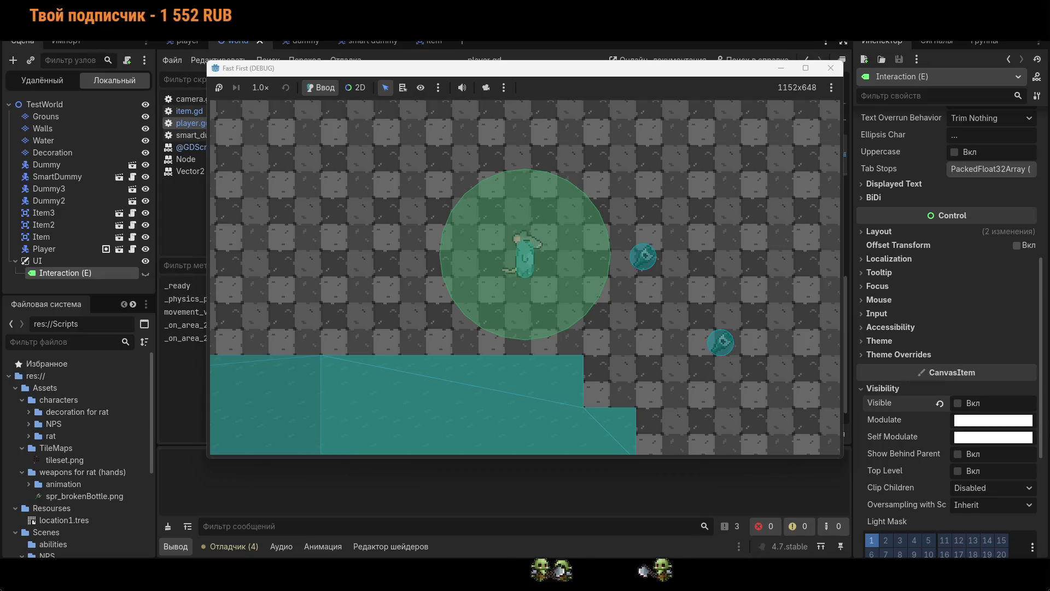
key("d")
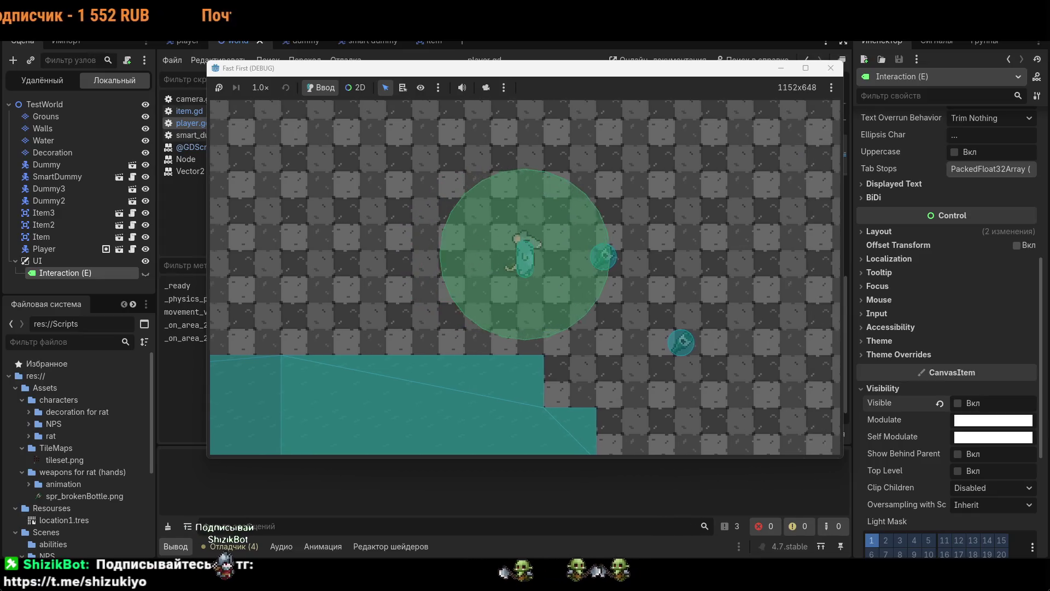
key("d")
key("s")
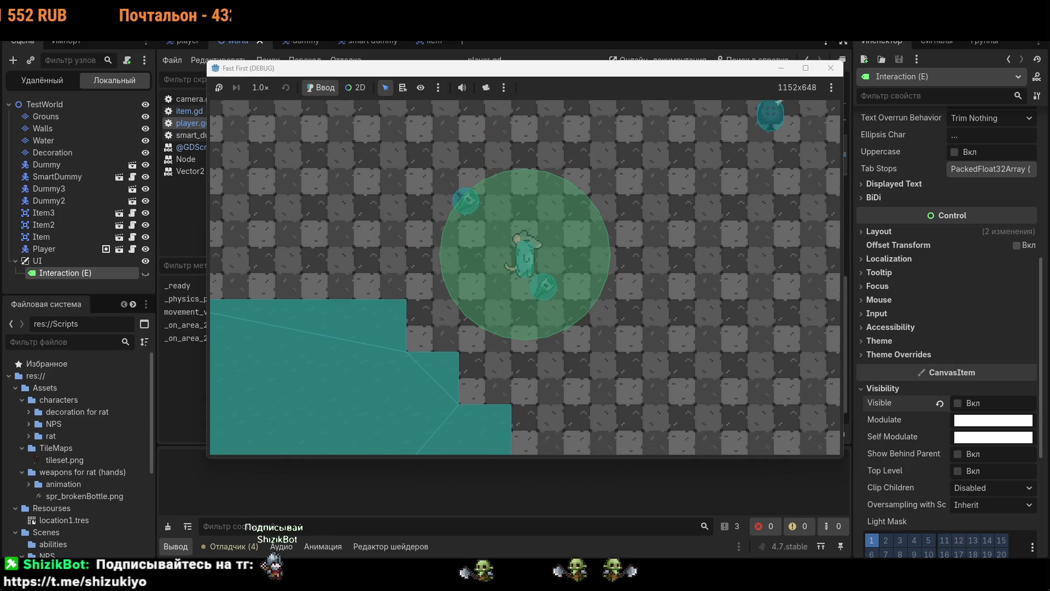
key("w")
key("d")
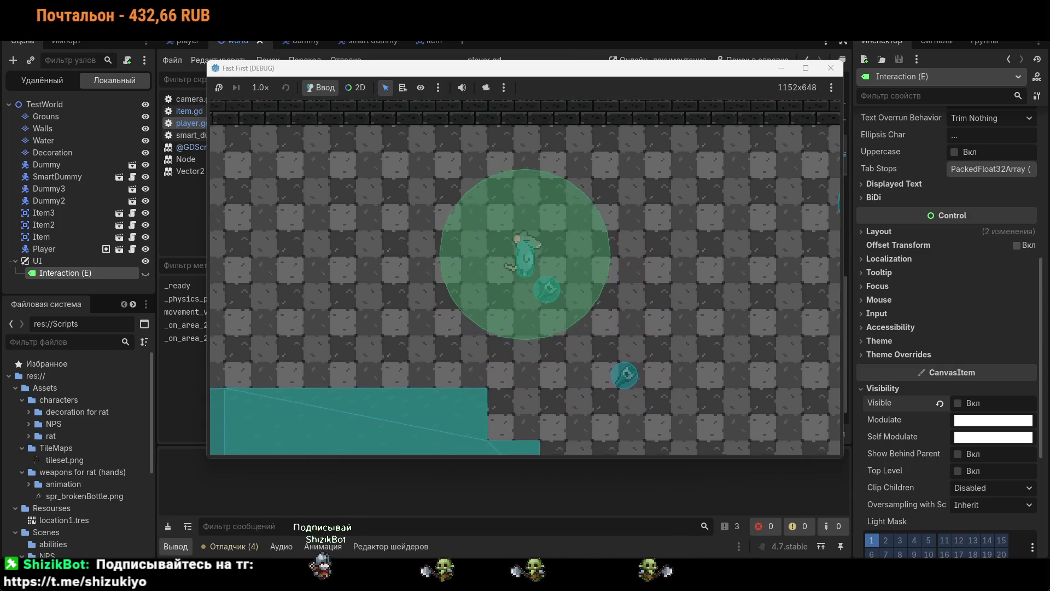
key("d")
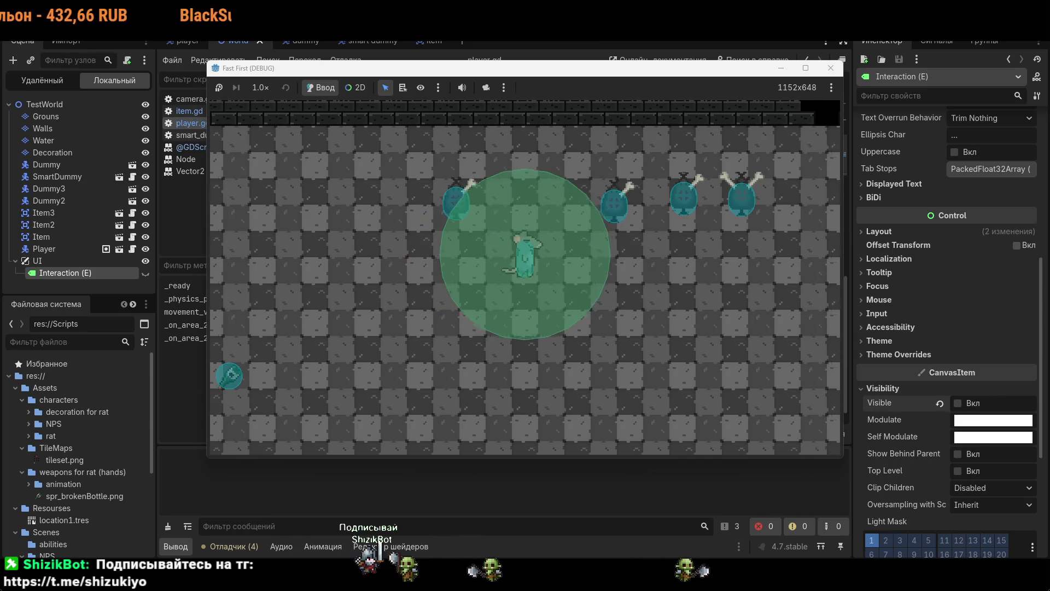
key("a")
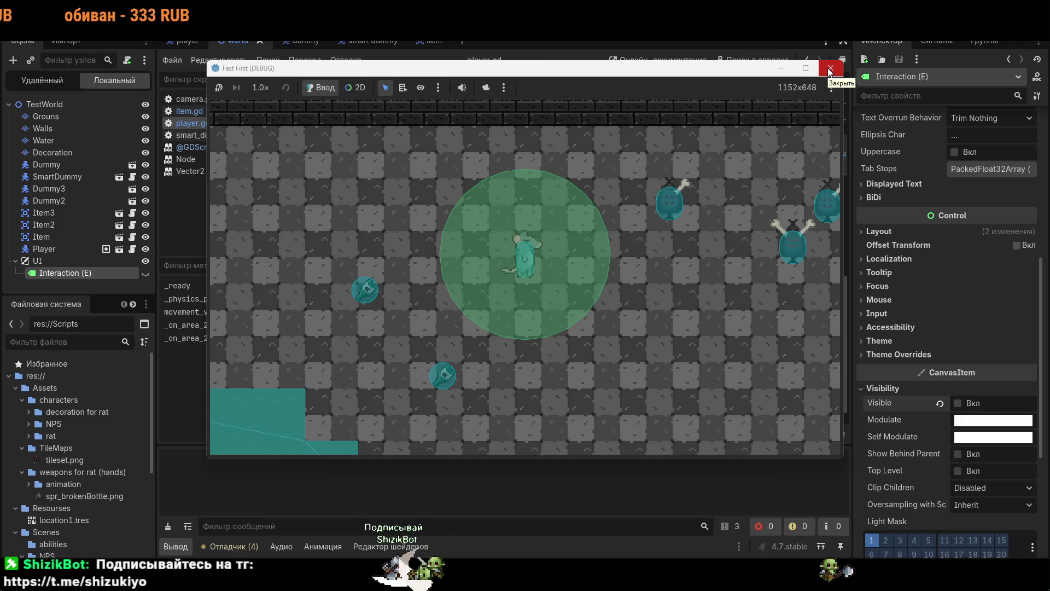
key("a")
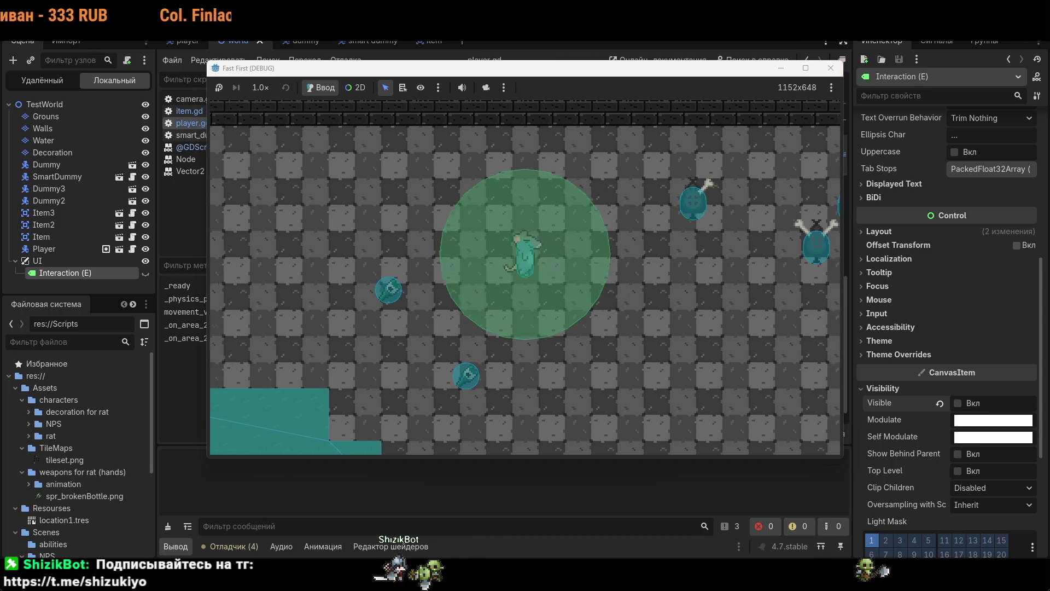
key("a")
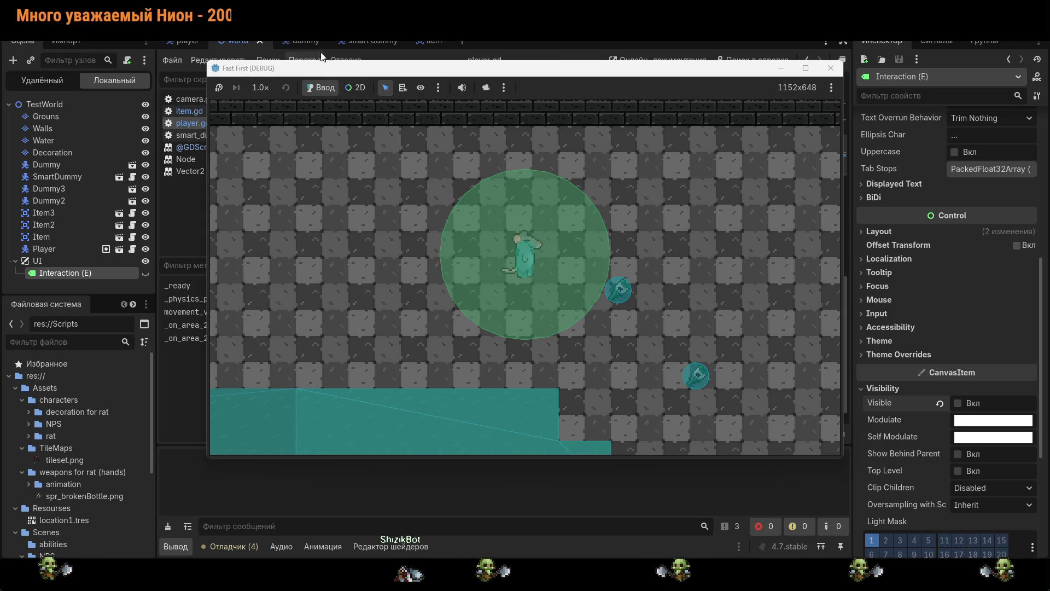
left_click(830, 69)
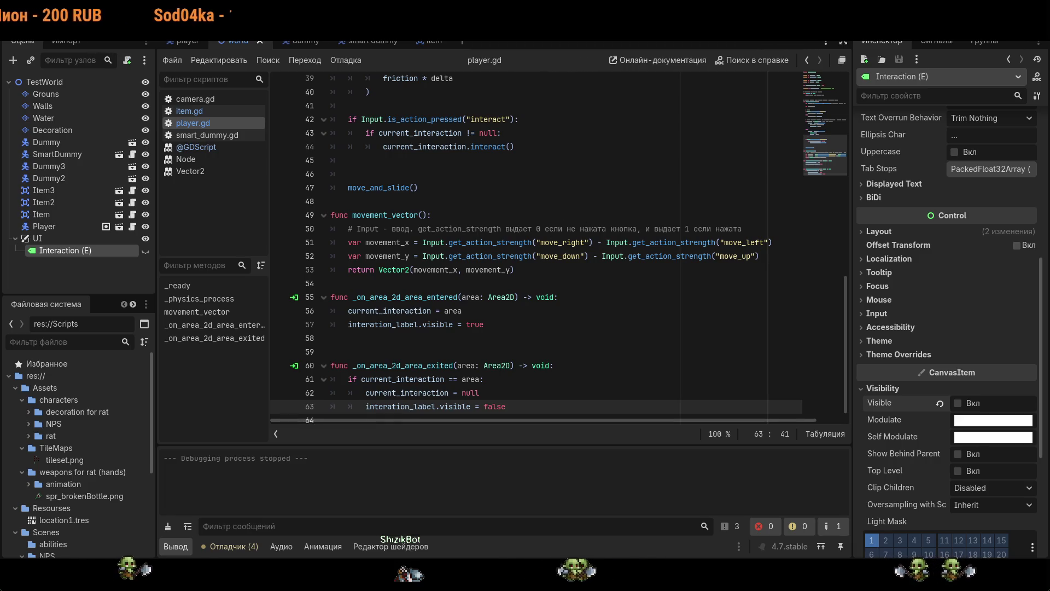
- Rename the Interaction (E) node to Interaction and update line 11's path to $"../UI/Interaction"
scroll(622, 256, "up", 2)
scroll(622, 256, "up", 10)
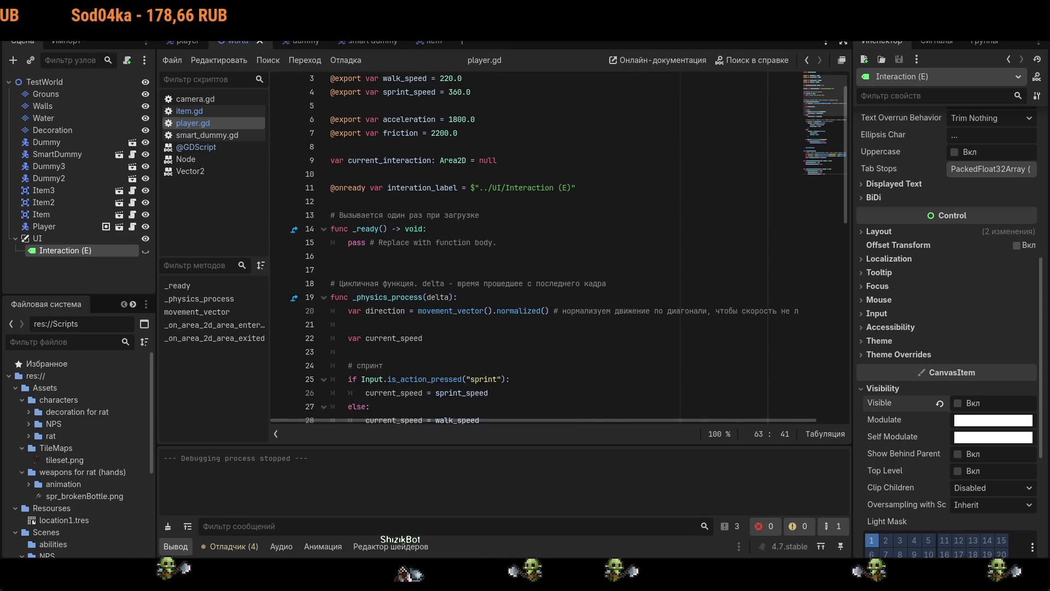
double_click(101, 255)
type("Interaction")
key("Return")
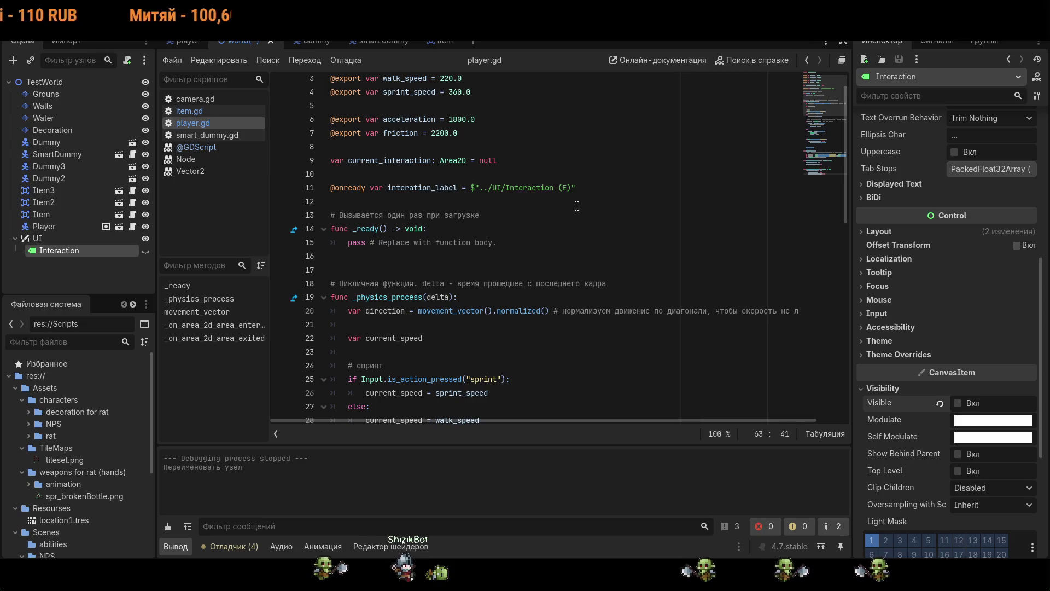
left_click(571, 188)
key("BackSpace")
key("BackSpace")
key("BackSpace")
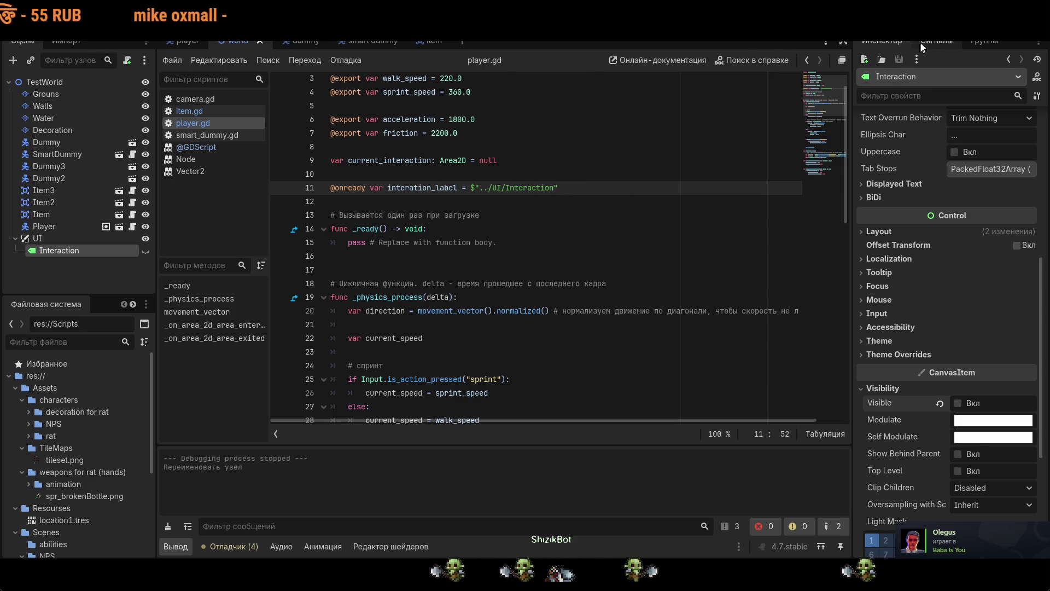
- Run the game, walk the rat around the items while toggling the Interaction label's Visible, then stop
key("F5")
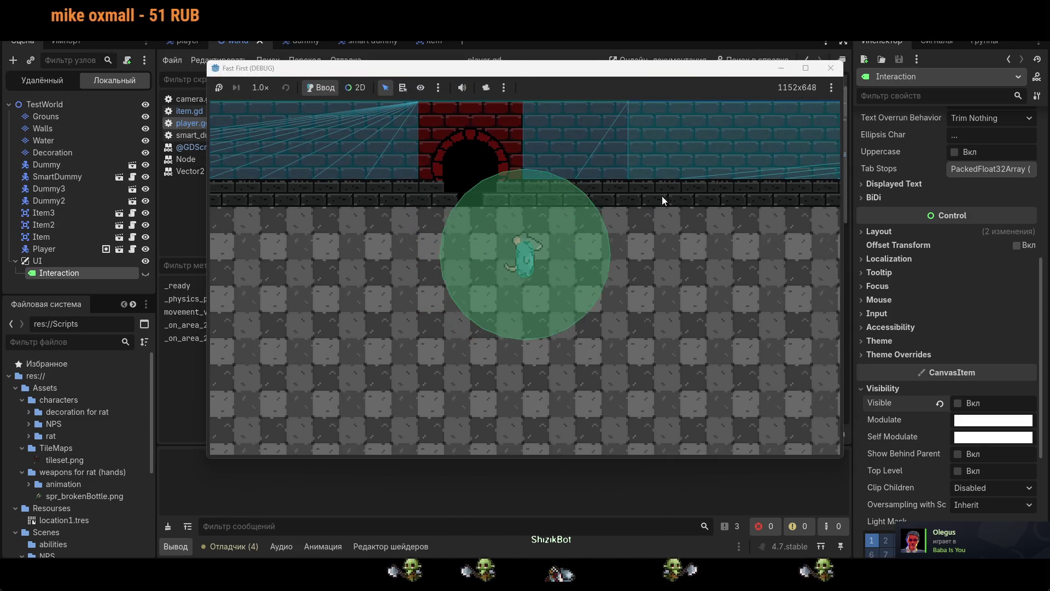
key("Down")
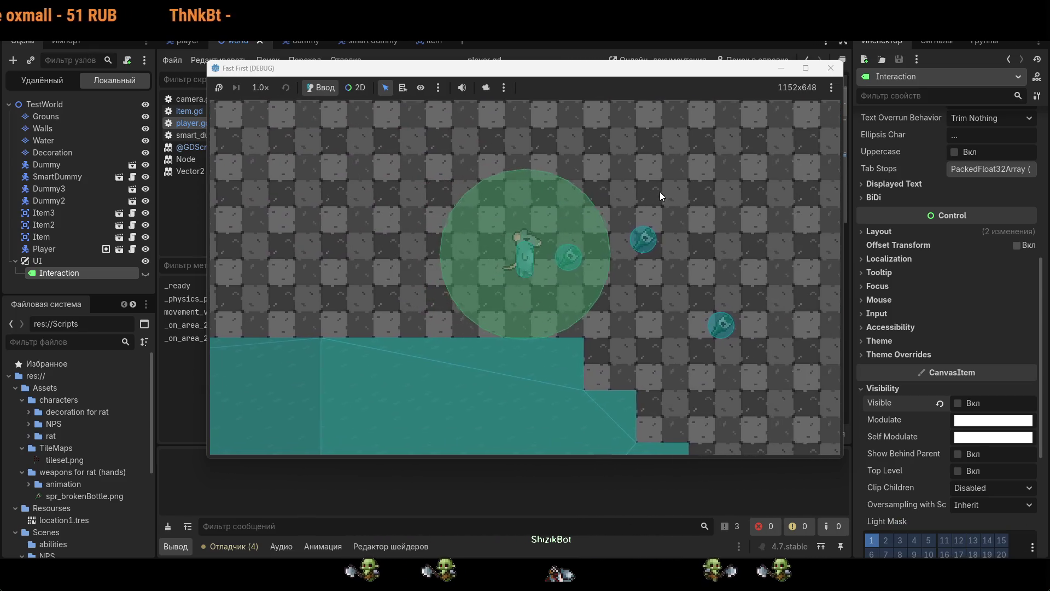
key("Up")
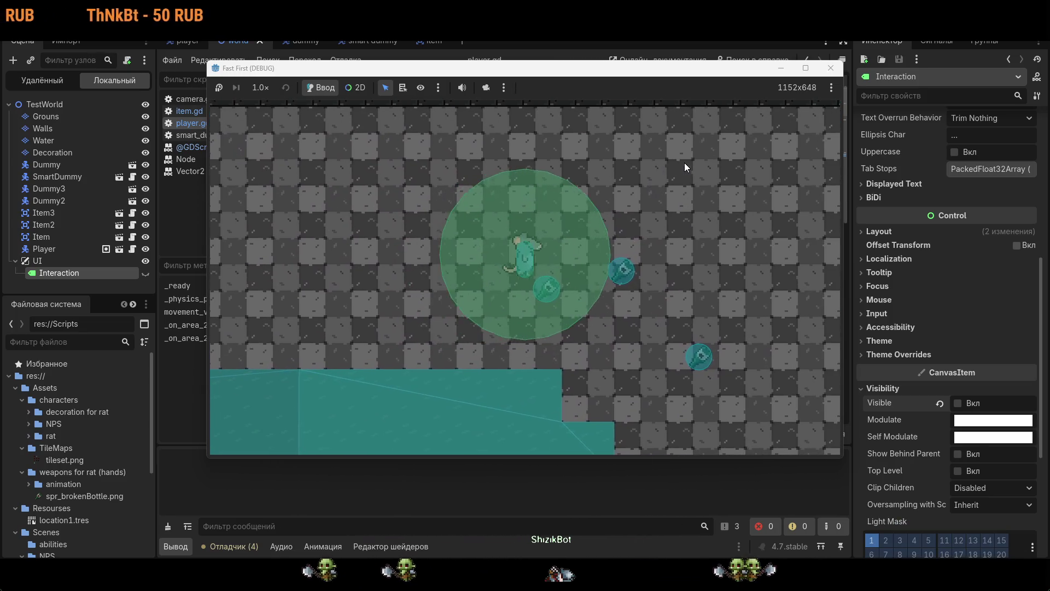
key("Left")
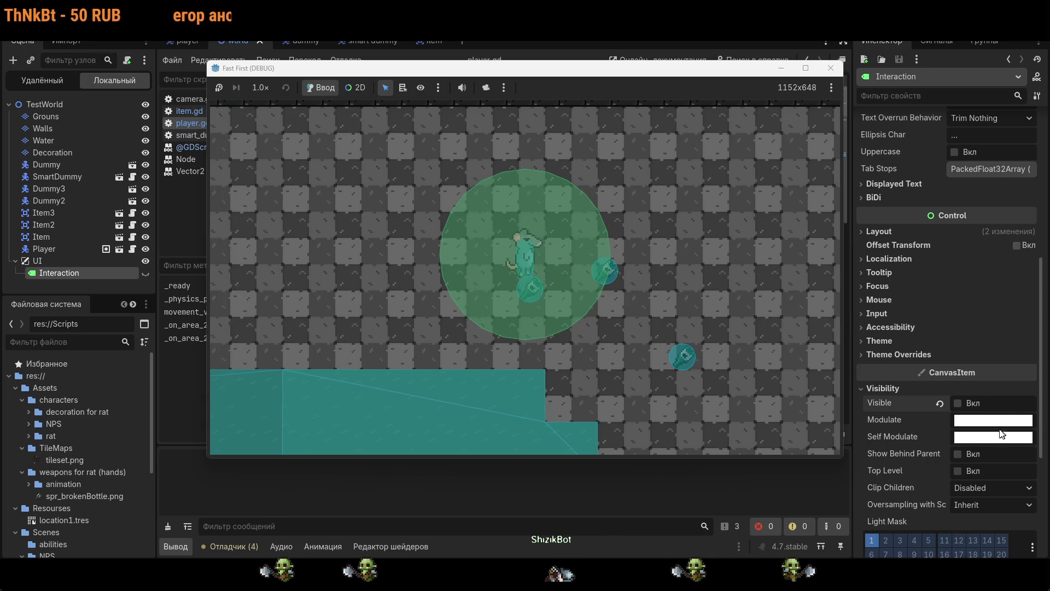
left_click(959, 403)
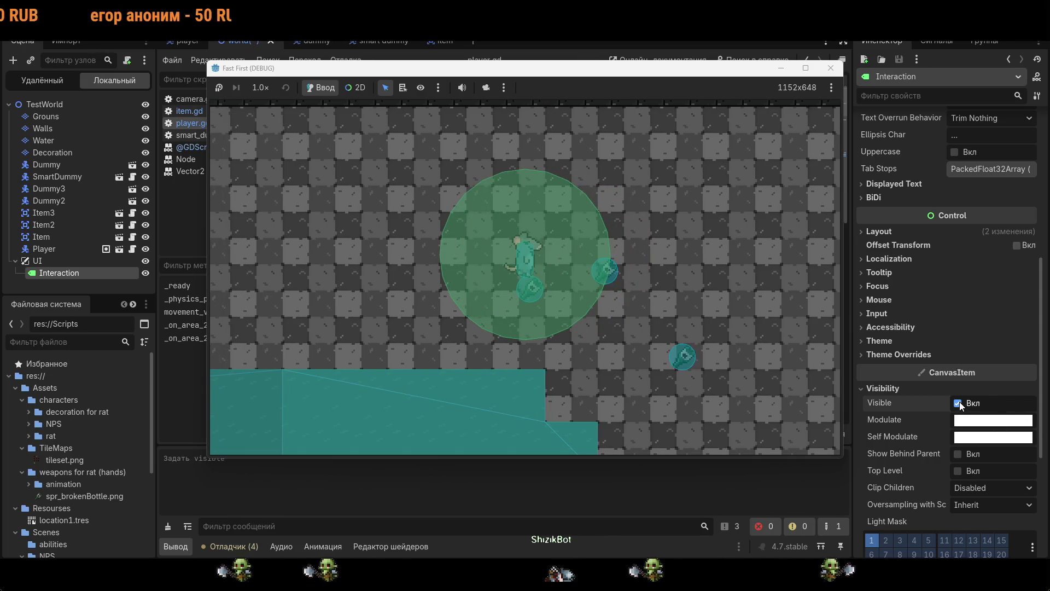
left_click(957, 402)
left_click(641, 336)
key("Up")
key("Left")
key("Down")
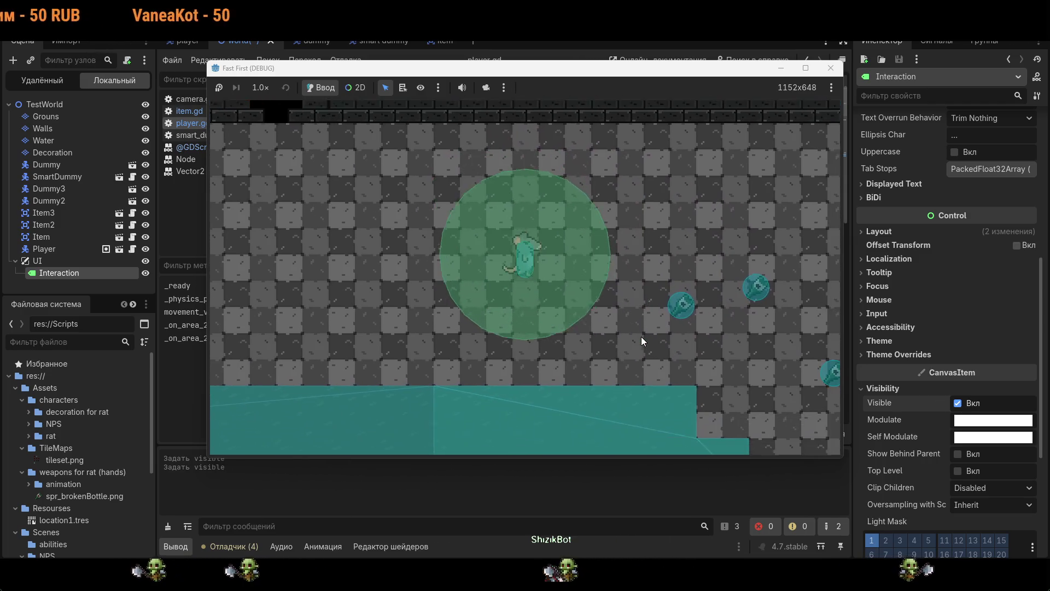
key("Up")
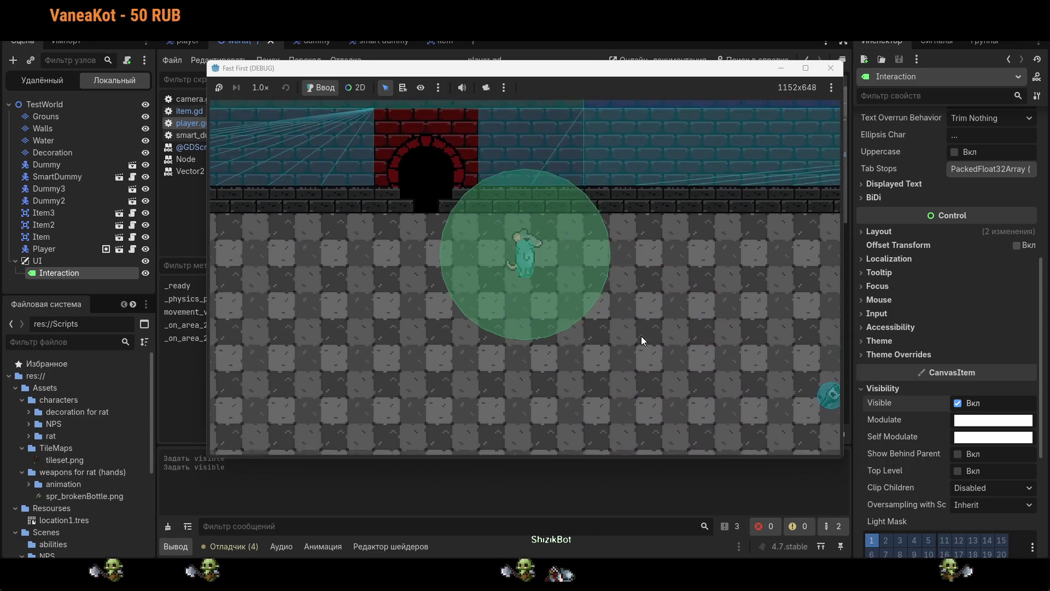
key("Down")
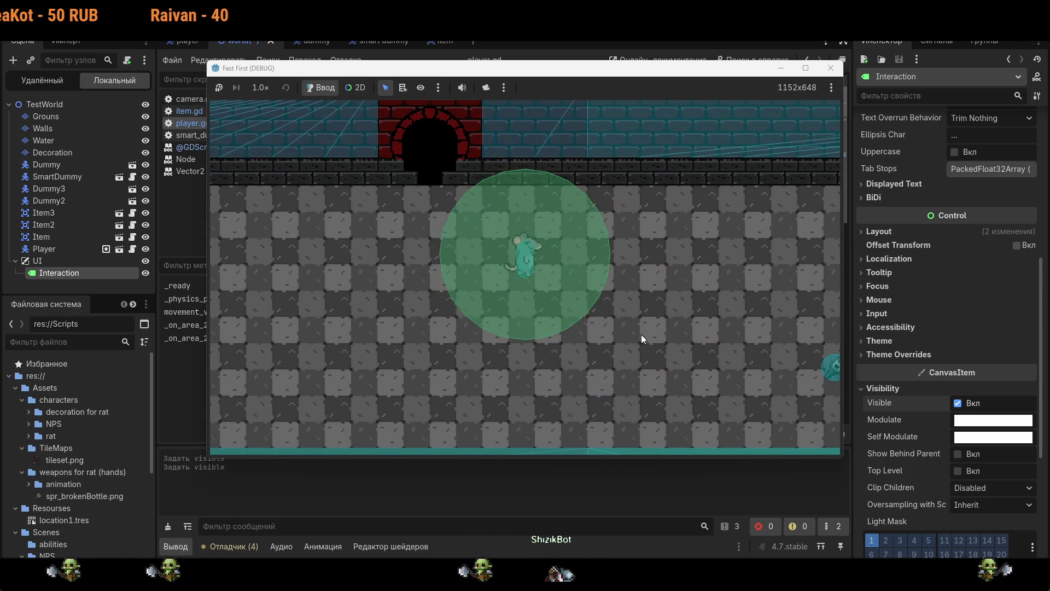
left_click(830, 69)
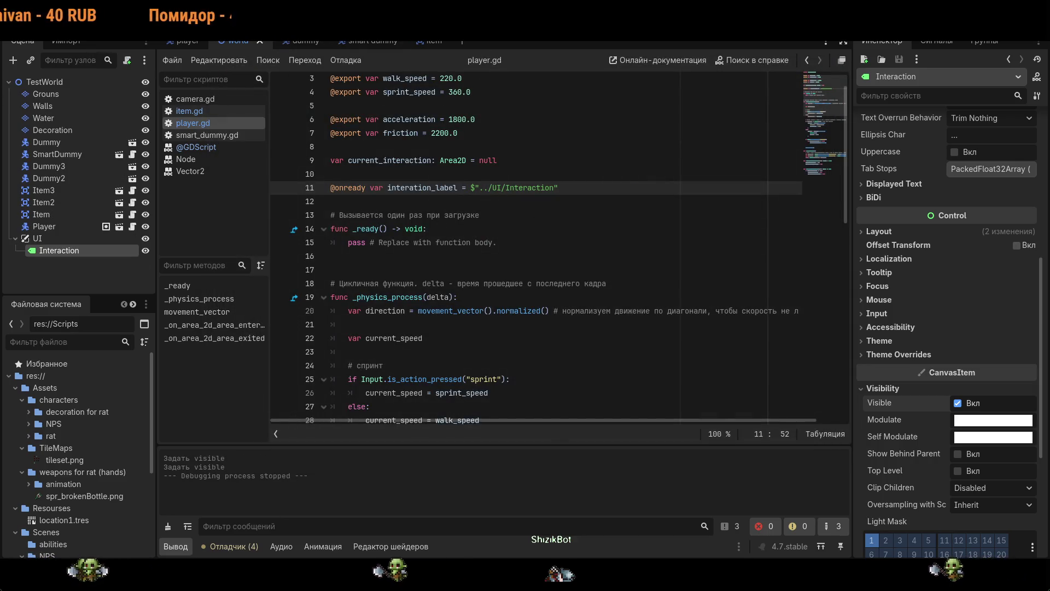
- Relaunch the game, walk the rat down, and tick Visible for the Interaction label
key("F5")
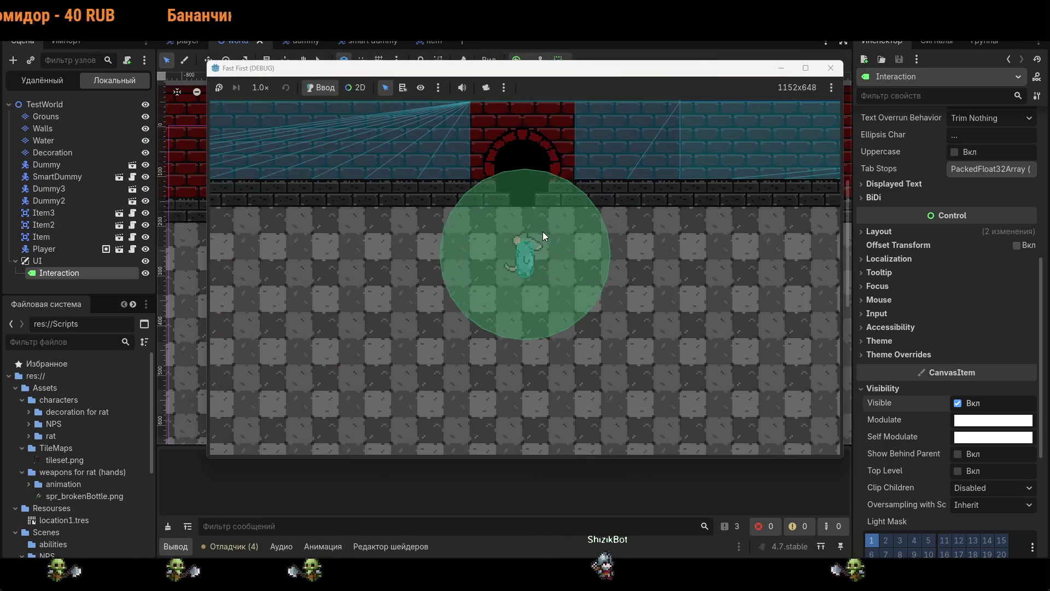
key("s")
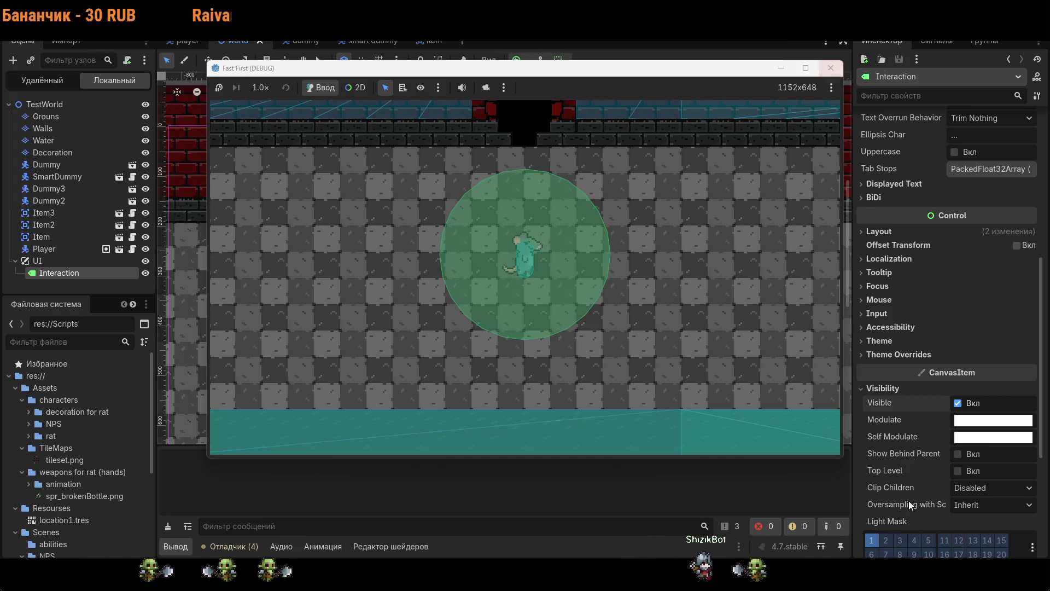
left_click(957, 403)
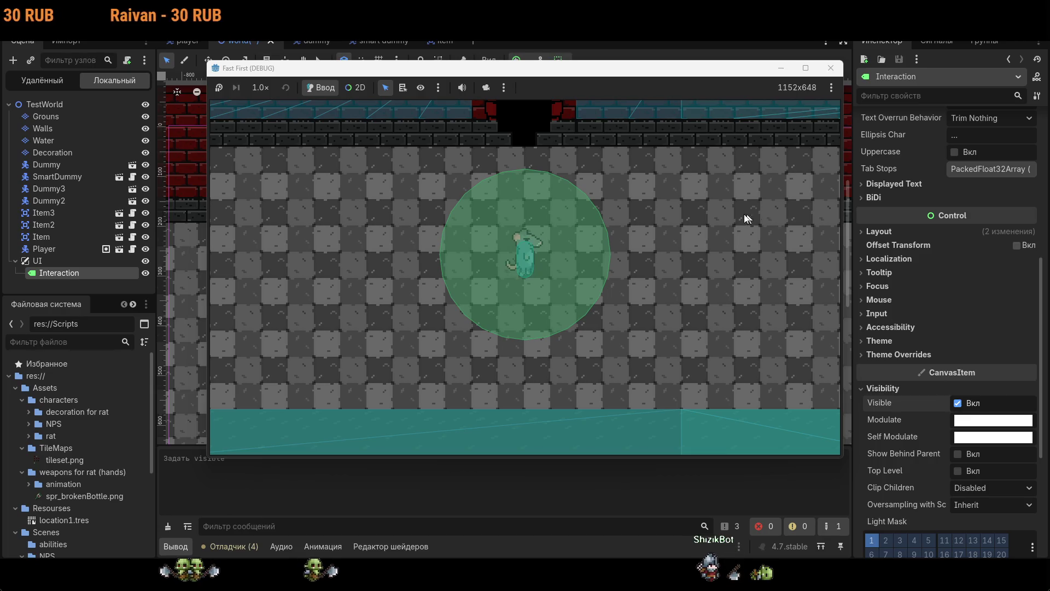
- Move the Interaction label's anchors toward its right edge and test-run the game
left_click(824, 71)
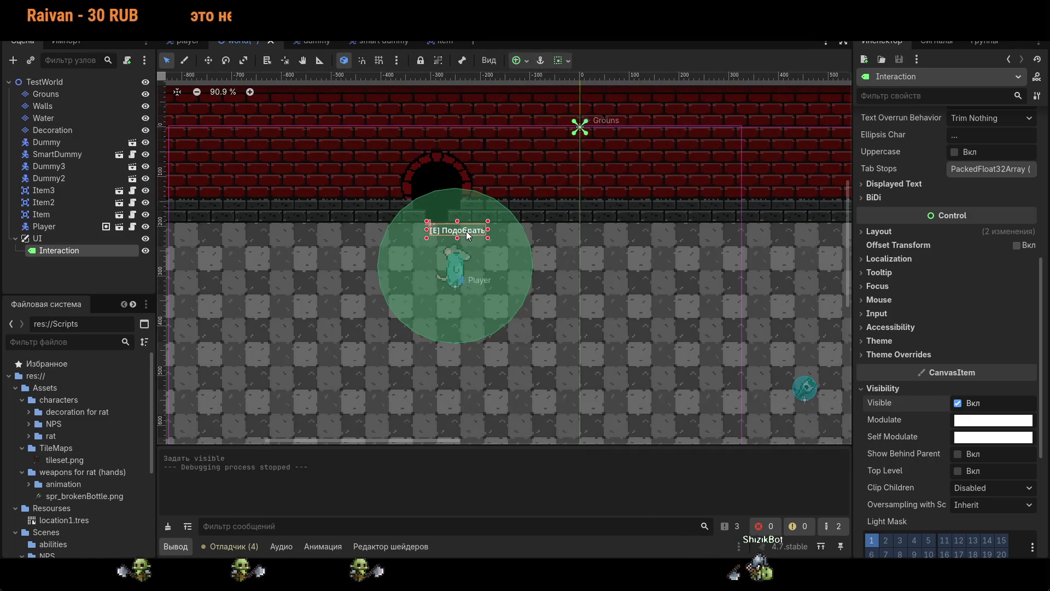
left_click(483, 258)
left_click(469, 234)
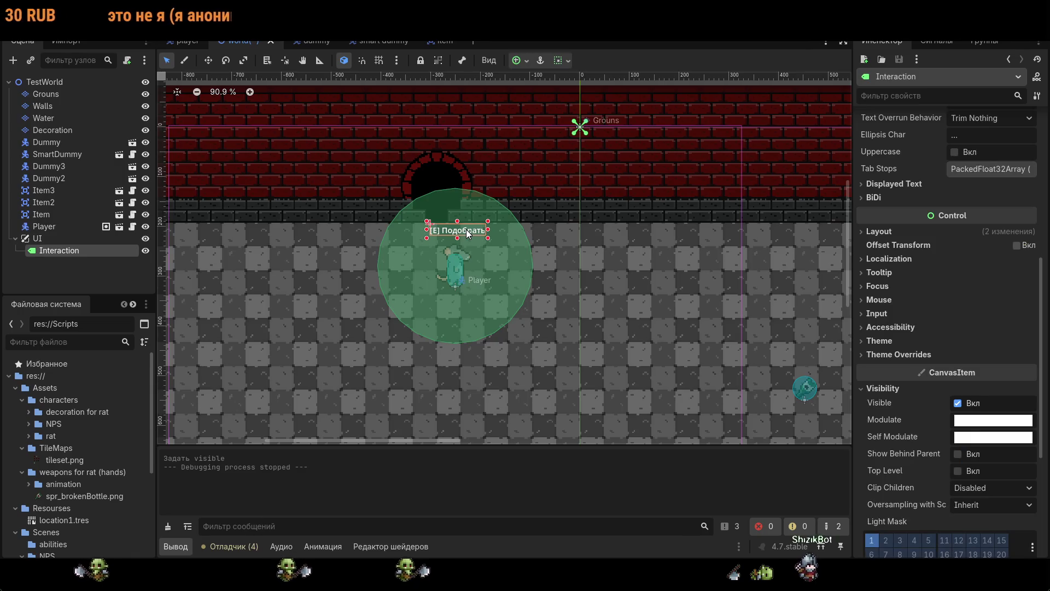
scroll(520, 288, "down", 4)
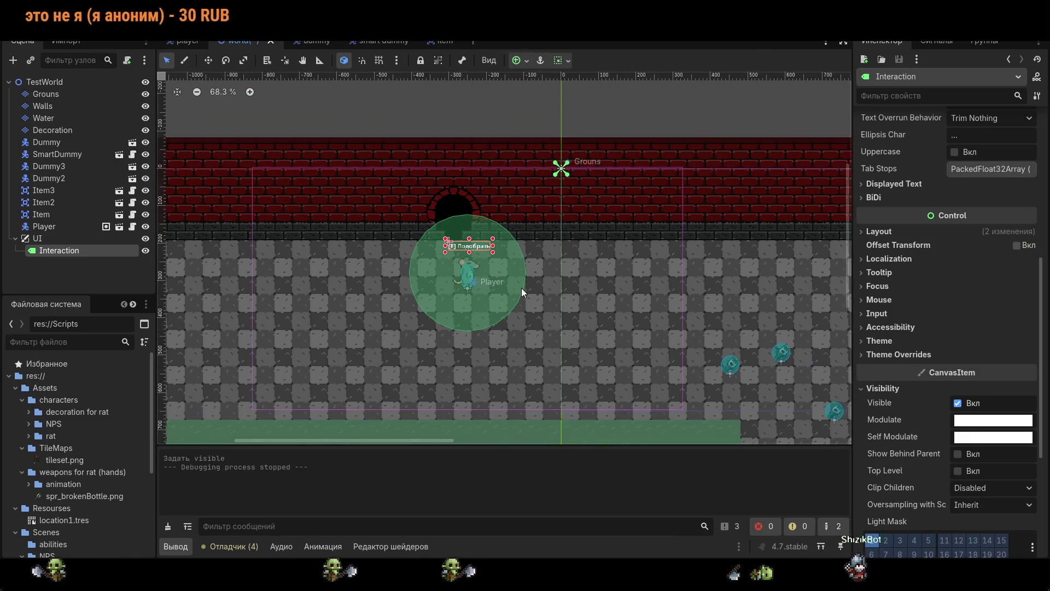
mouse_move(559, 181)
left_mouse_down()
mouse_move(491, 250)
mouse_move(474, 249)
left_mouse_up()
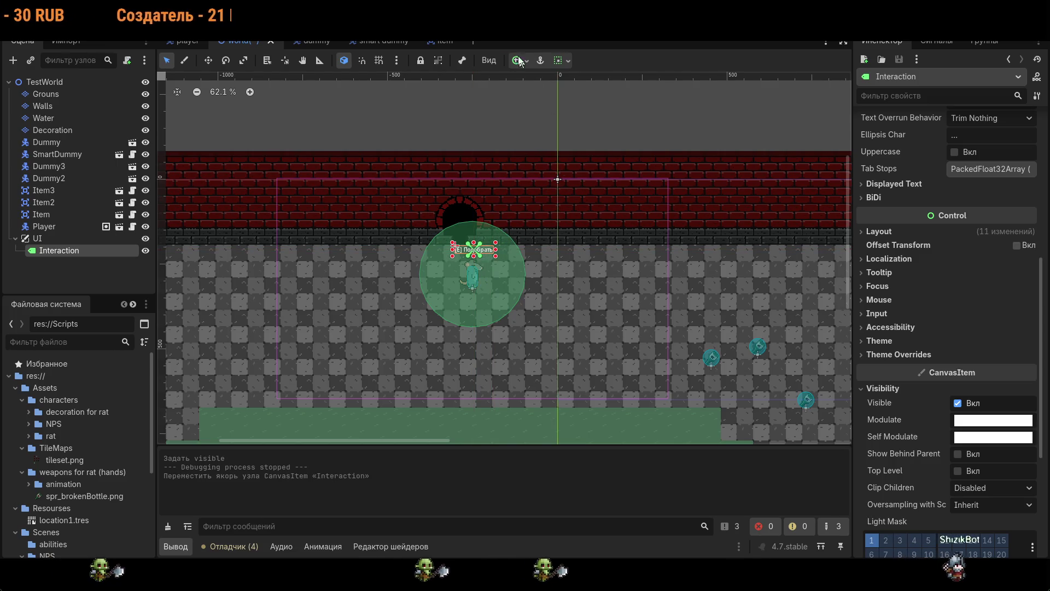
key("F5")
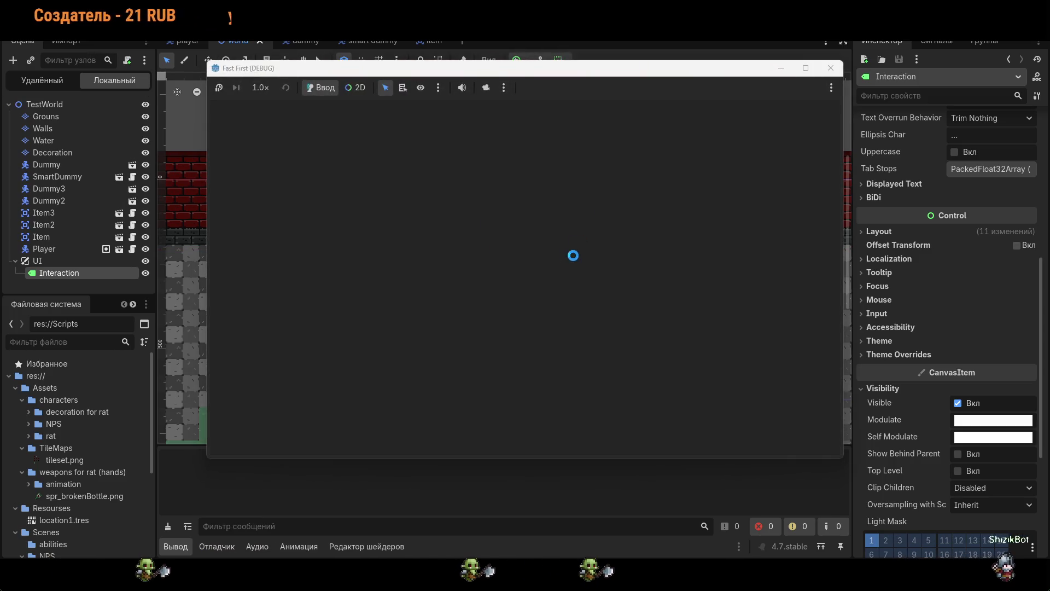
key("s")
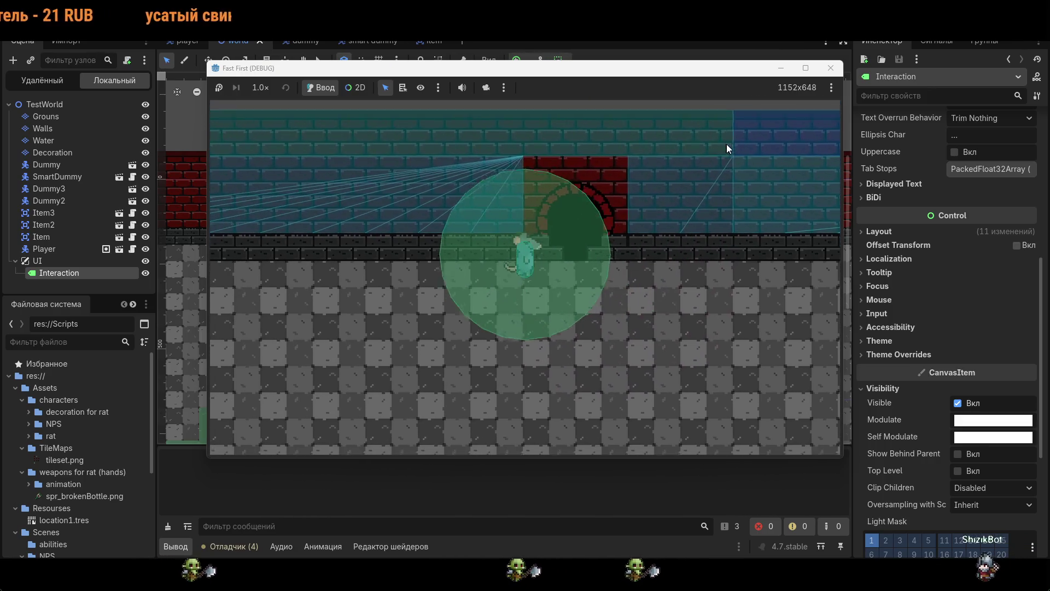
left_click(831, 67)
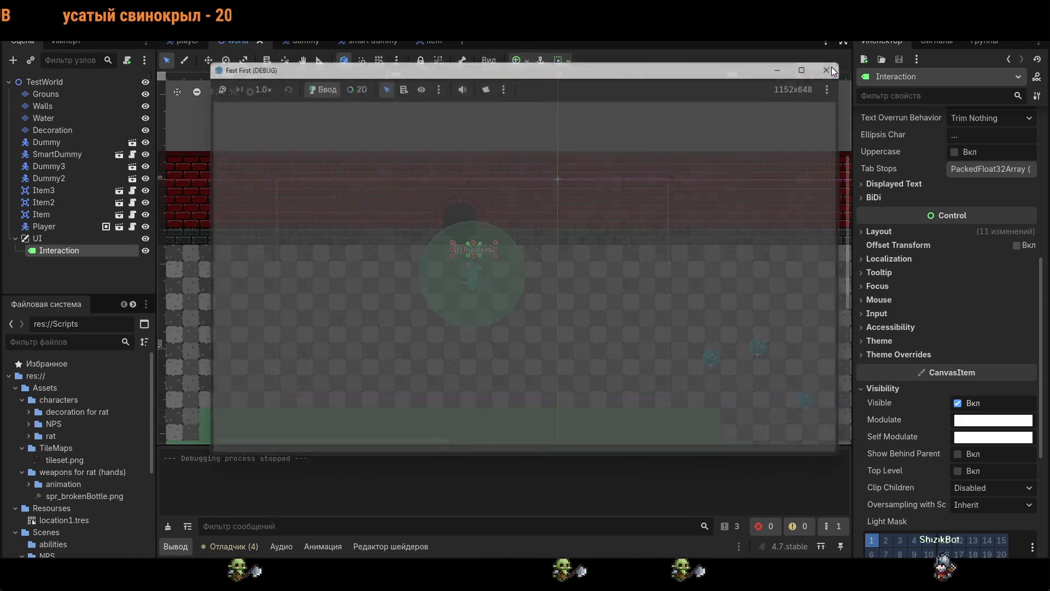
- Pin the Interaction label's anchor to its corner and move the label back above the player
scroll(474, 258, "up", 6)
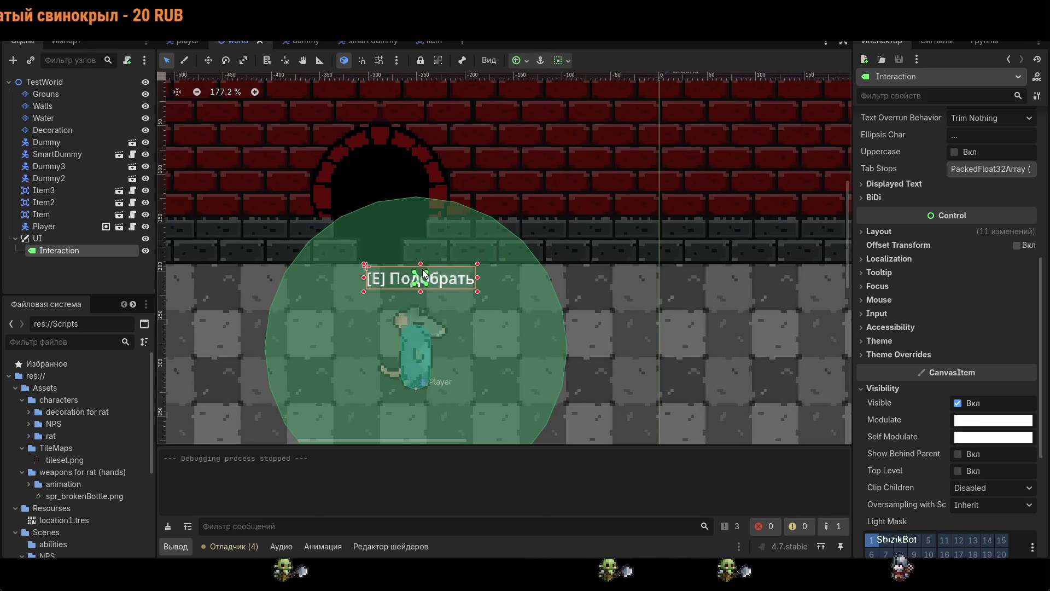
left_click_drag(477, 265, 475, 263)
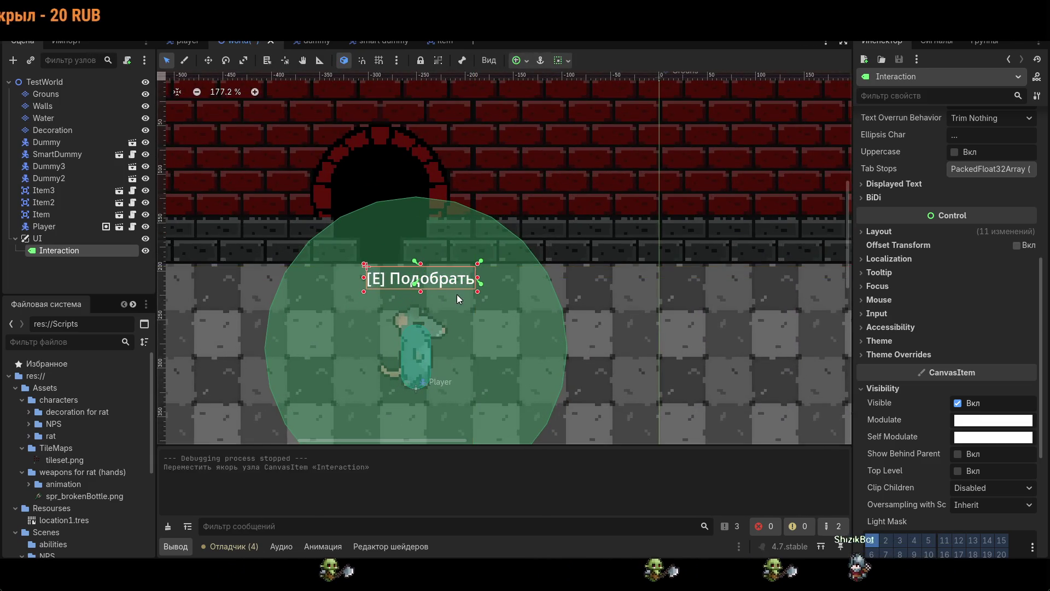
scroll(441, 291, "up", 8)
left_click_drag(270, 286, 253, 284)
scroll(314, 296, "down", 10)
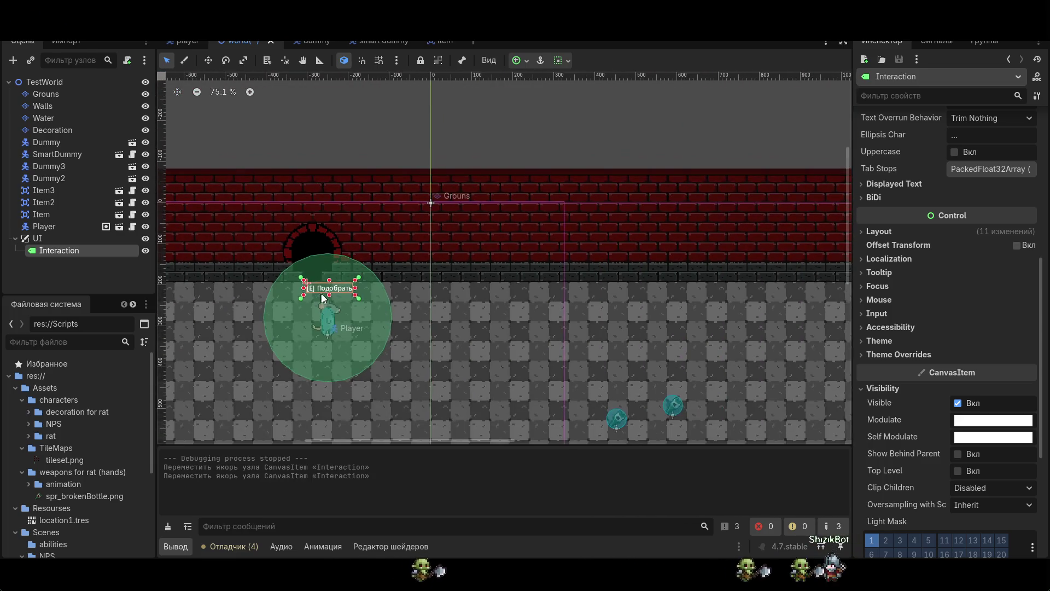
scroll(321, 298, "down", 4)
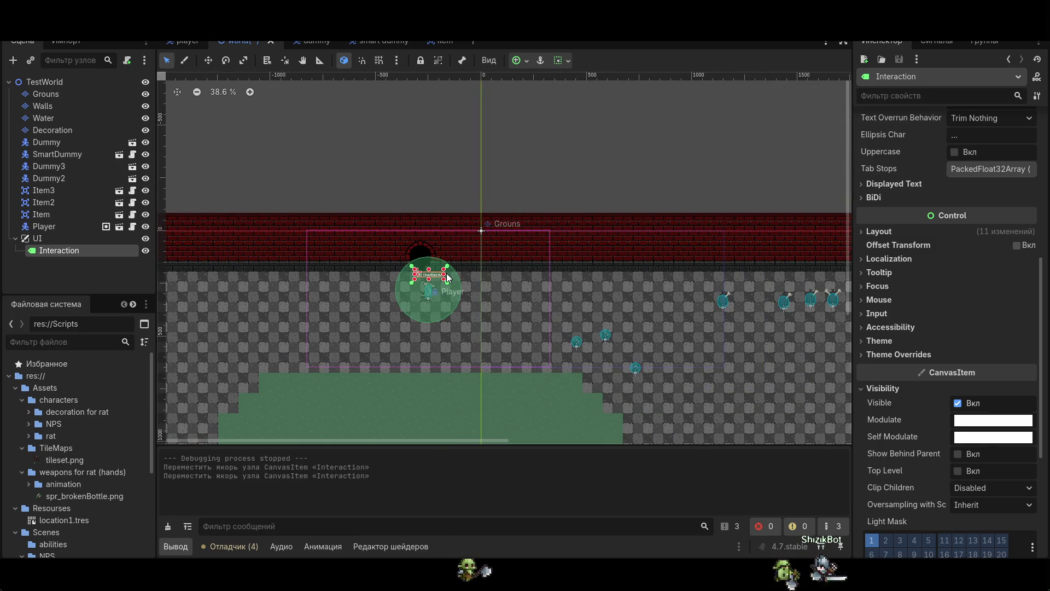
scroll(448, 278, "up", 2)
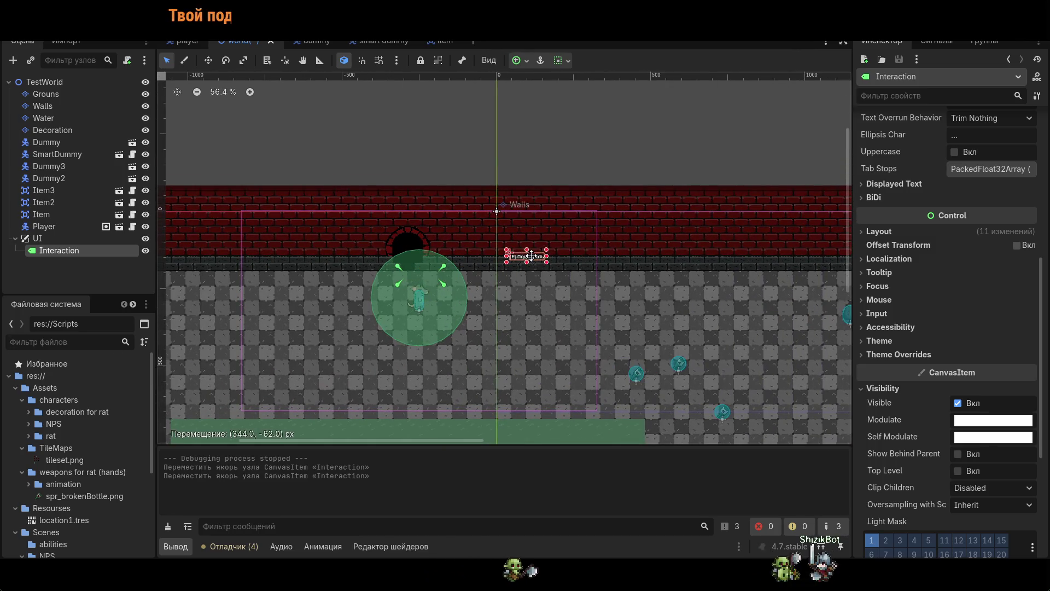
left_click_drag(523, 255, 430, 272)
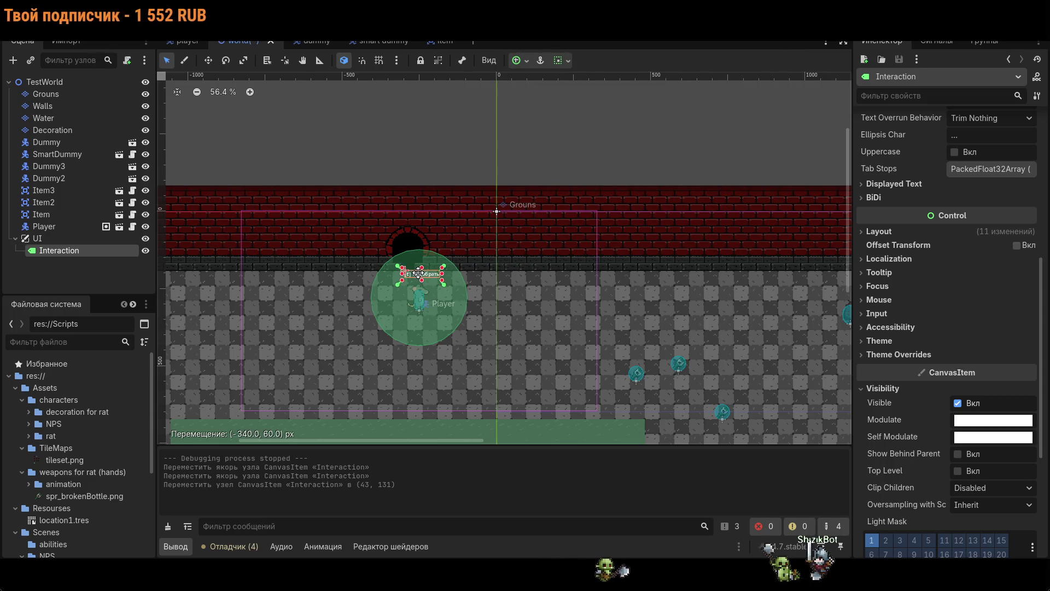
- Test-run the game again, walking the rat down and right, then stop it
key("F5")
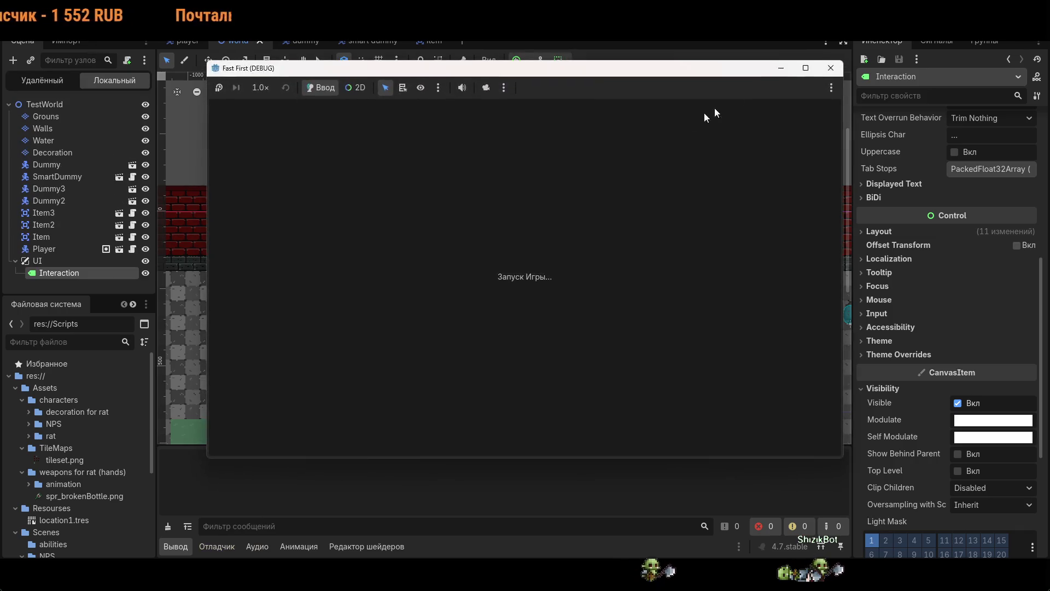
key("Down")
key("Right")
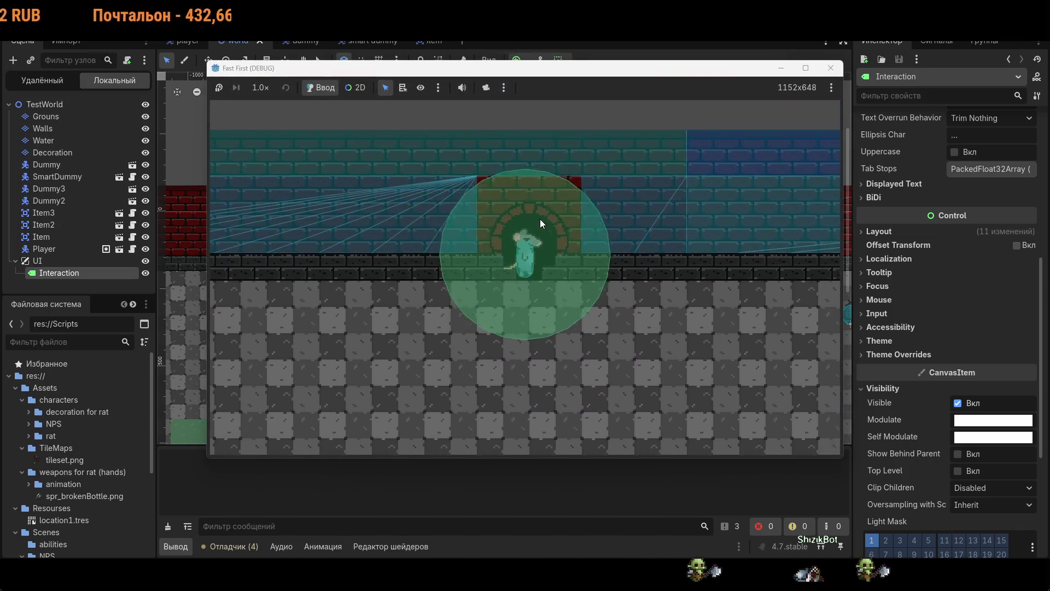
key("Down")
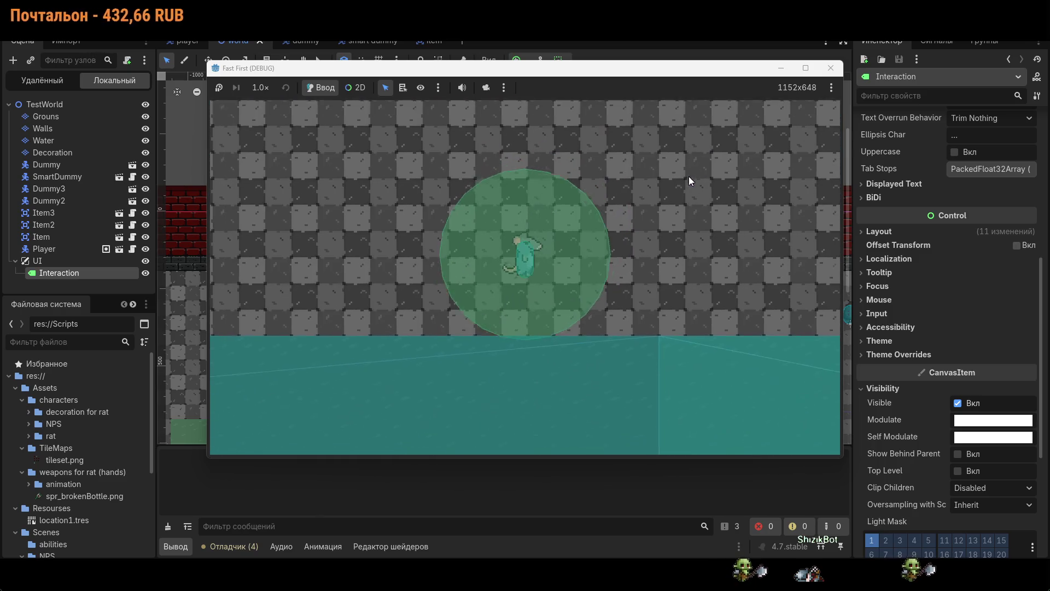
left_click(830, 68)
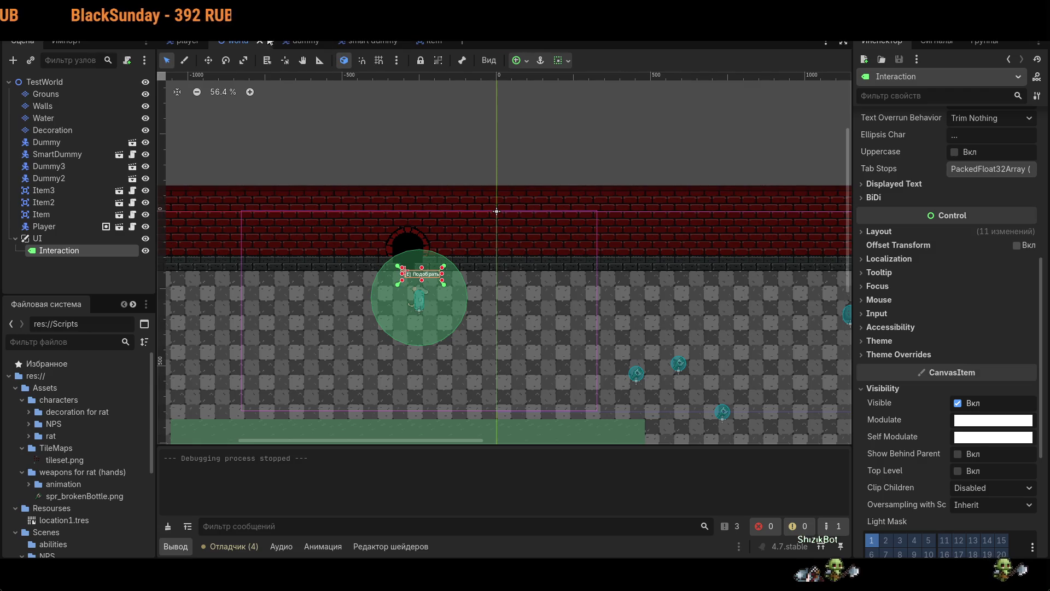
key("ctrl+F3")
- Review line 57's show line and line 63's commented hide line, then run and stop the game
scroll(547, 246, "down", 12)
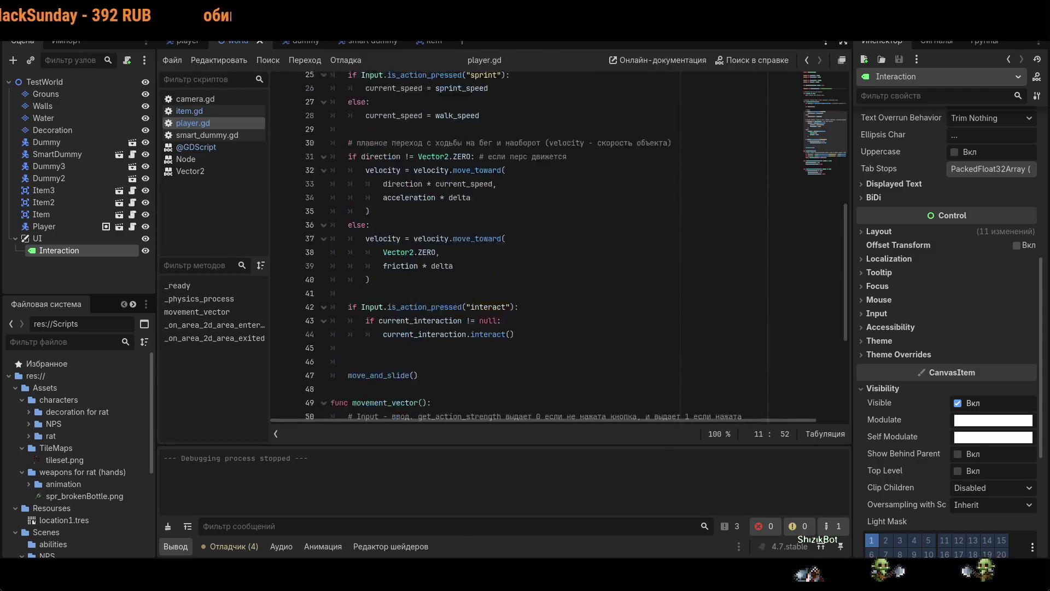
left_click(519, 395)
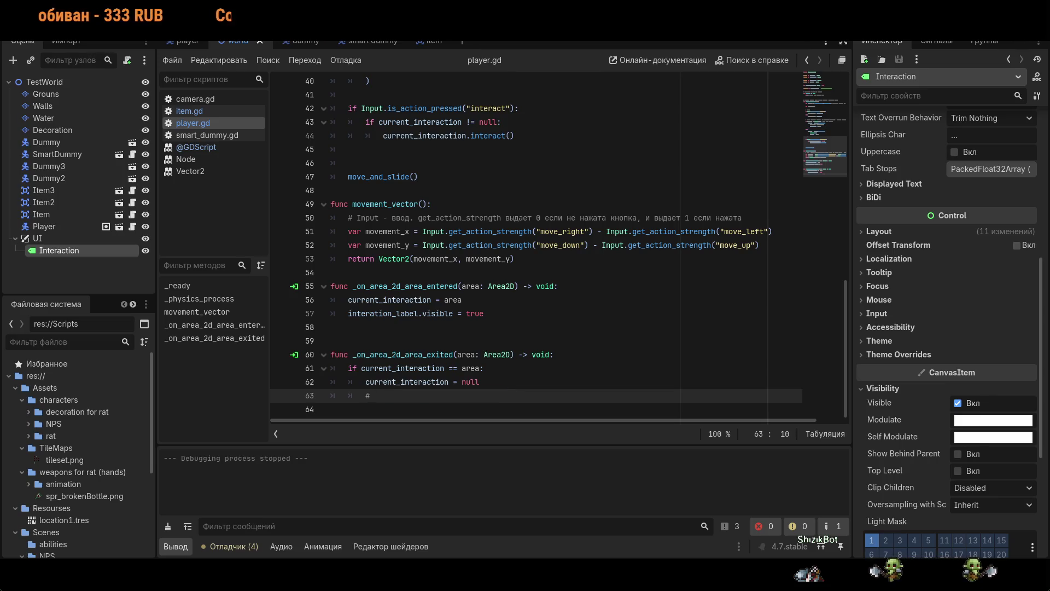
key("Left")
left_click(350, 314)
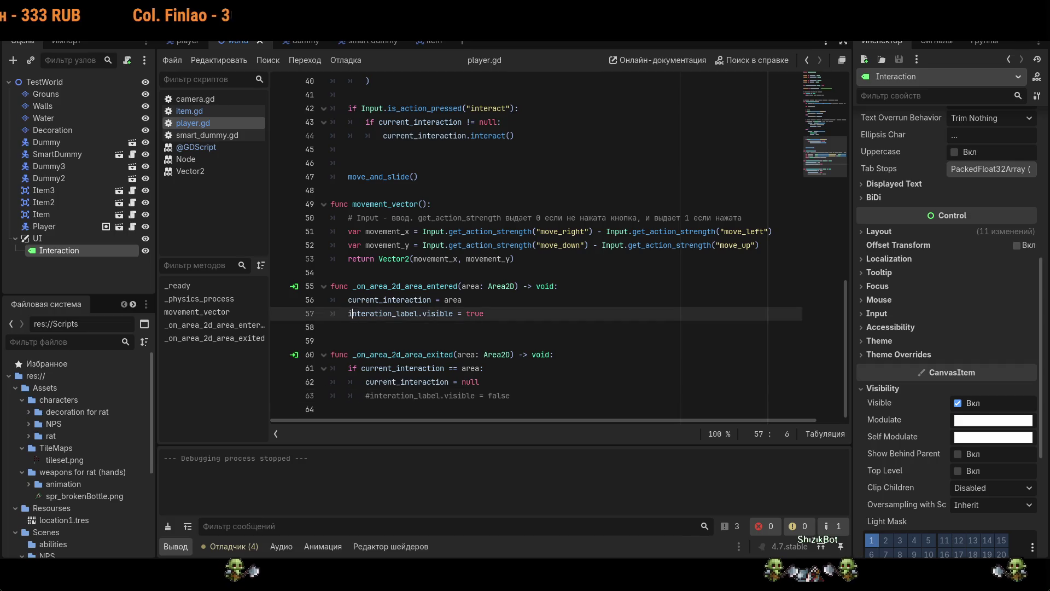
key("F5")
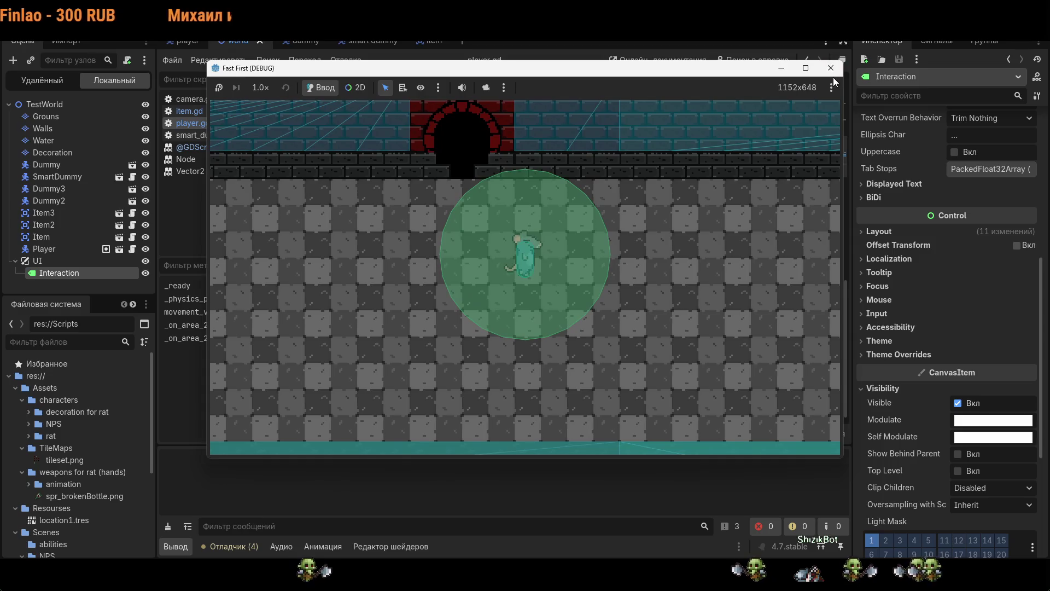
left_click(824, 71)
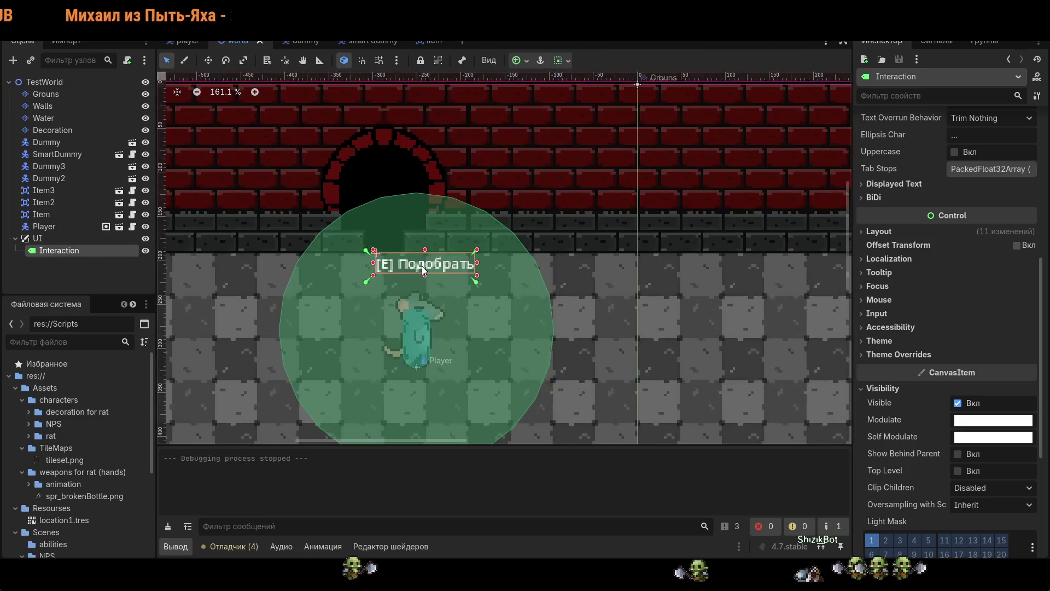
- Set the Interaction label's horizontal and vertical container sizing to centre, then test-run the game
scroll(422, 265, "up", 4)
left_click(481, 335)
left_click(436, 259)
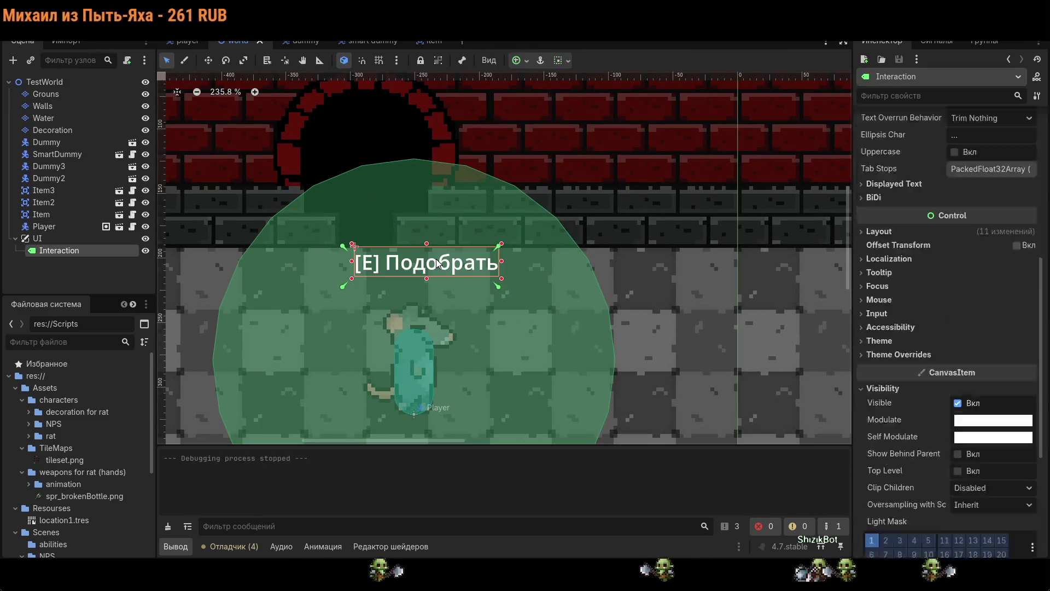
scroll(445, 270, "down", 11)
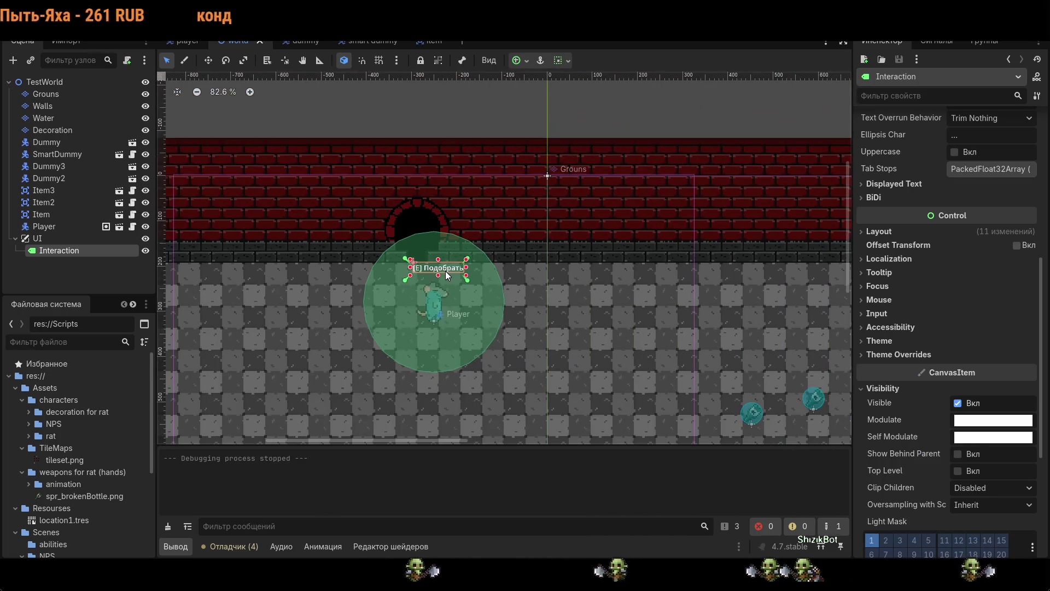
left_click(561, 62)
left_click(609, 101)
left_click(609, 102)
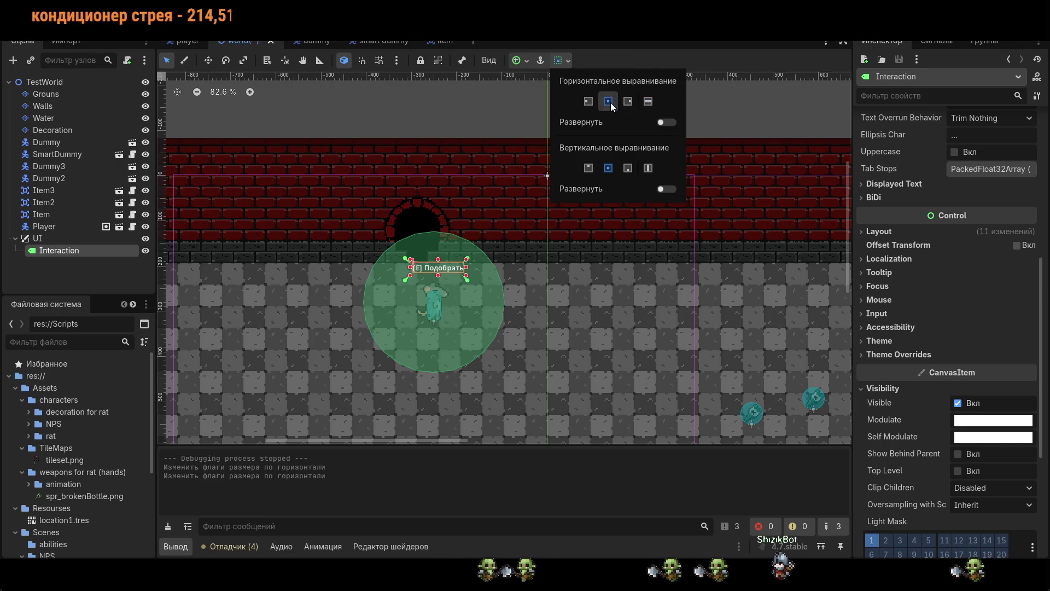
left_click(607, 168)
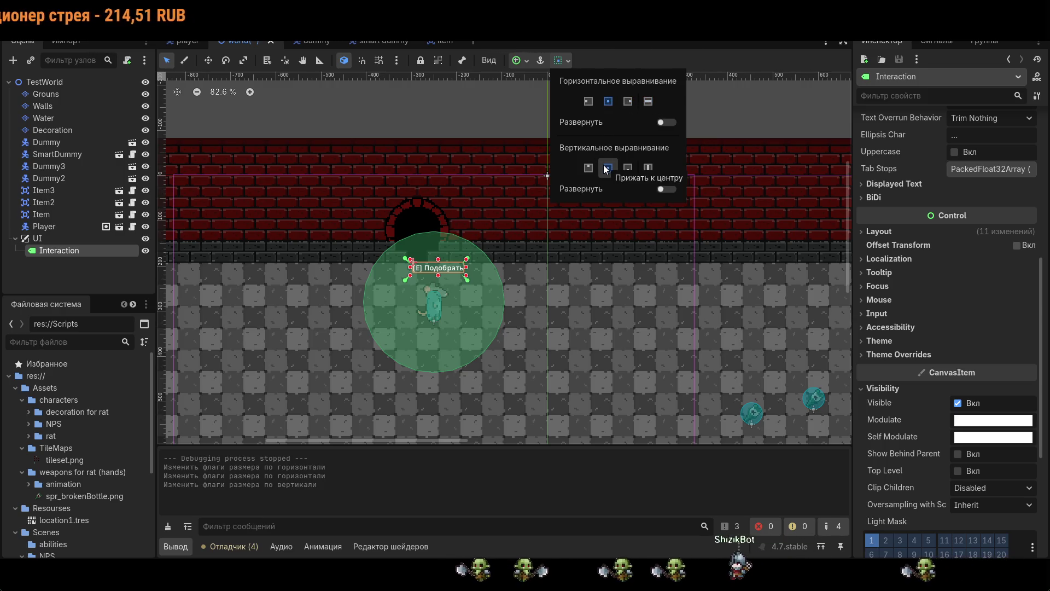
left_click(520, 66)
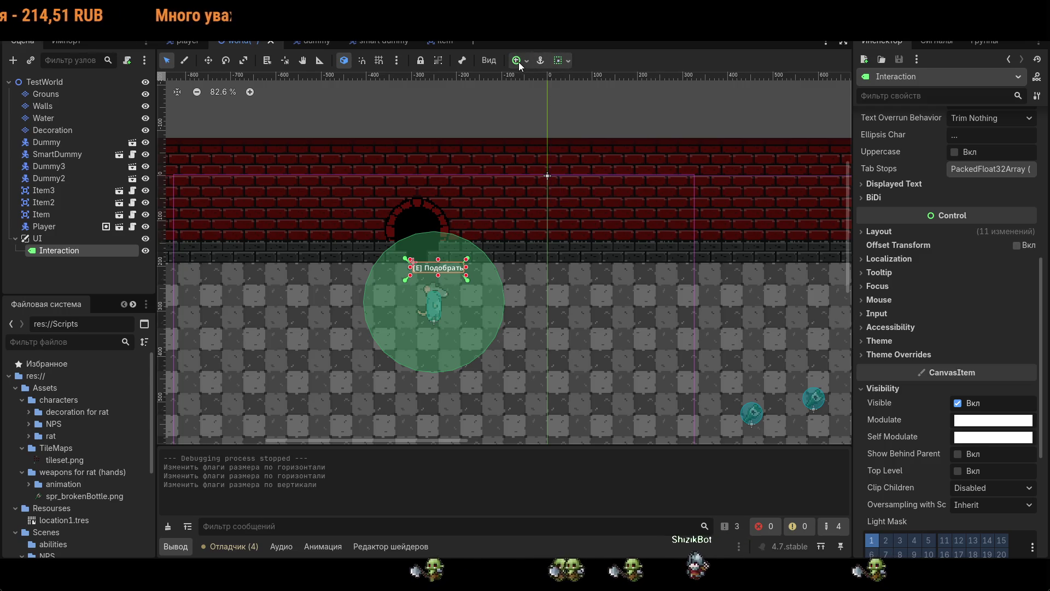
key("F5")
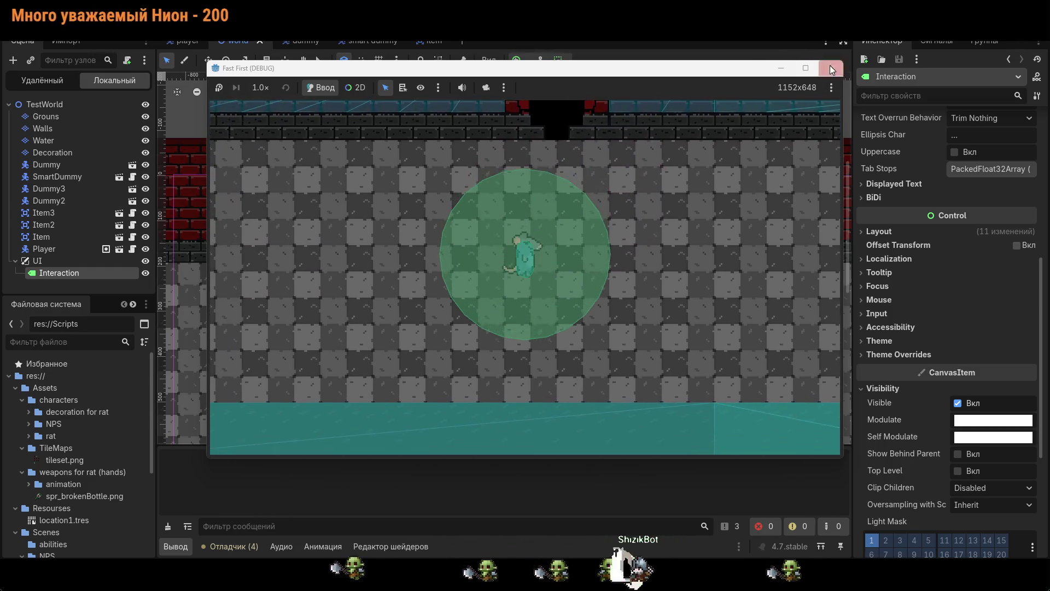
left_click(831, 67)
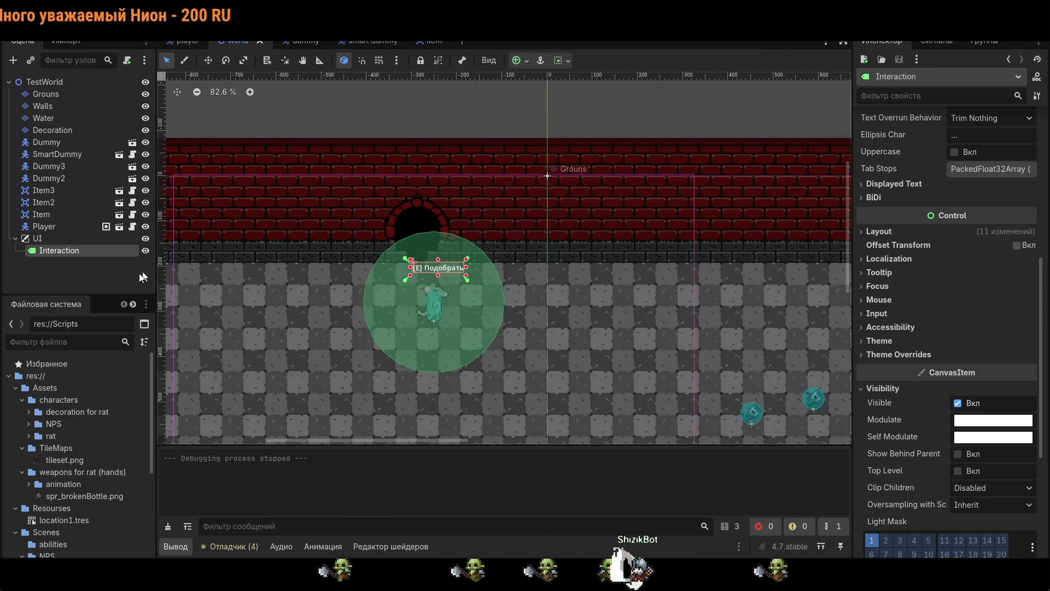
- Select the Player and UI nodes and zoom out over the level
left_click(57, 267)
left_click(58, 253)
left_click(60, 230)
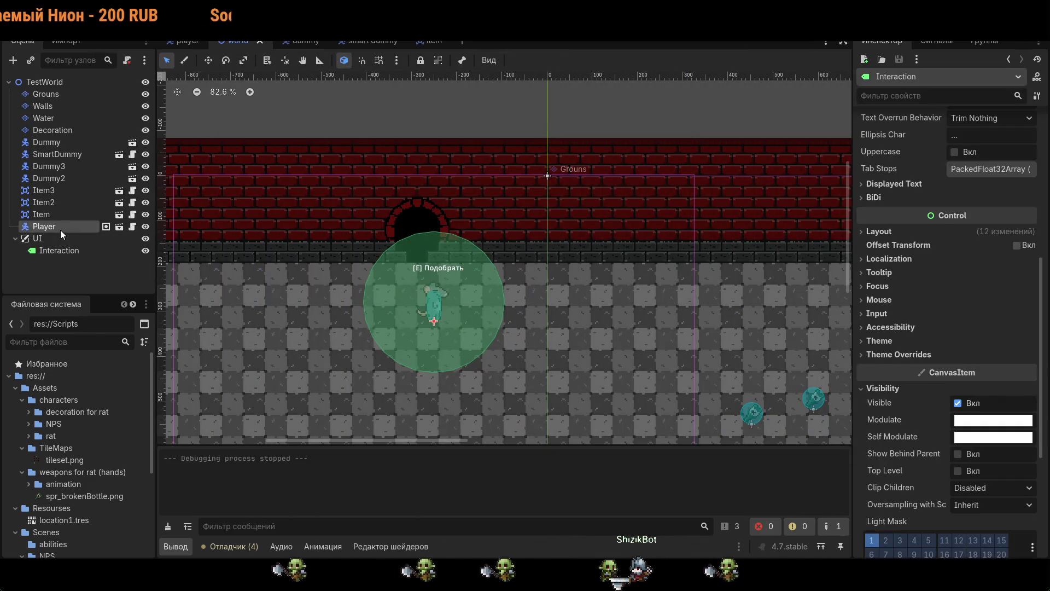
left_click(93, 241)
scroll(254, 304, "down", 2)
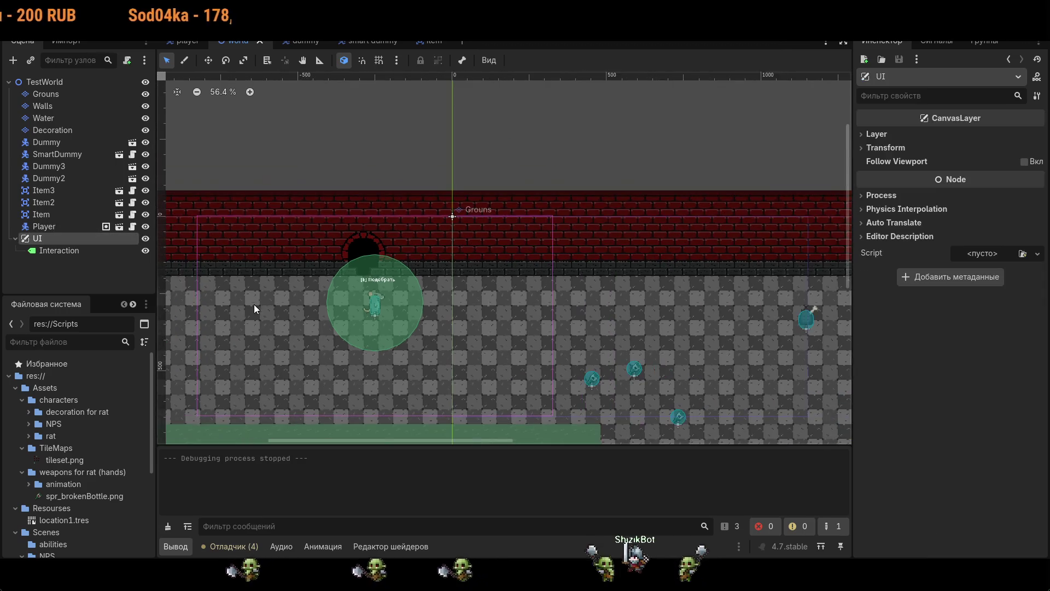
scroll(372, 303, "down", 1)
left_click_drag(368, 303, 273, 304)
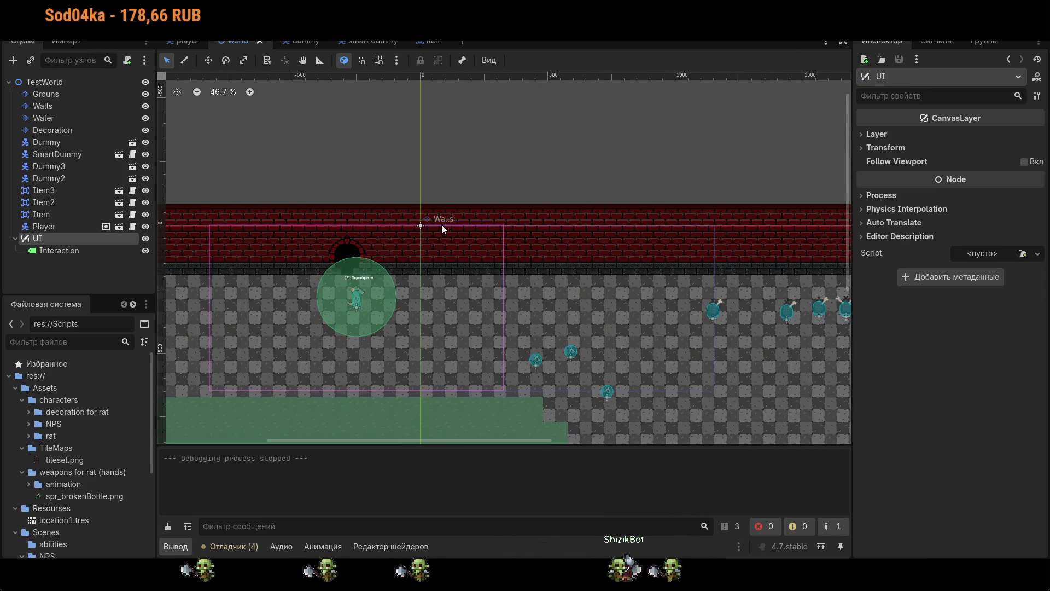
- Select Grouns, then toggle the UI layer's visibility off and back on
left_click(711, 392)
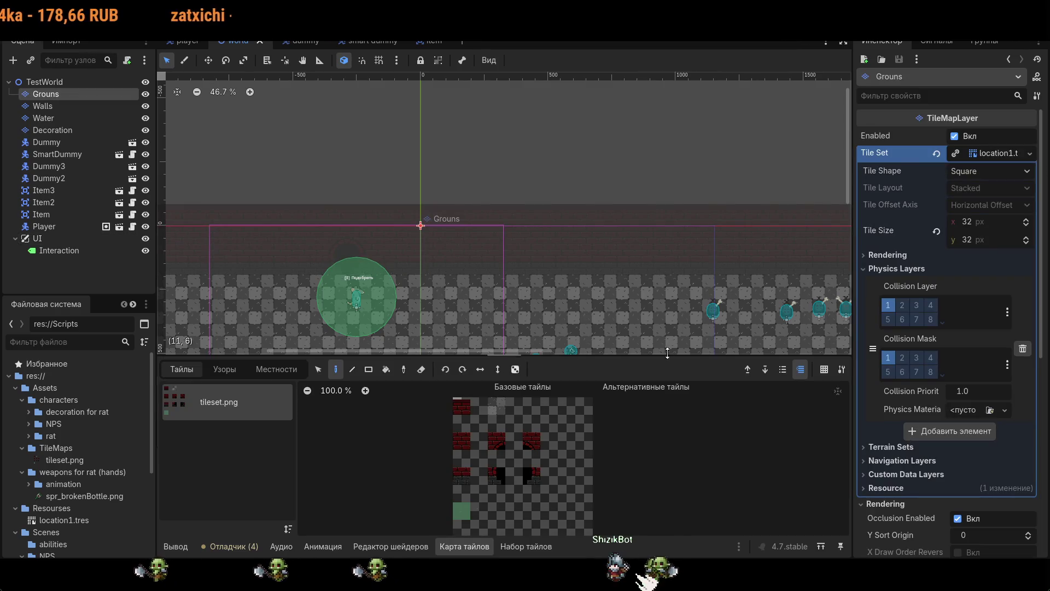
scroll(645, 300, "down", 2)
left_click(40, 238)
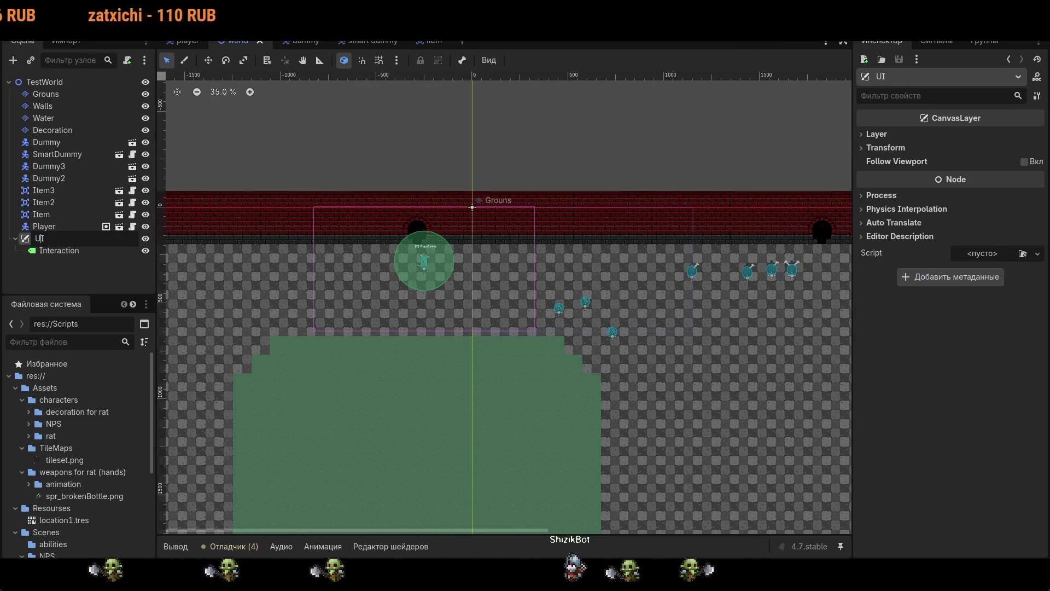
left_click(146, 240)
left_click(146, 239)
- Pan around the level, deselect Grouns, and switch to the player scene
scroll(477, 278, "up", 4)
left_click_drag(549, 318, 445, 324)
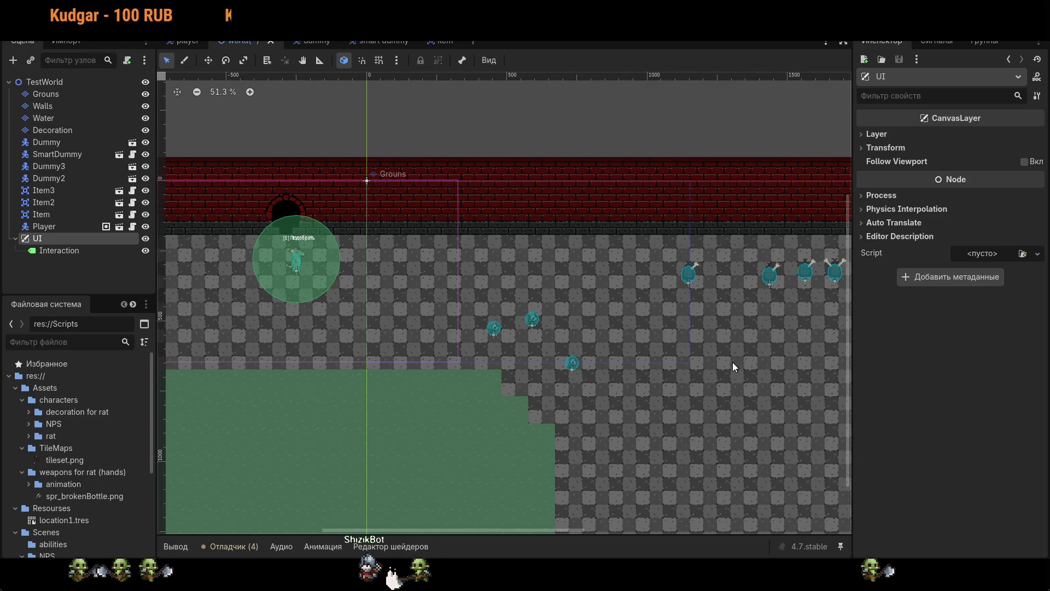
left_click(686, 362)
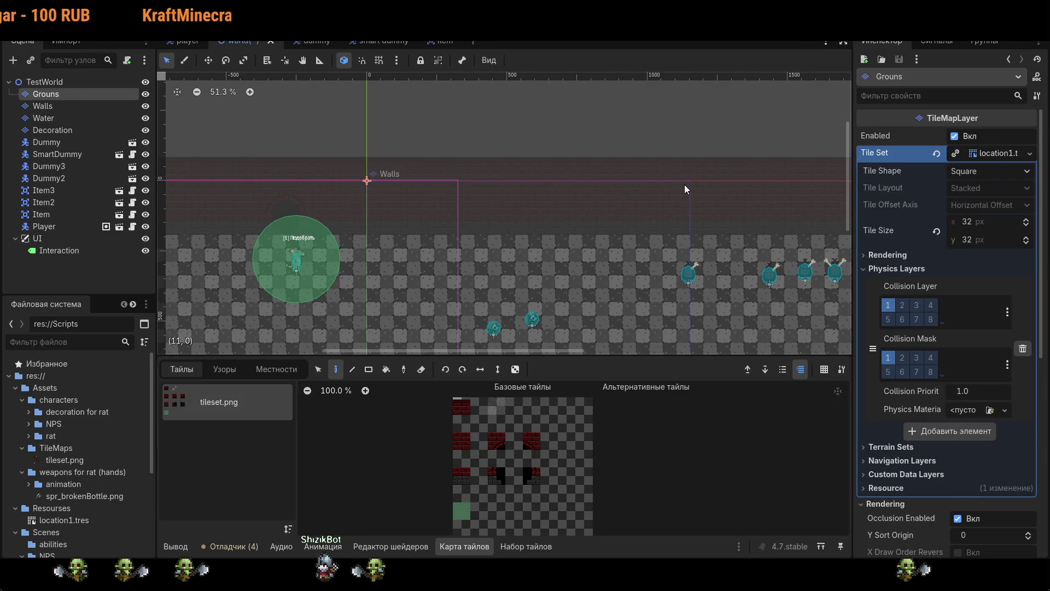
left_click(550, 225)
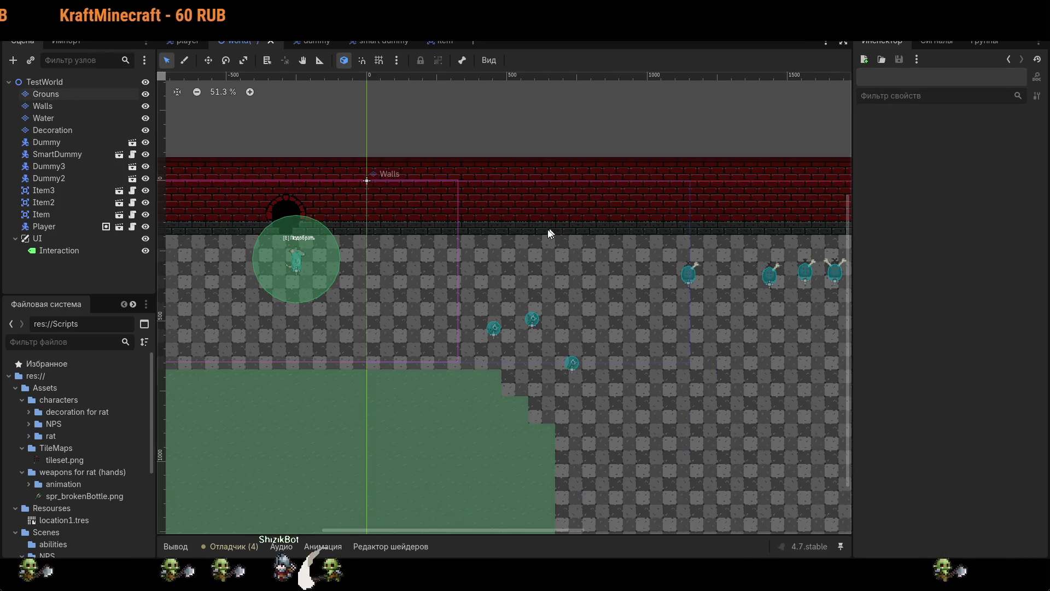
left_click_drag(550, 226, 621, 218)
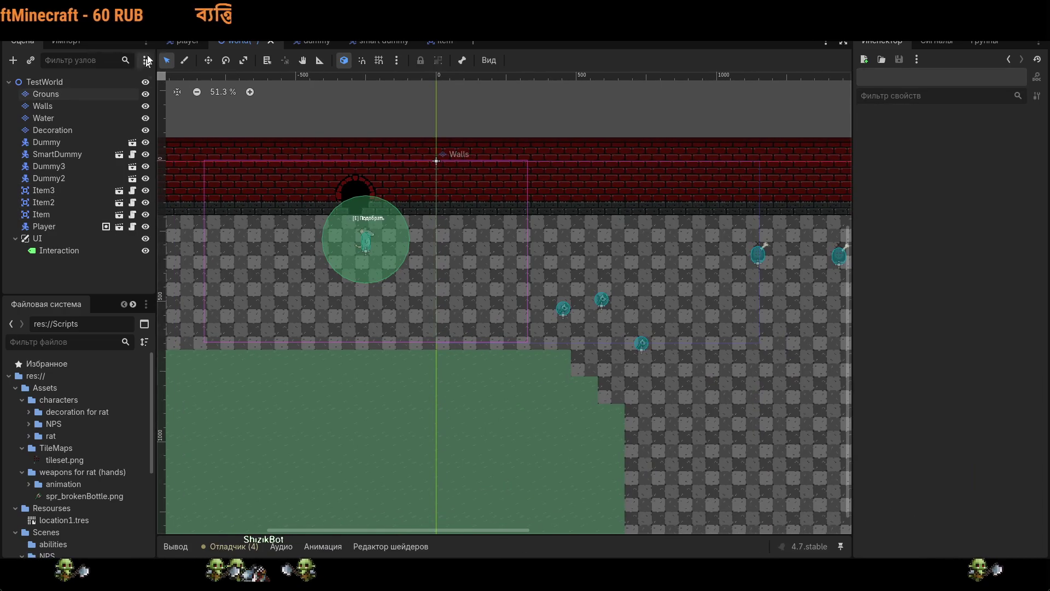
left_click(182, 43)
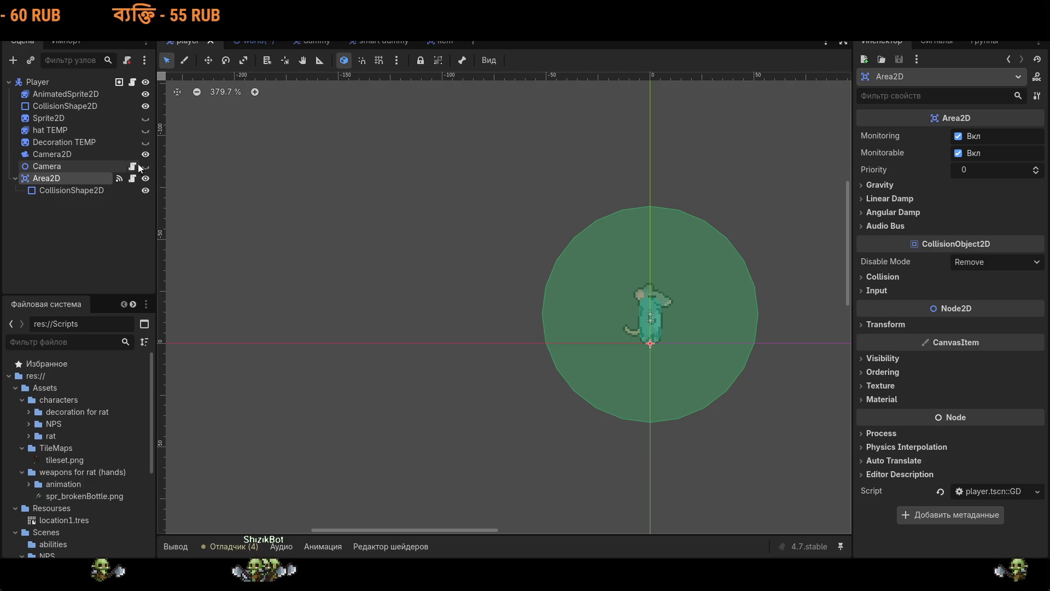
- Toggle Camera2D and Player visibility off and on across the player and TestWorld scenes to inspect them
left_click(145, 154)
left_click(256, 45)
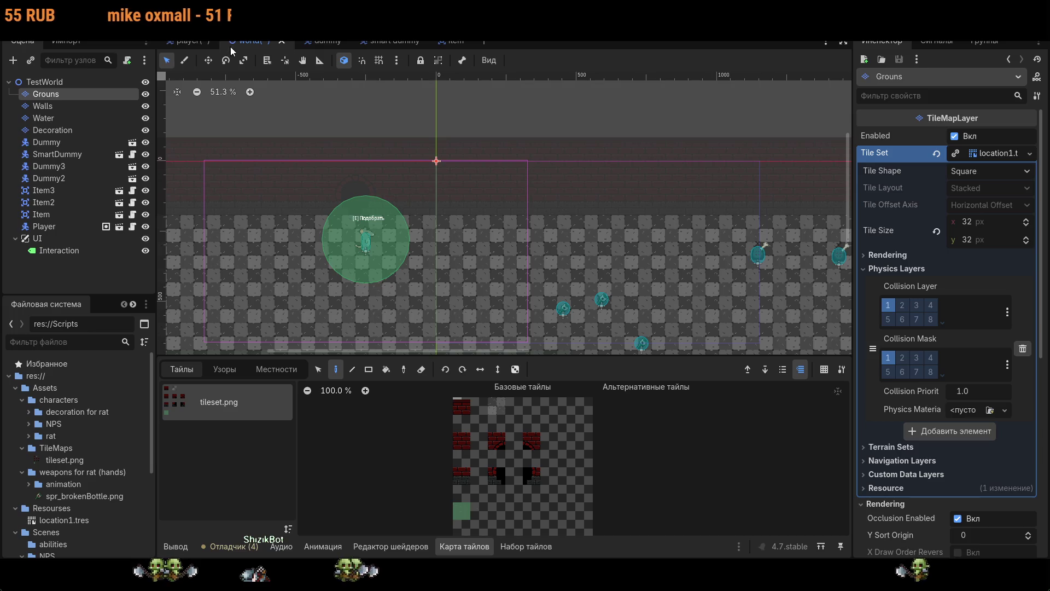
left_click(196, 42)
left_click(145, 154)
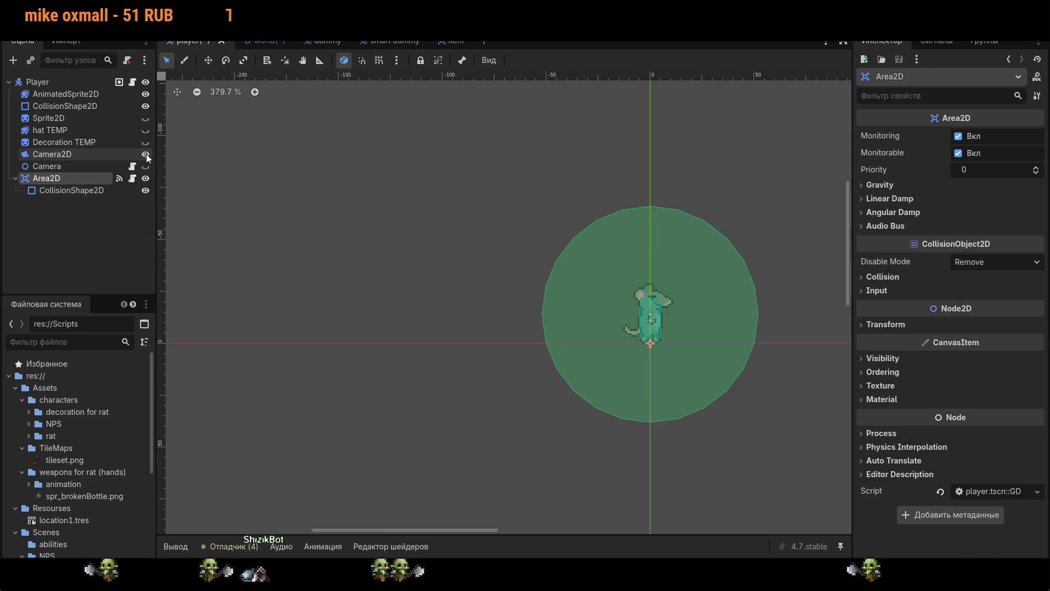
left_click(255, 41)
left_click(189, 43)
left_click(254, 44)
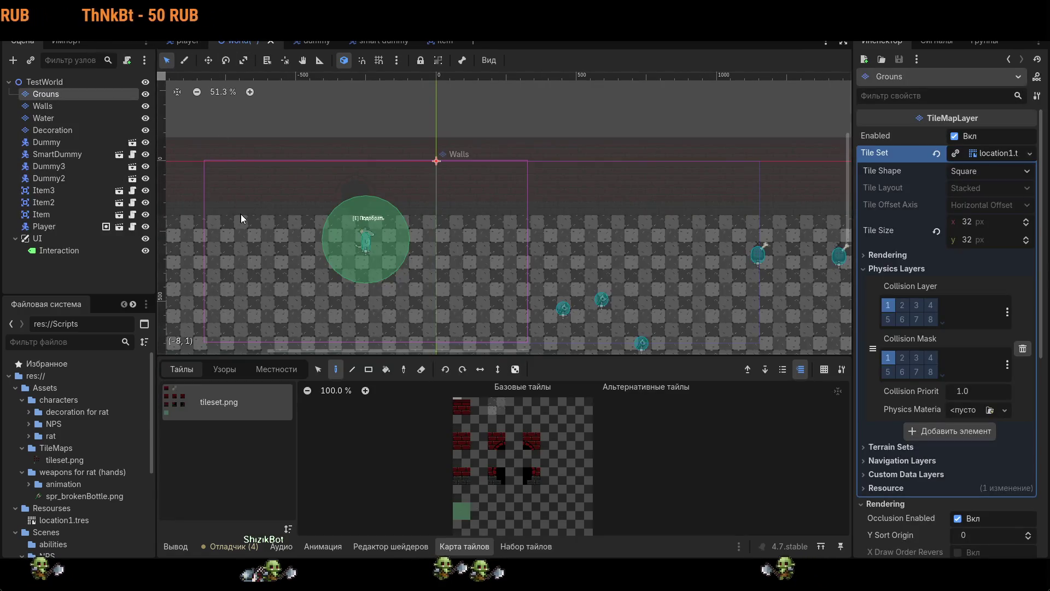
left_click(146, 223)
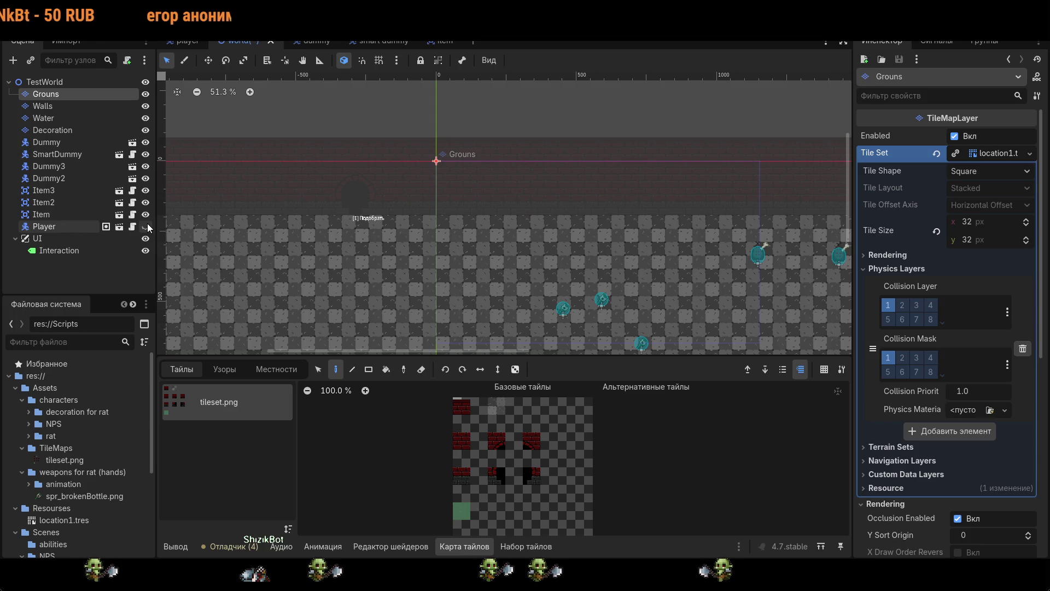
scroll(381, 256, "down", 5)
scroll(381, 256, "up", 4)
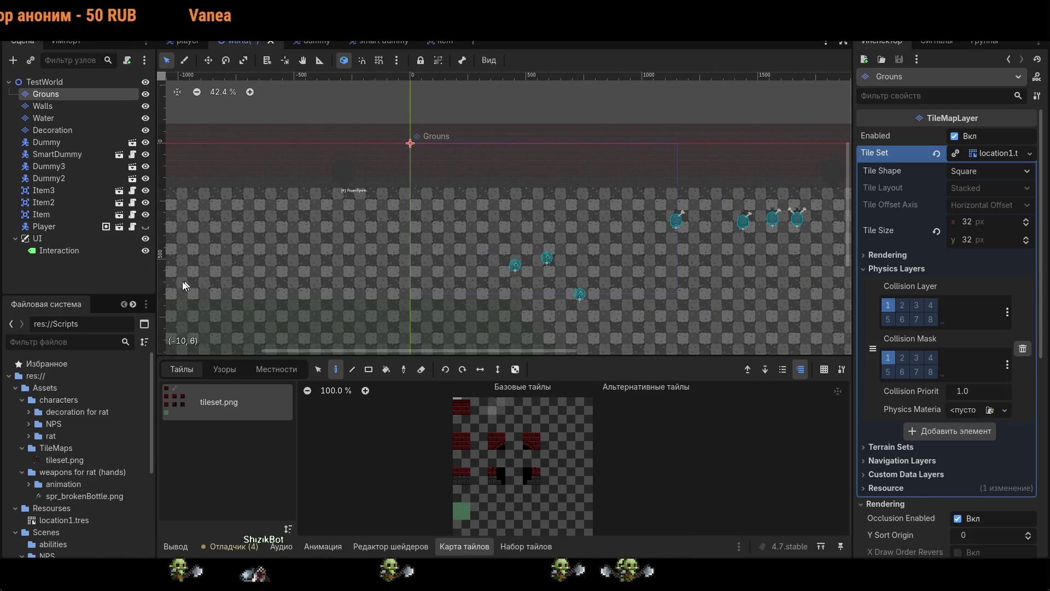
left_click(146, 227)
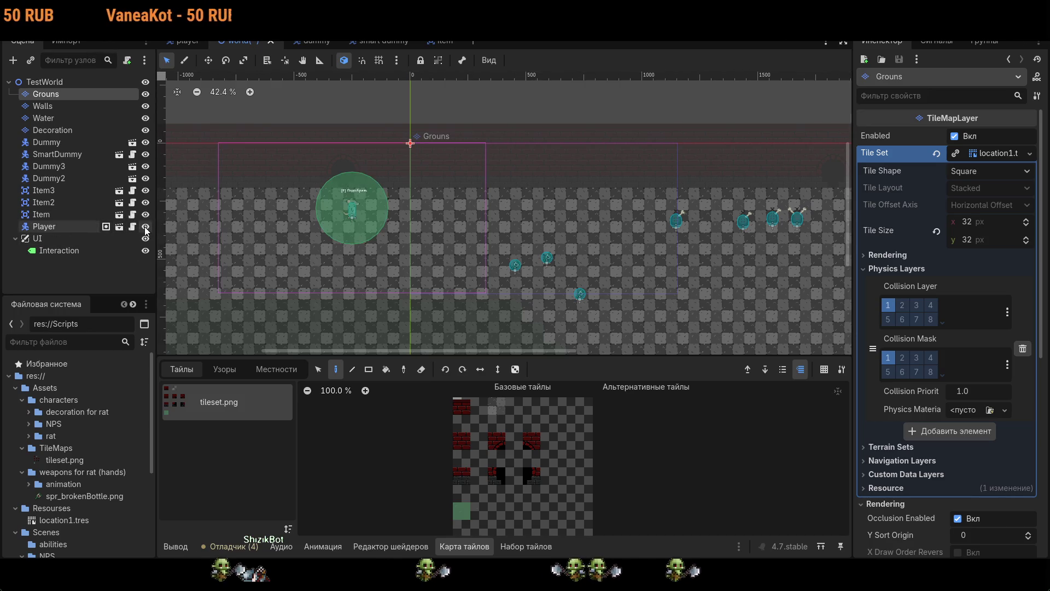
- Deselect Grouns and drag the UI CanvasLayer onto the Player node in TestWorld
left_click(113, 278)
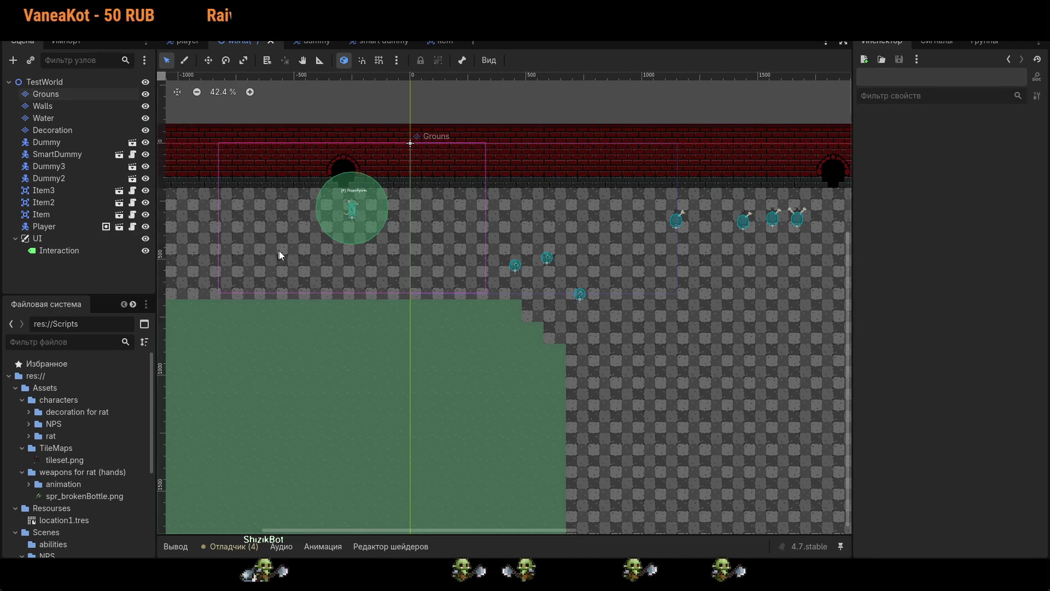
scroll(301, 266, "up", 4)
left_click_drag(34, 239, 43, 227)
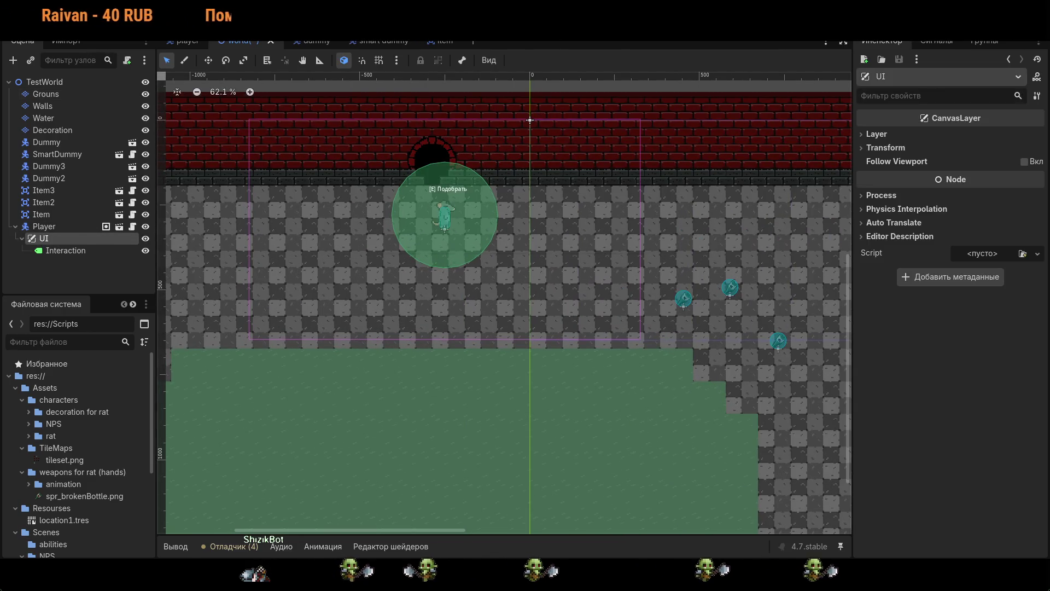
- Test-run the game with F5 and move the player down, then drag UI back under TestWorld
key("F5")
key("Down")
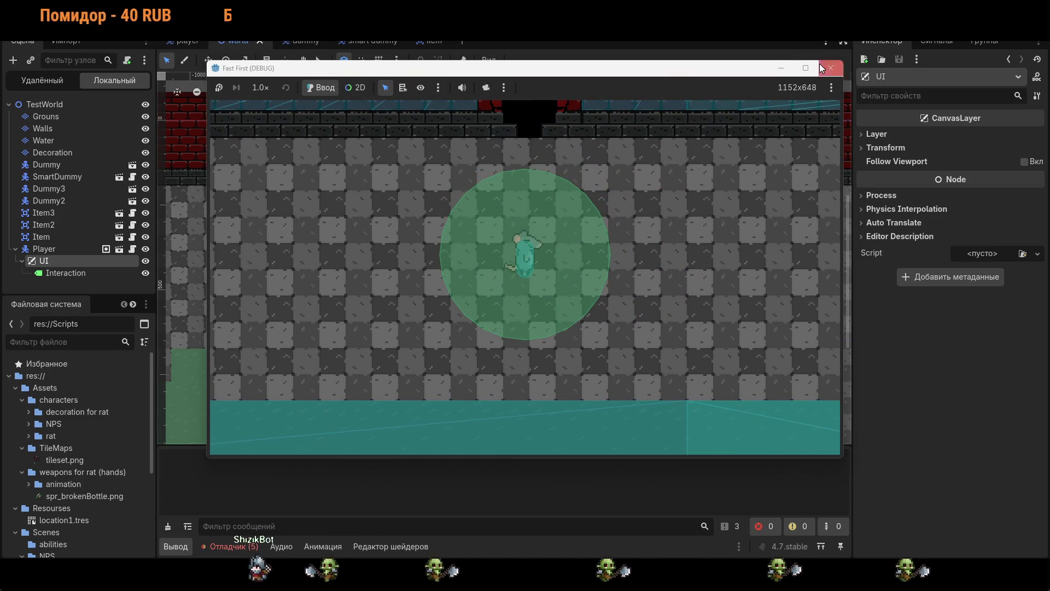
left_click(821, 63)
mouse_move(49, 238)
left_mouse_down()
mouse_move(75, 246)
mouse_move(39, 241)
left_mouse_up()
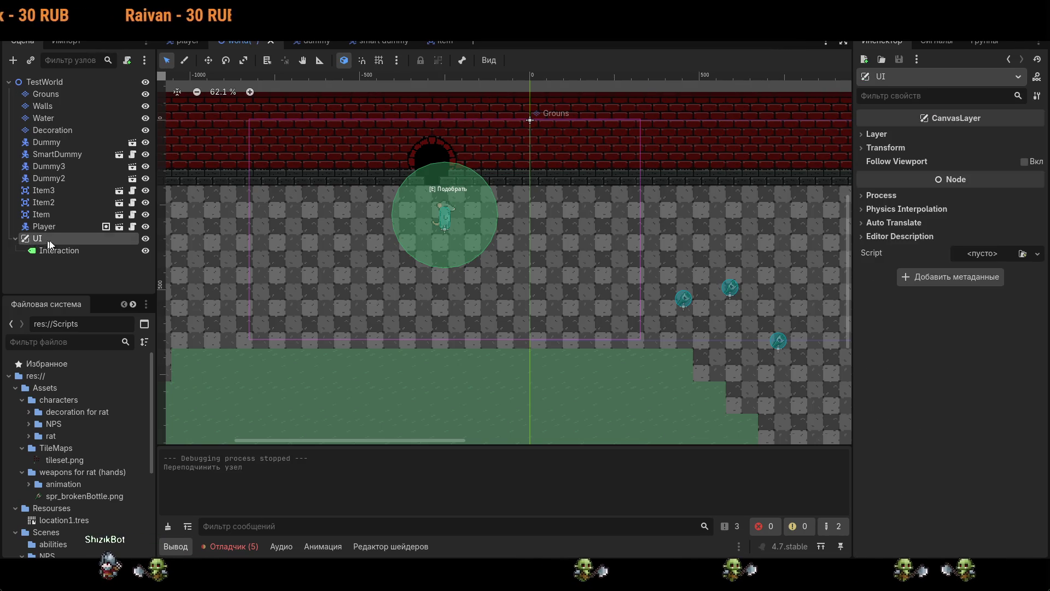
- Inspect Player's groups, select the UI node, and bring up player.gd in the Script workspace
left_click(105, 226)
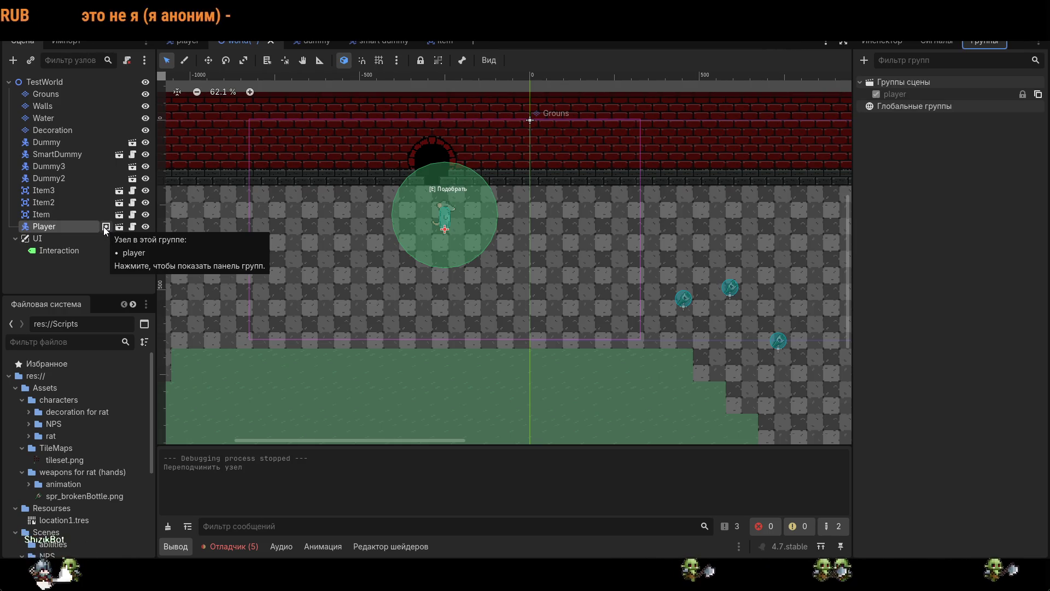
left_click(115, 238)
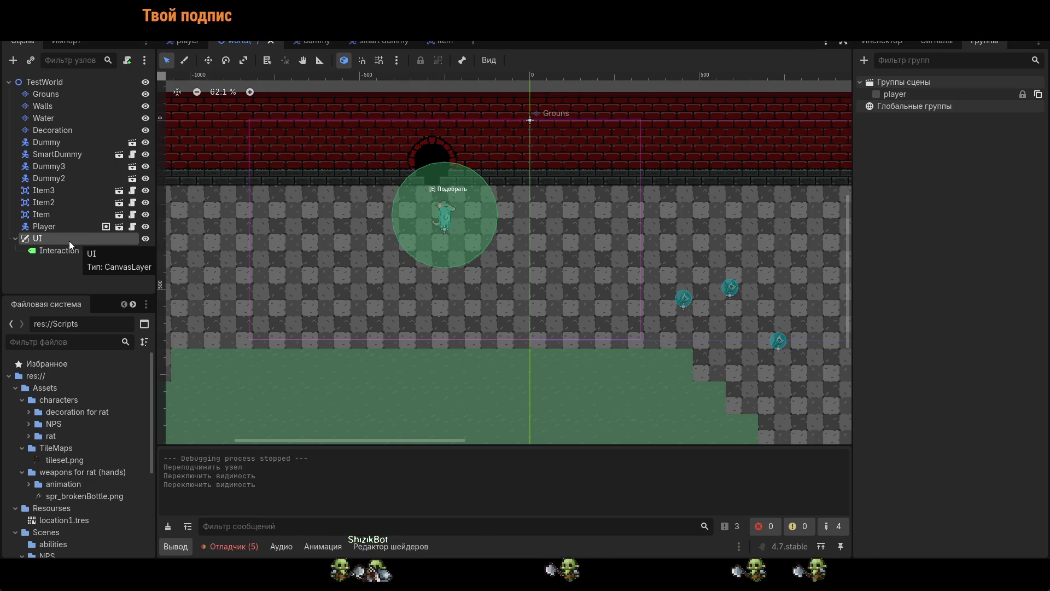
key("ctrl+F3")
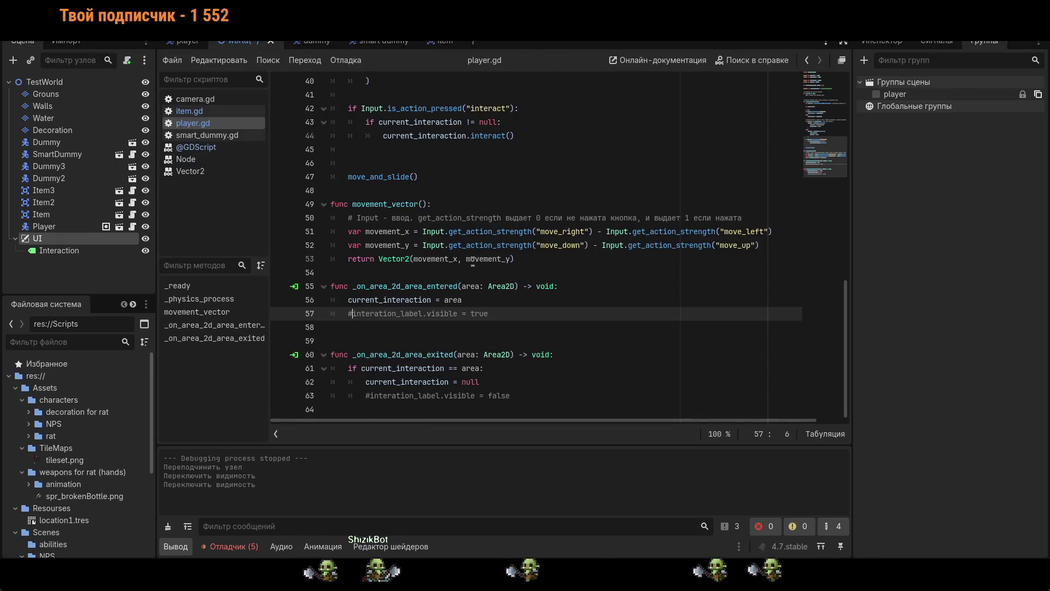
- Replace line 11's ../UI/Interaction path, try autocomplete, and leave it as an empty $""
scroll(434, 313, "up", 13)
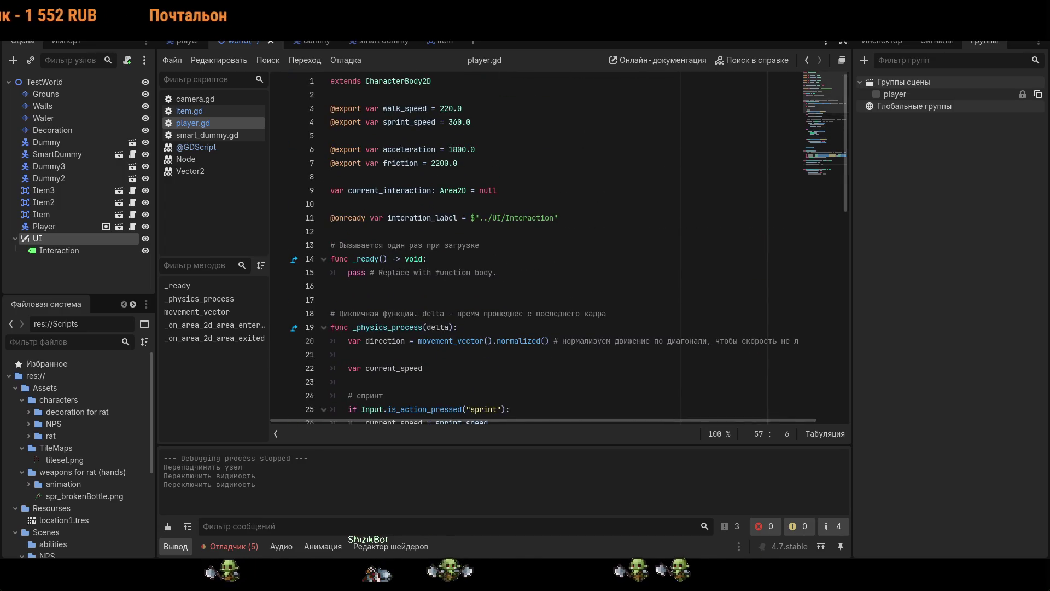
left_click_drag(554, 218, 480, 218)
type("/")
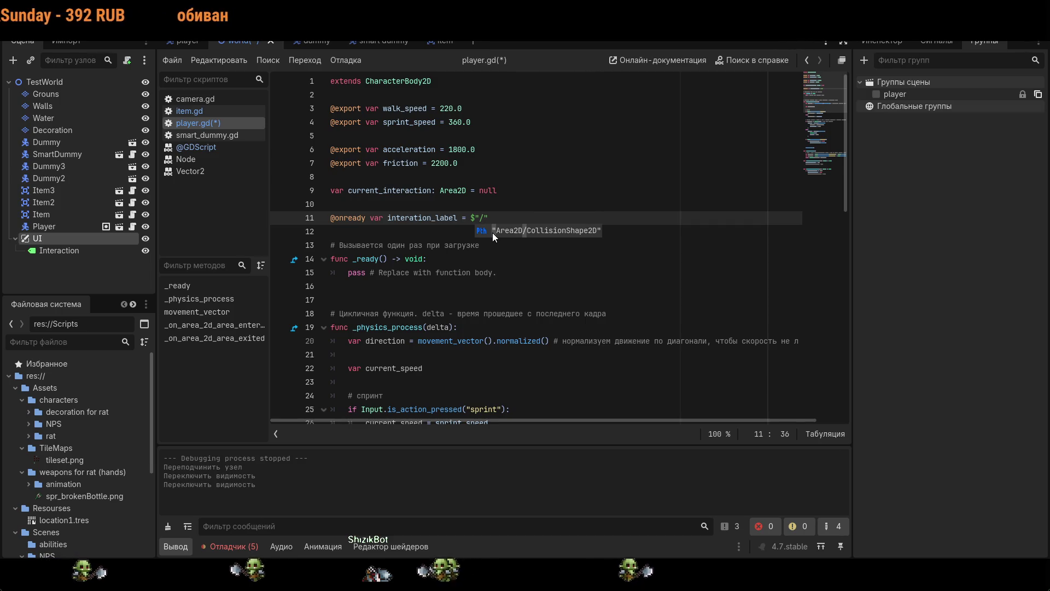
type("U")
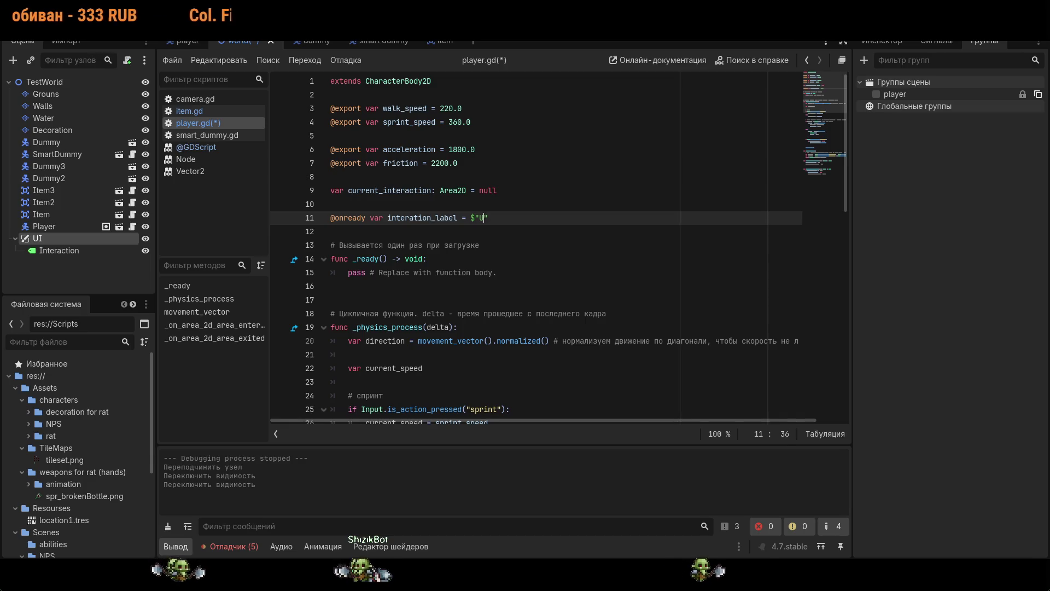
key("BackSpace")
type("/")
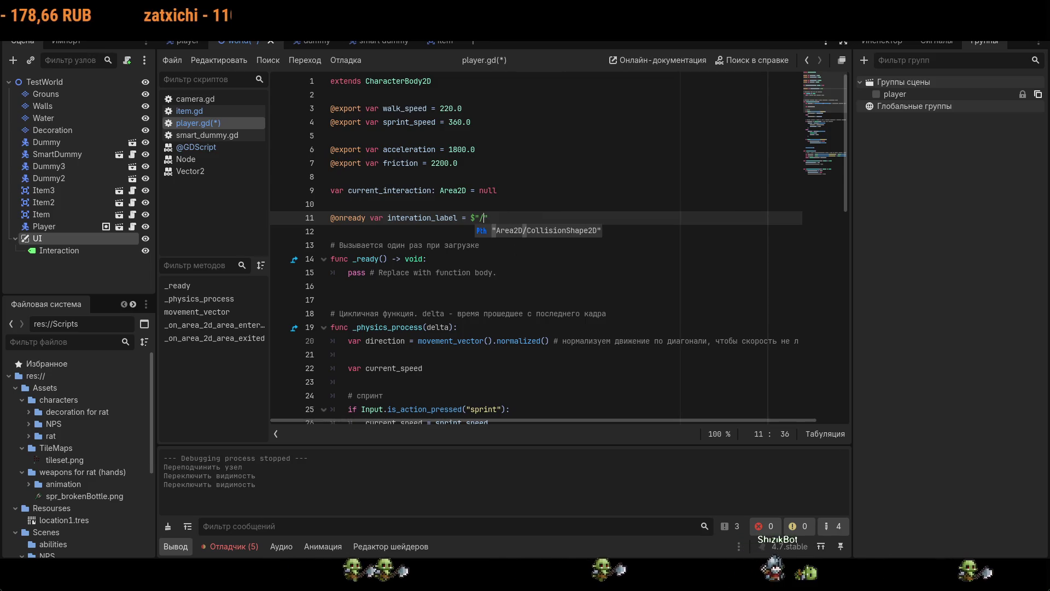
left_click(547, 230)
left_click(581, 218)
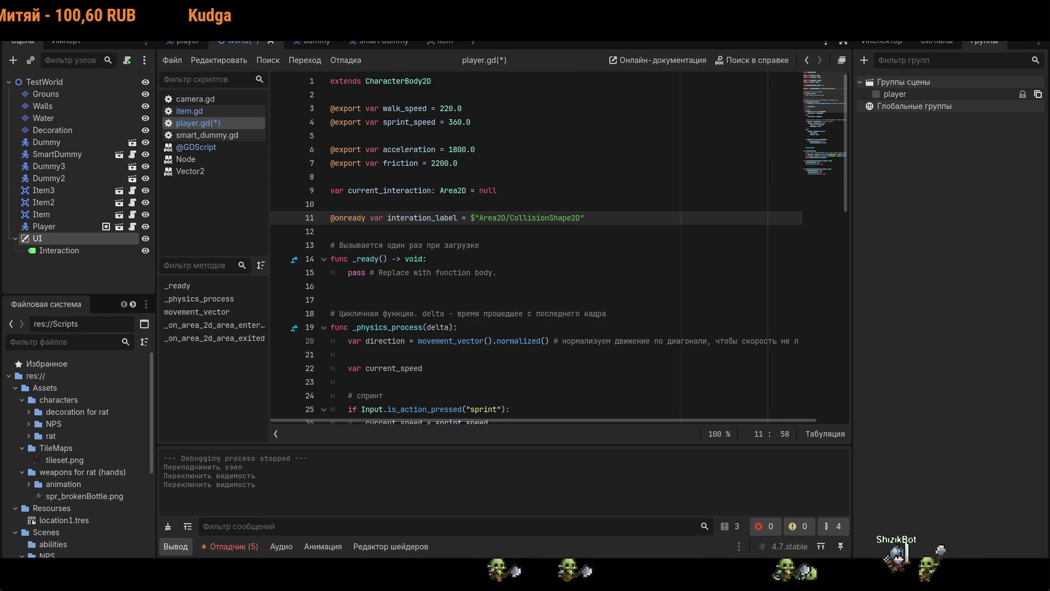
key("BackSpace")
key("BackSpace")
key("BackSpace")
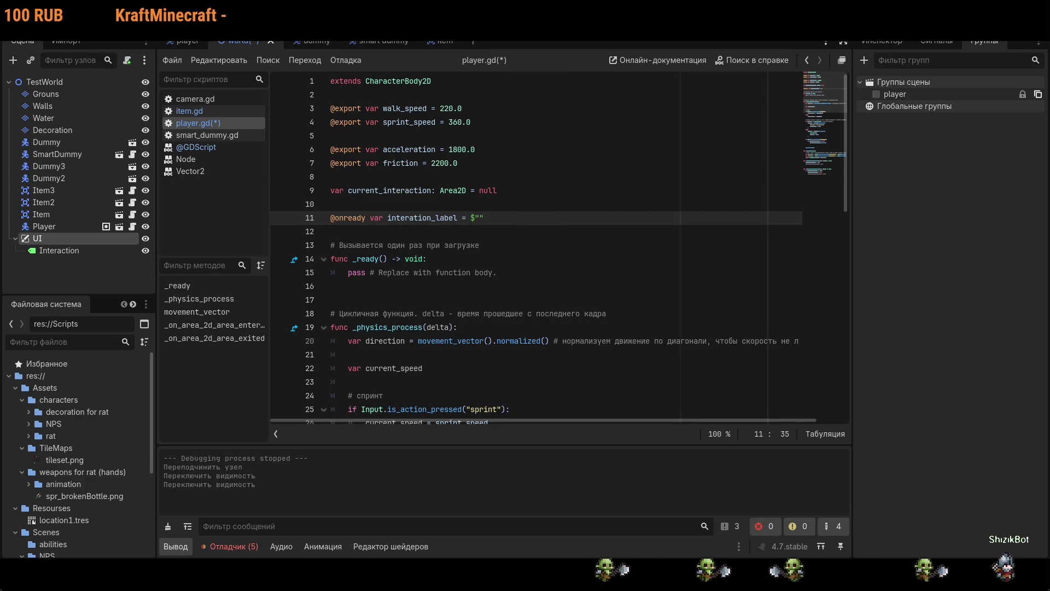
left_click(187, 43)
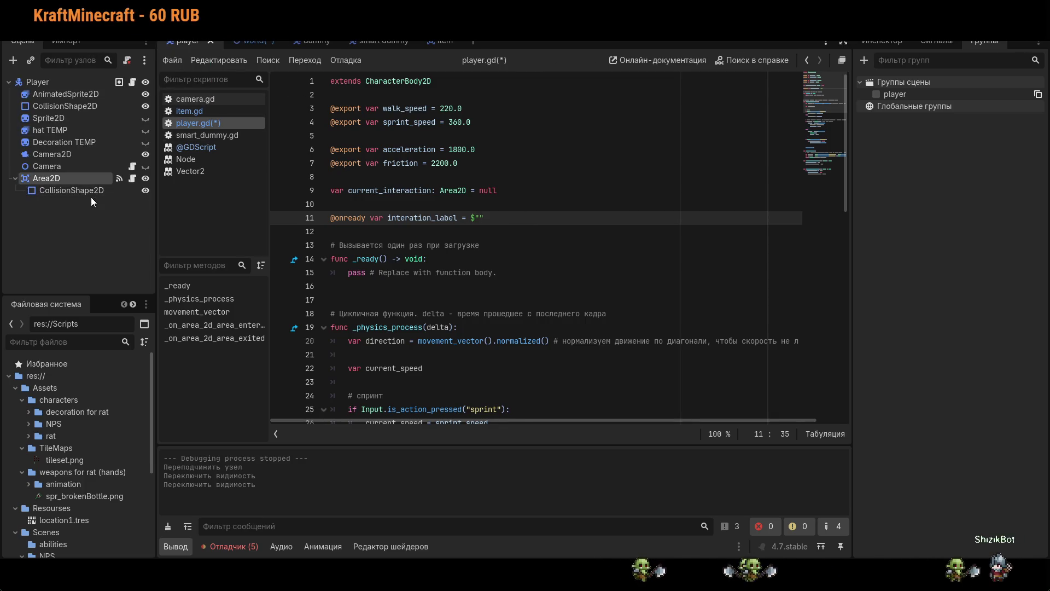
- Compare the world and player scenes, then type ../UI inside the empty $"" on line 11
left_click(246, 42)
left_click(185, 42)
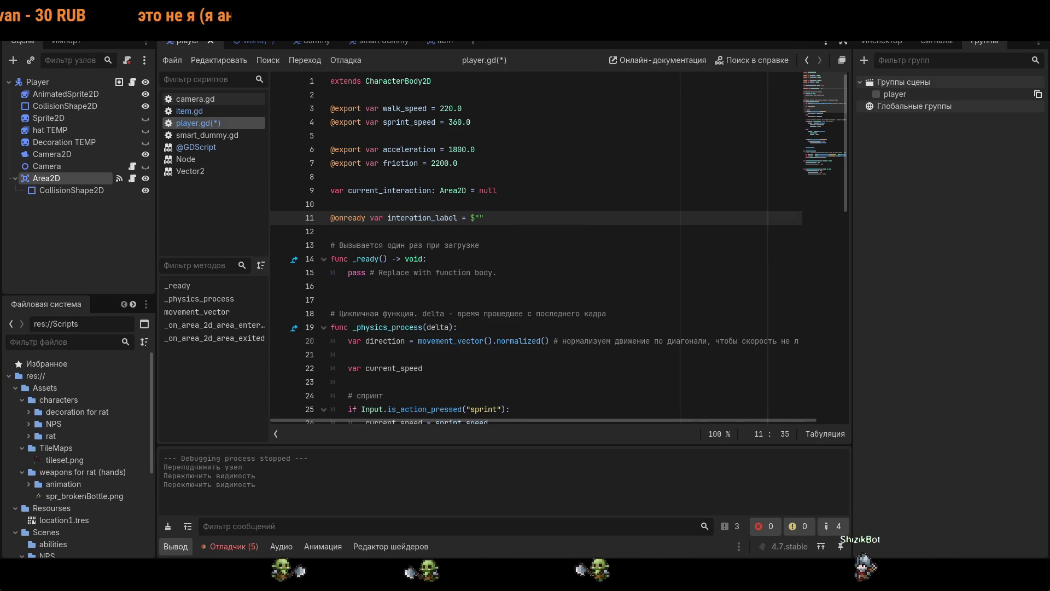
key("Right")
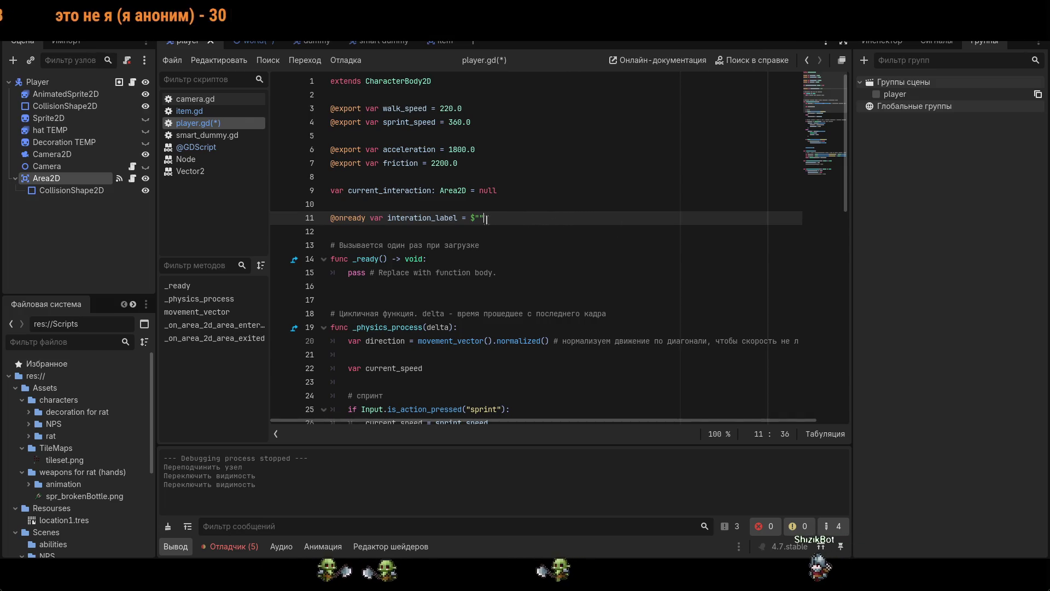
type("./")
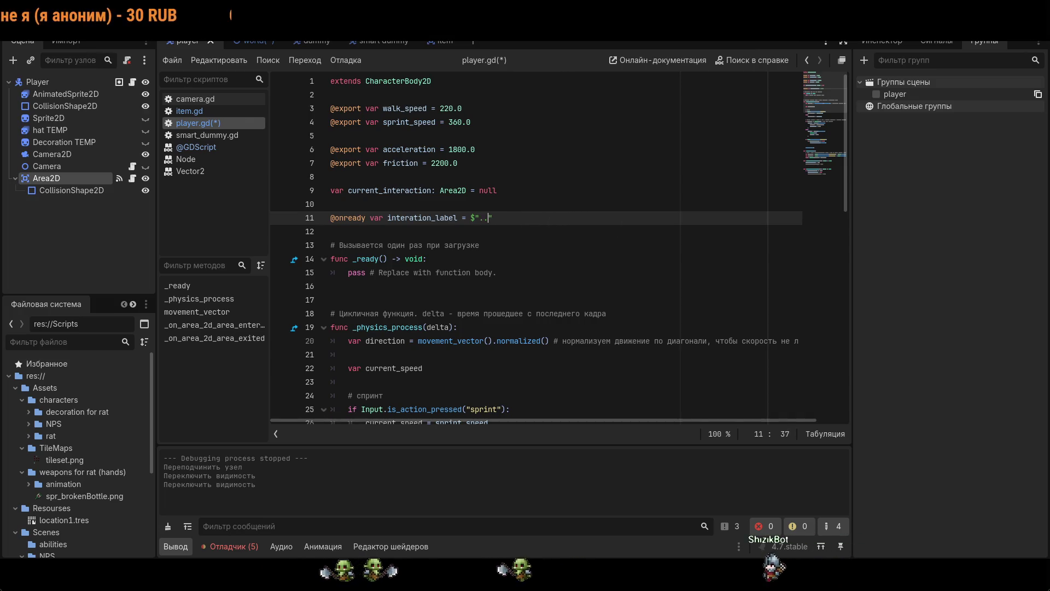
type("UI")
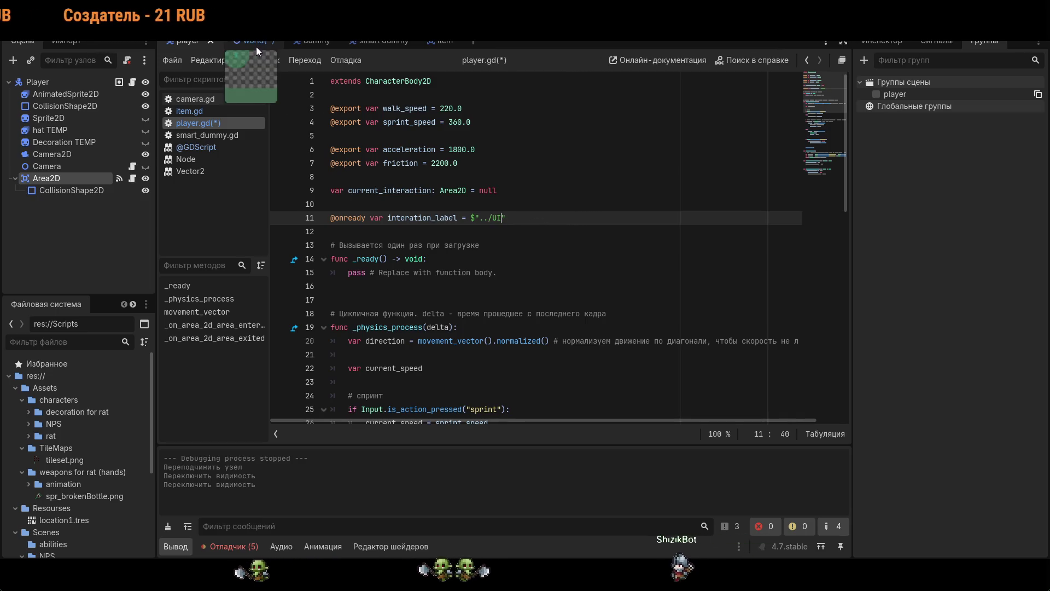
- Finish the path as $"../UI/Interaction" using the Interaction node's name from TestWorld, then save player.gd
left_click(253, 41)
type("/")
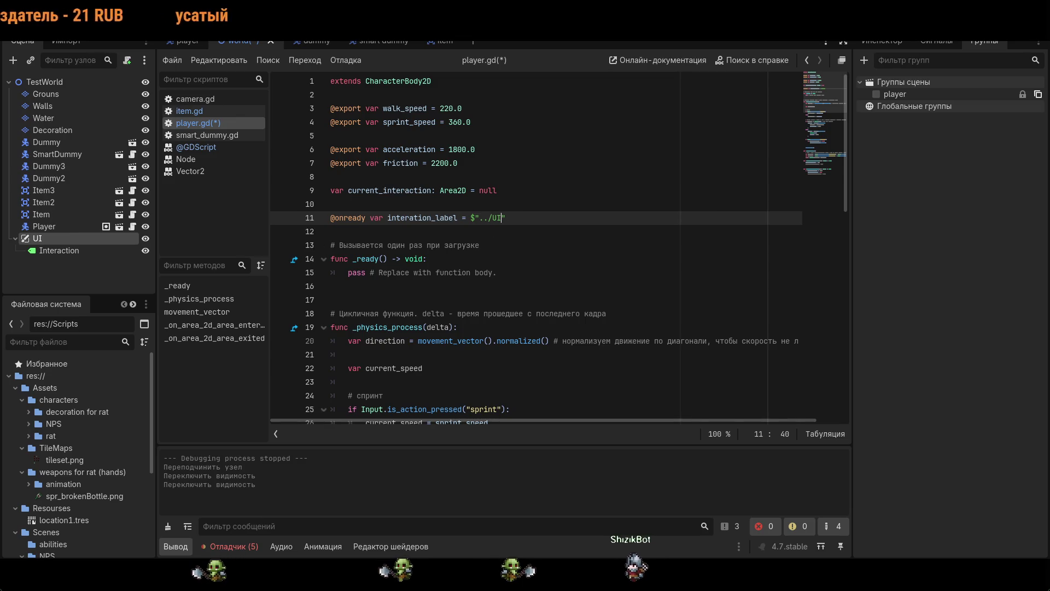
double_click(98, 250)
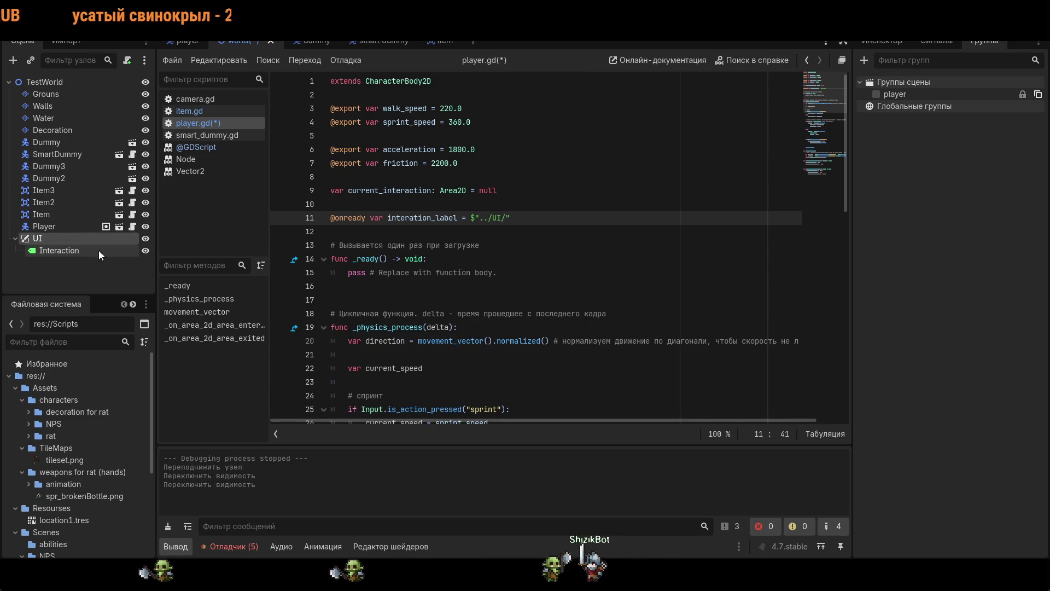
left_click(499, 219)
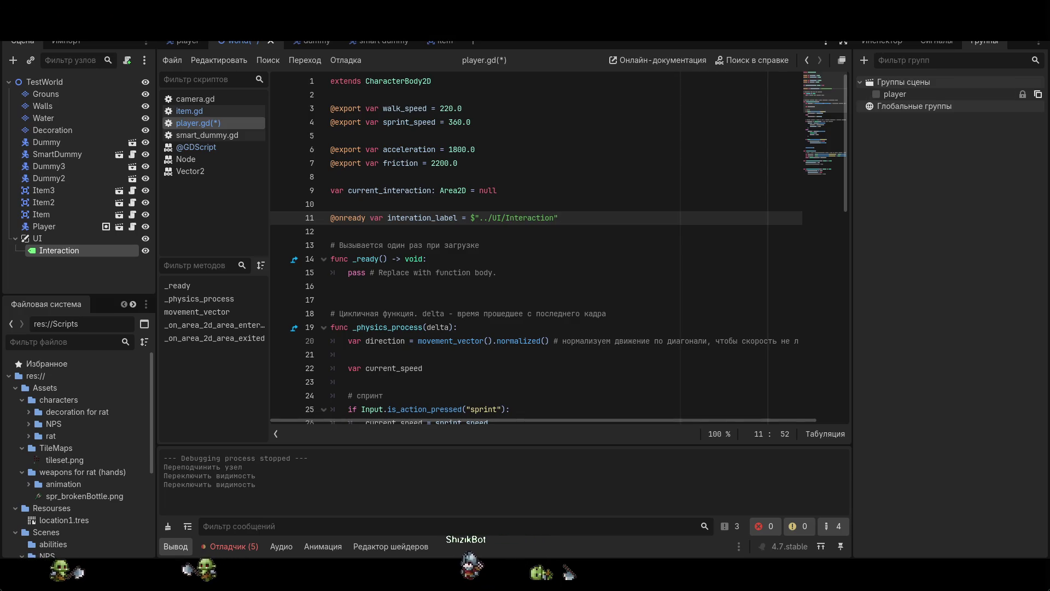
key("Up")
key("Up")
key("Up")
key("ctrl+s")
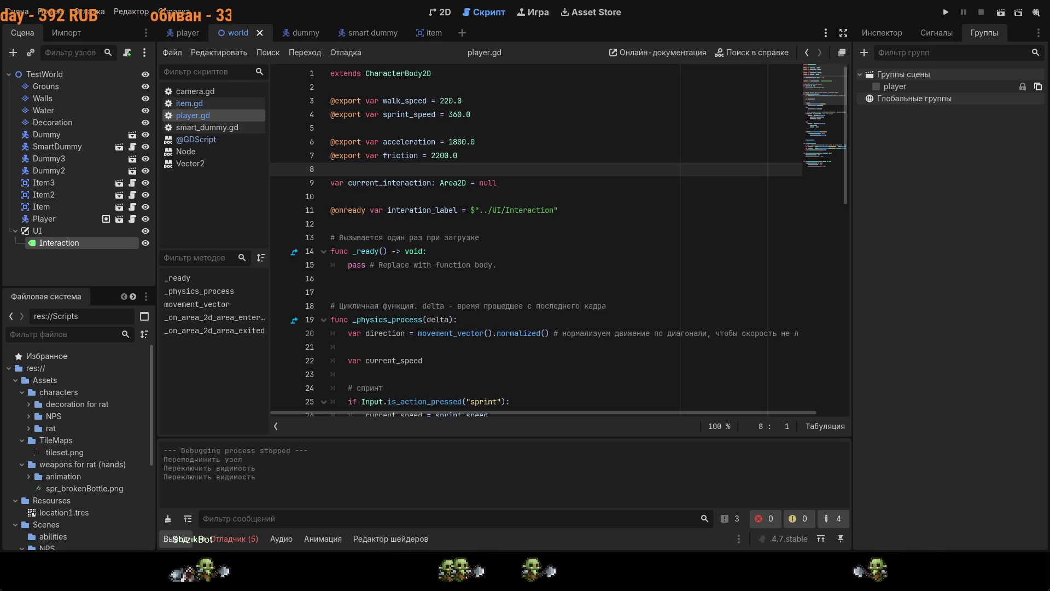
- Uncomment interation_label.visible = true on line 57 and = false on line 63, then run the game
left_click(547, 211)
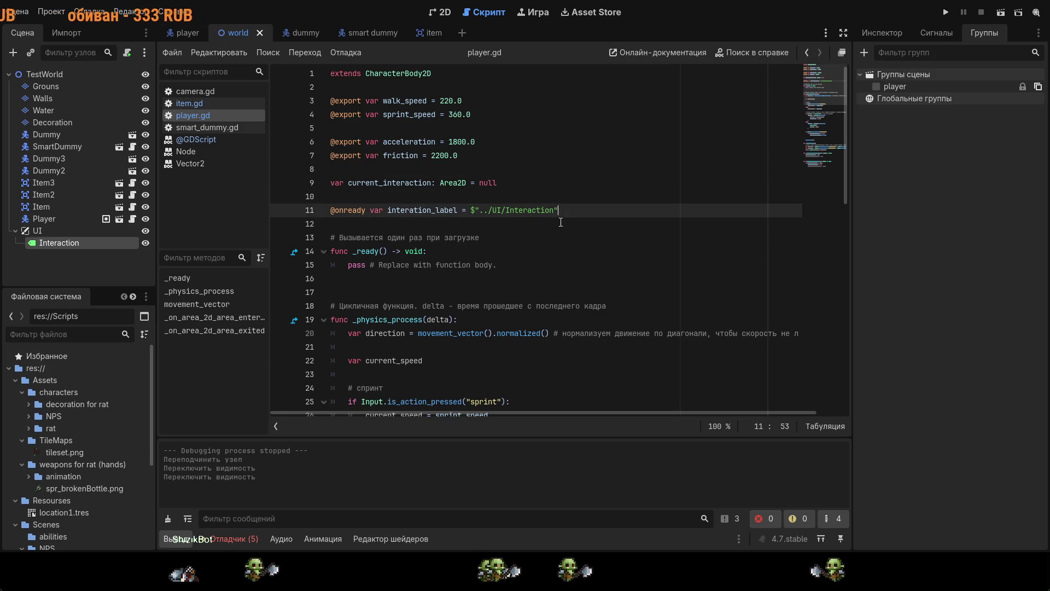
scroll(547, 229, "down", 7)
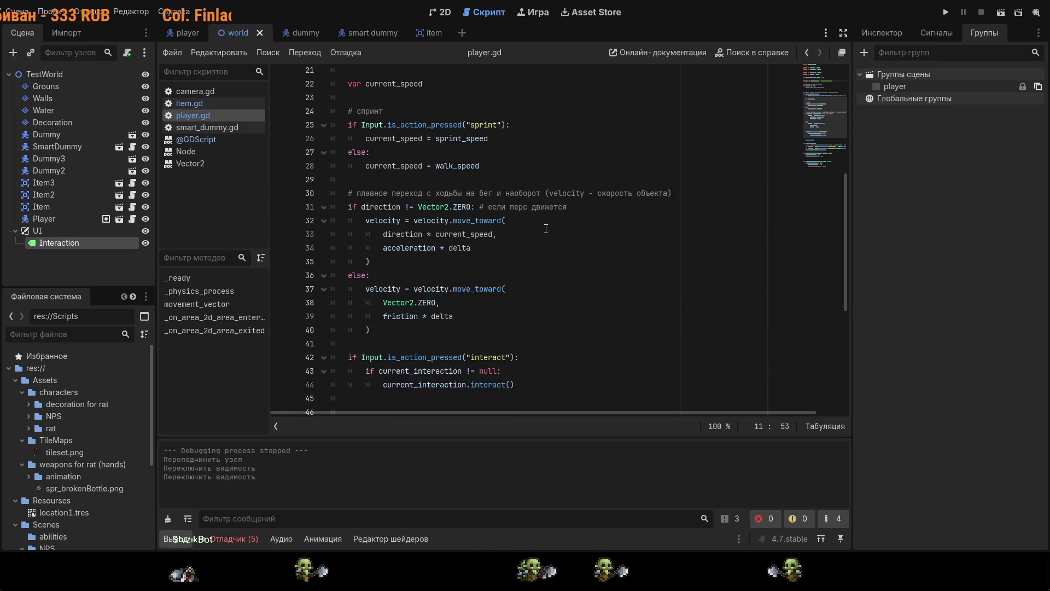
scroll(546, 228, "down", 2)
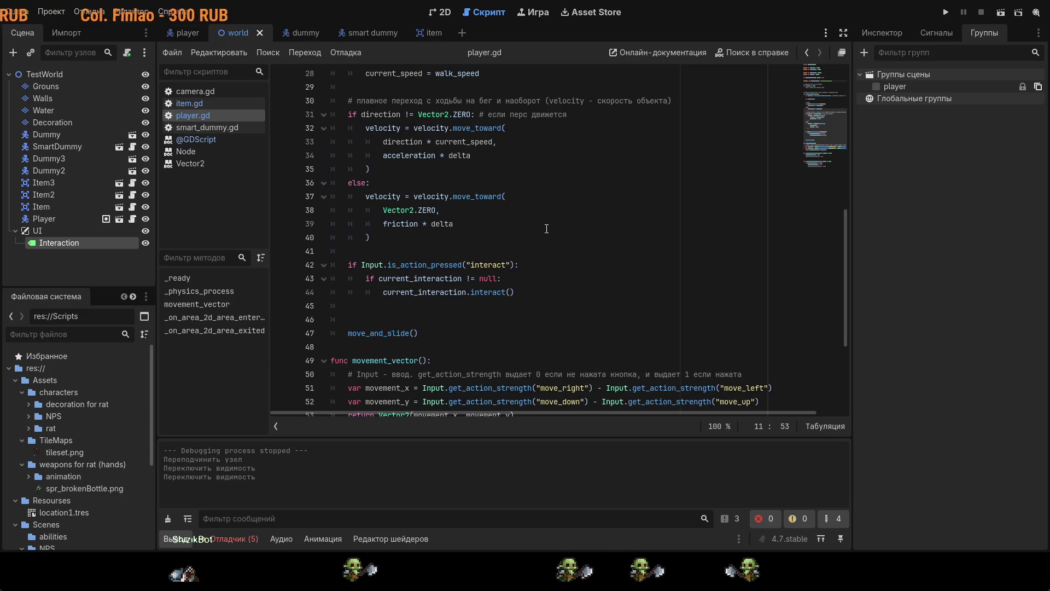
scroll(547, 229, "down", 4)
left_click(349, 306)
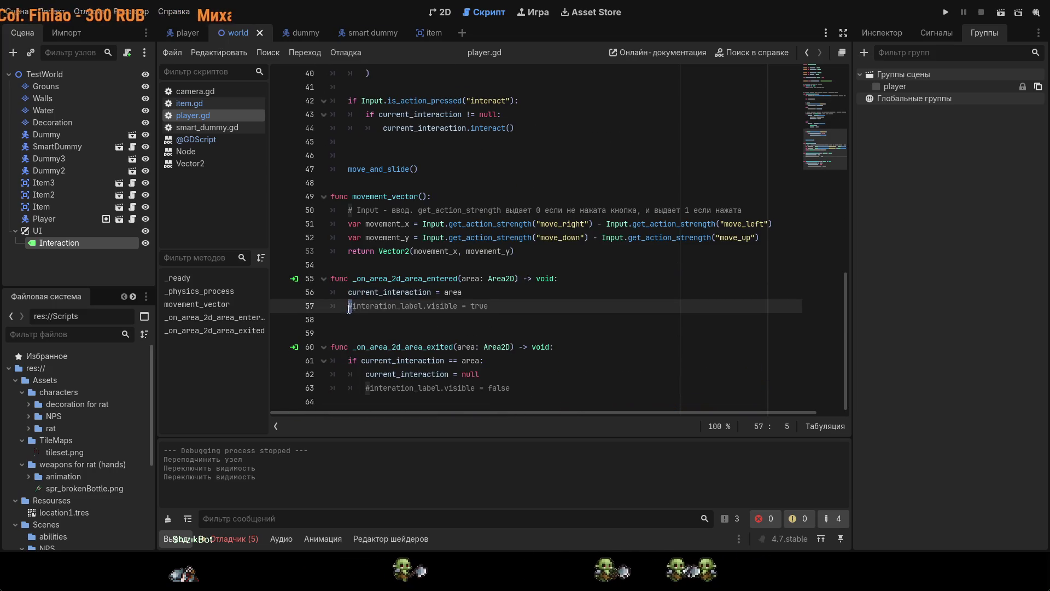
left_click(367, 386)
key("Delete")
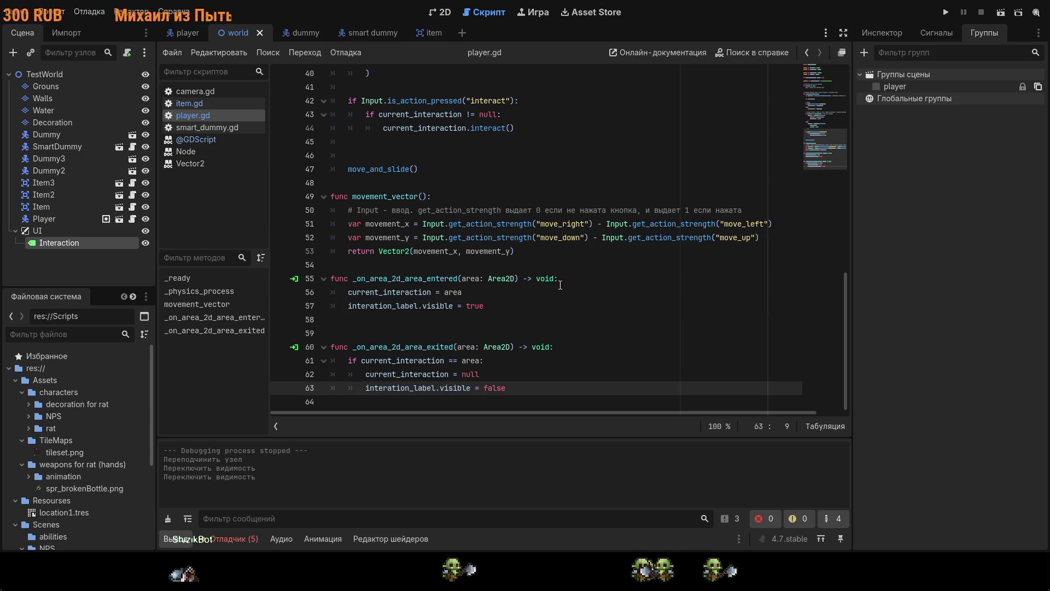
left_click(946, 12)
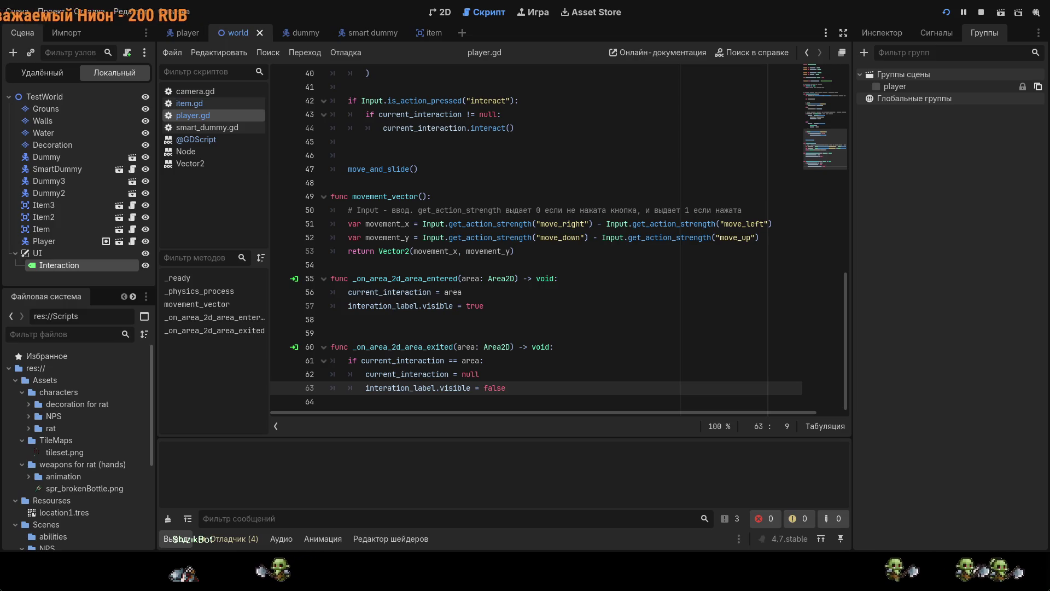
- Stop the running game with the toolbar Stop button
left_click(650, 224)
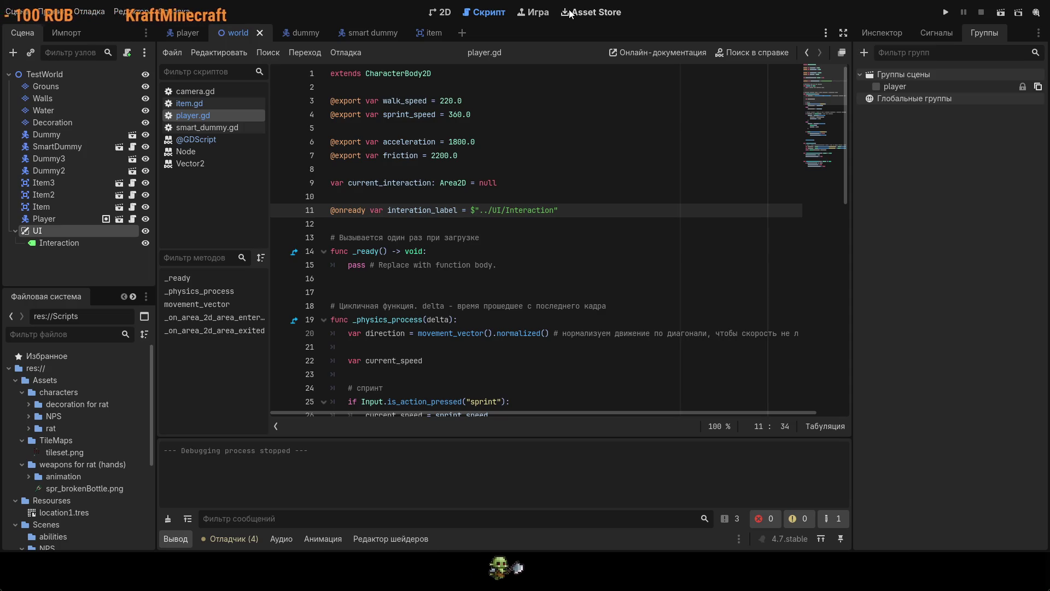
left_click(371, 211)
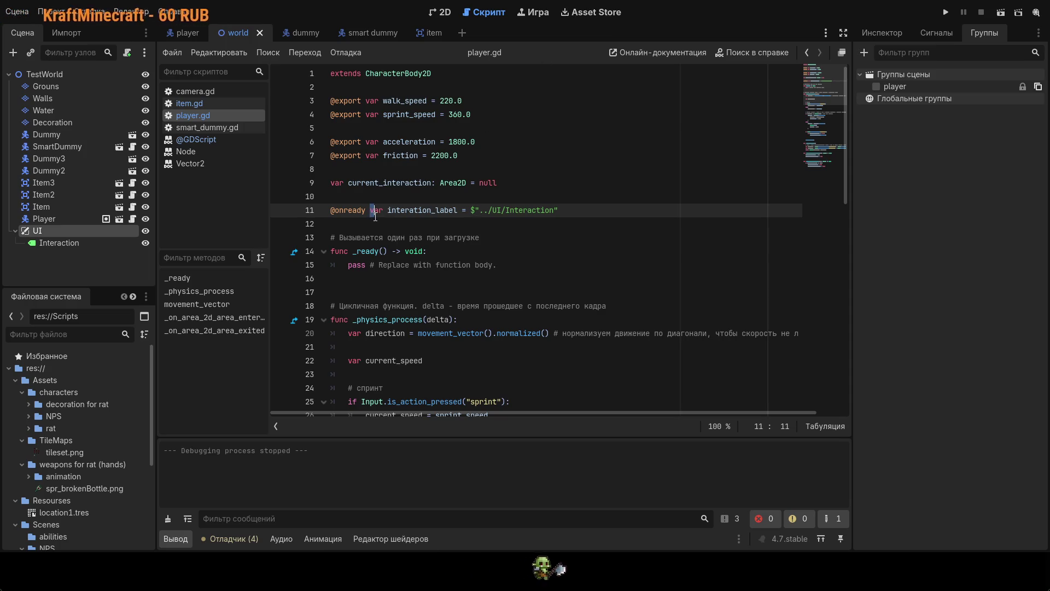
key("BackSpace")
key("BackSpace")
key("BackSpace")
key("ctrl+s")
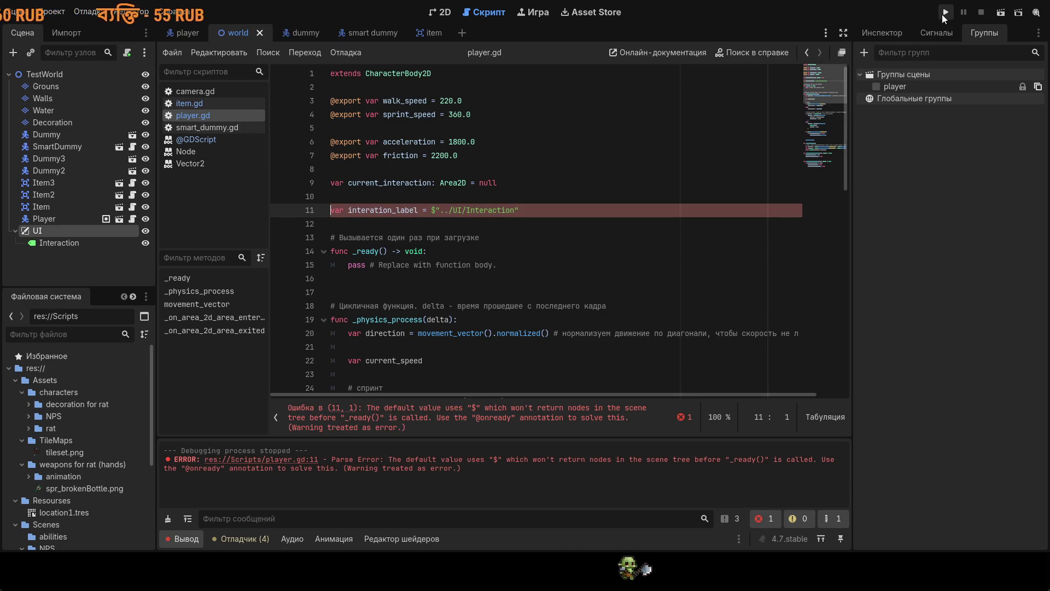
key("ctrl+z")
key("ctrl+z")
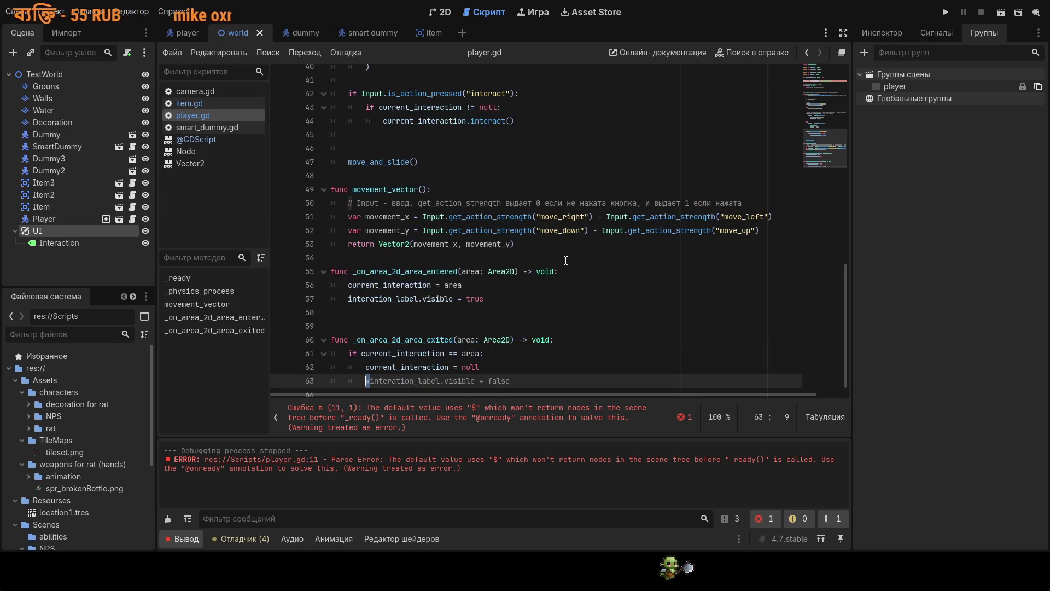
key("ctrl+z")
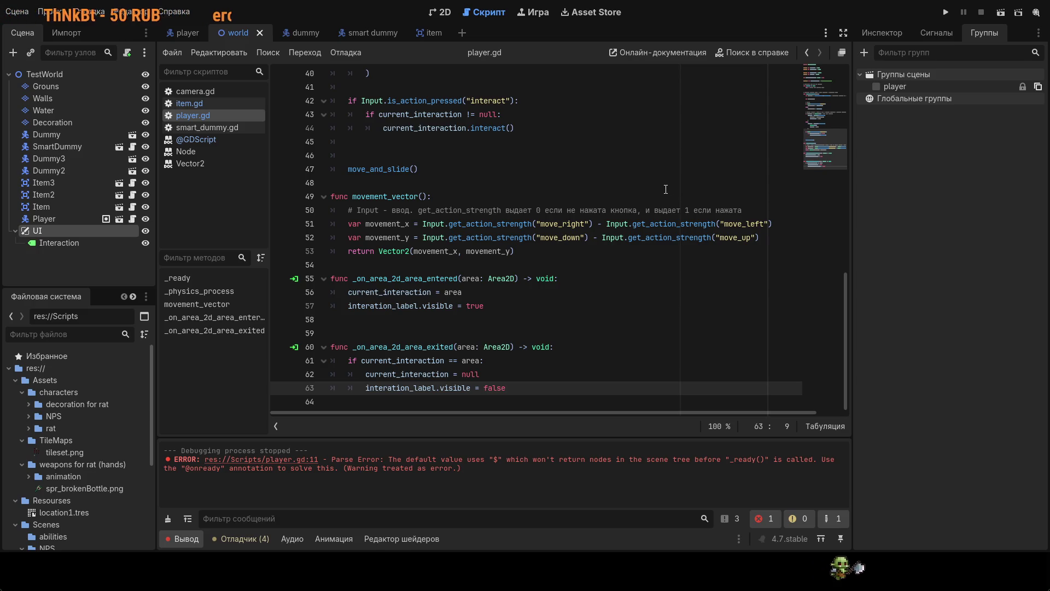
scroll(664, 200, "up", 4)
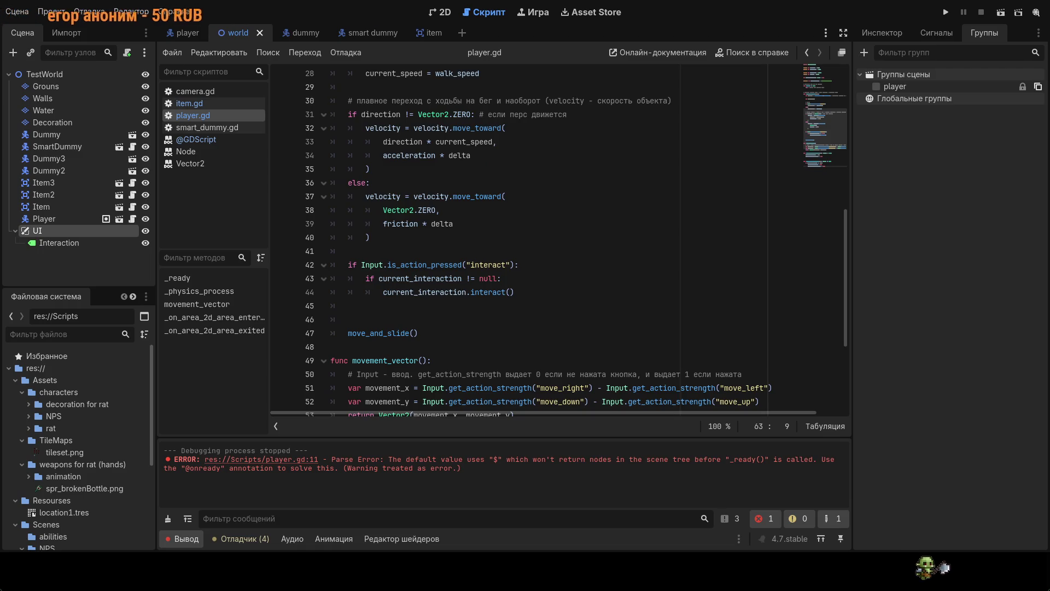
scroll(665, 199, "down", 4)
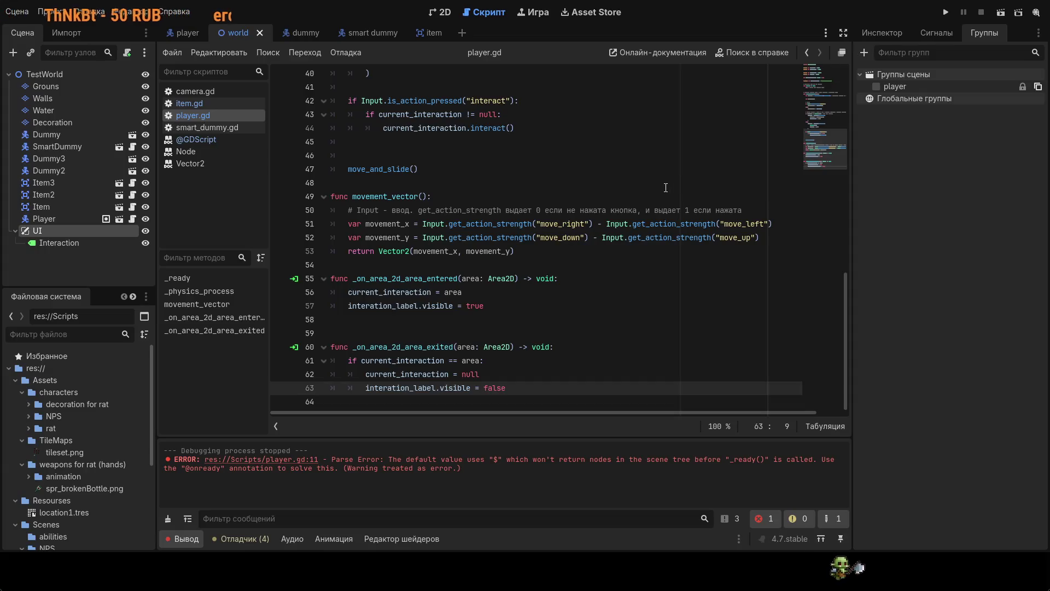
scroll(665, 200, "up", 4)
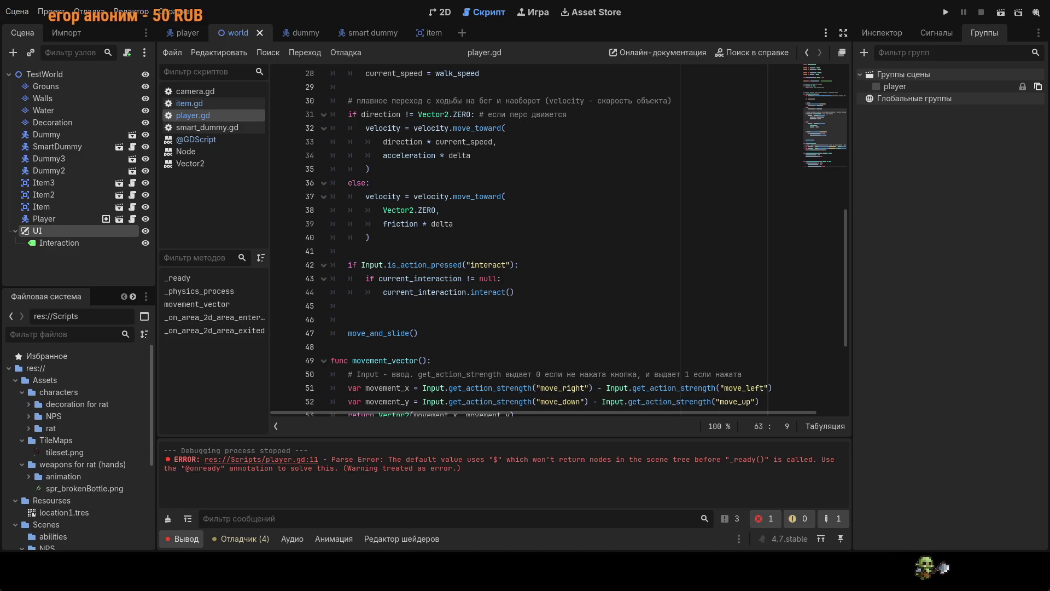
scroll(579, 234, "down", 4)
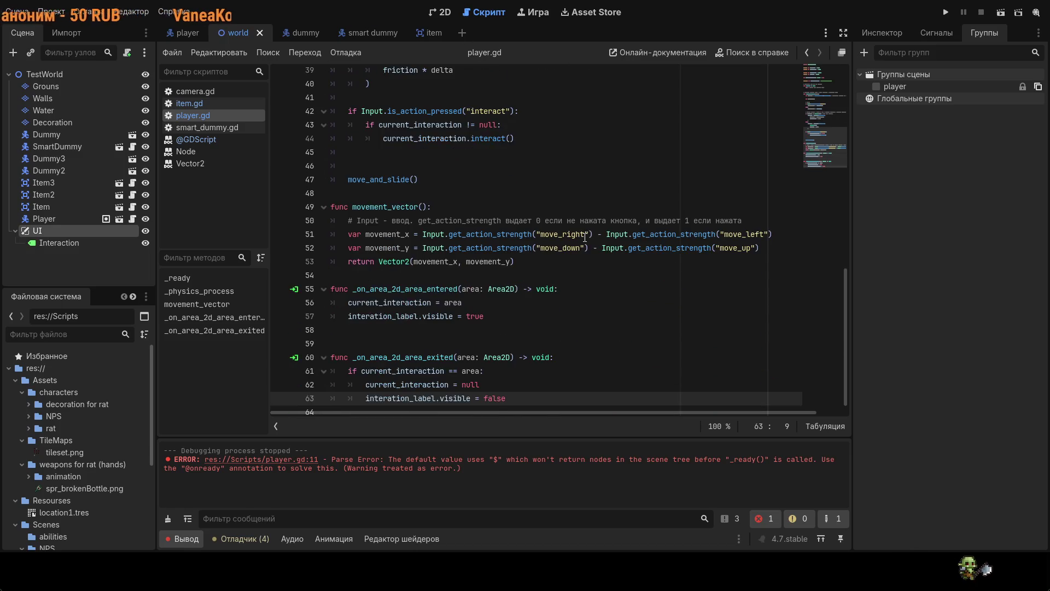
left_click(618, 305)
scroll(618, 305, "up", 13)
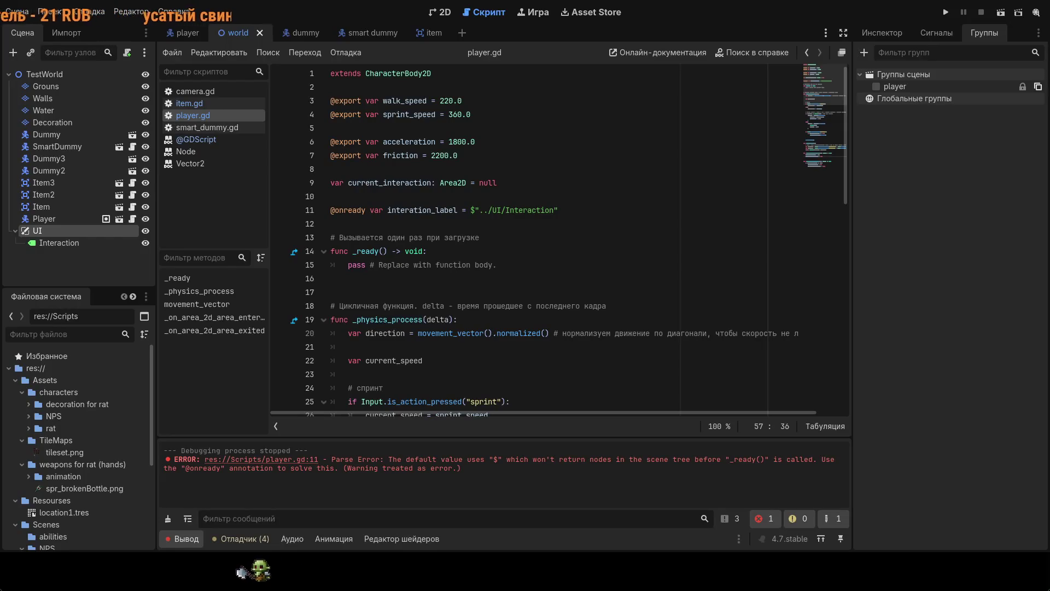
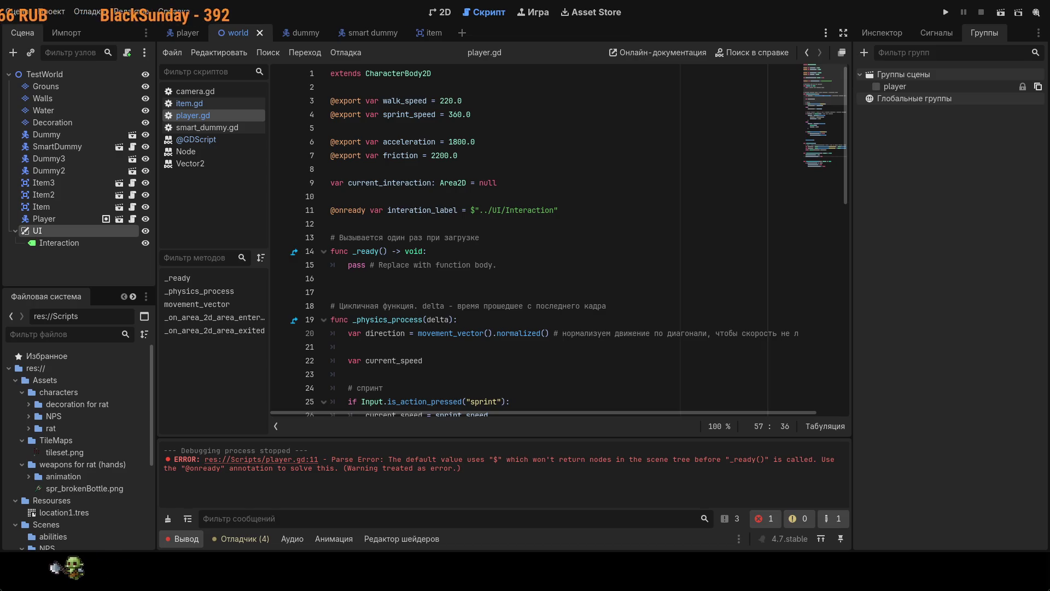
- Review the _on_area_2d_area_entered/exited handlers at the bottom of player.gd, then switch to the player scene
scroll(614, 239, "down", 1)
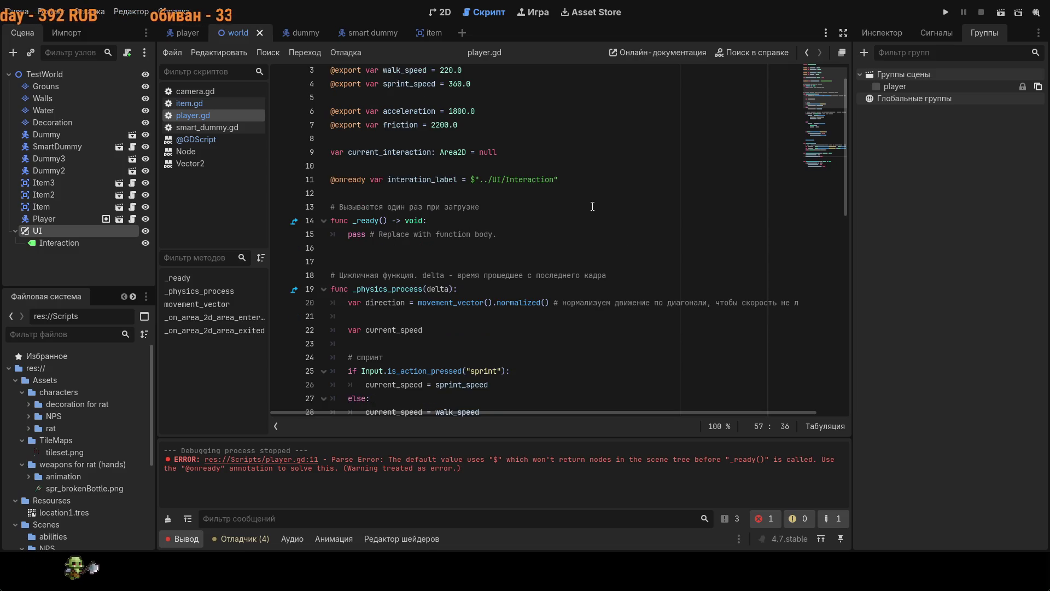
scroll(591, 205, "down", 2)
scroll(591, 205, "down", 15)
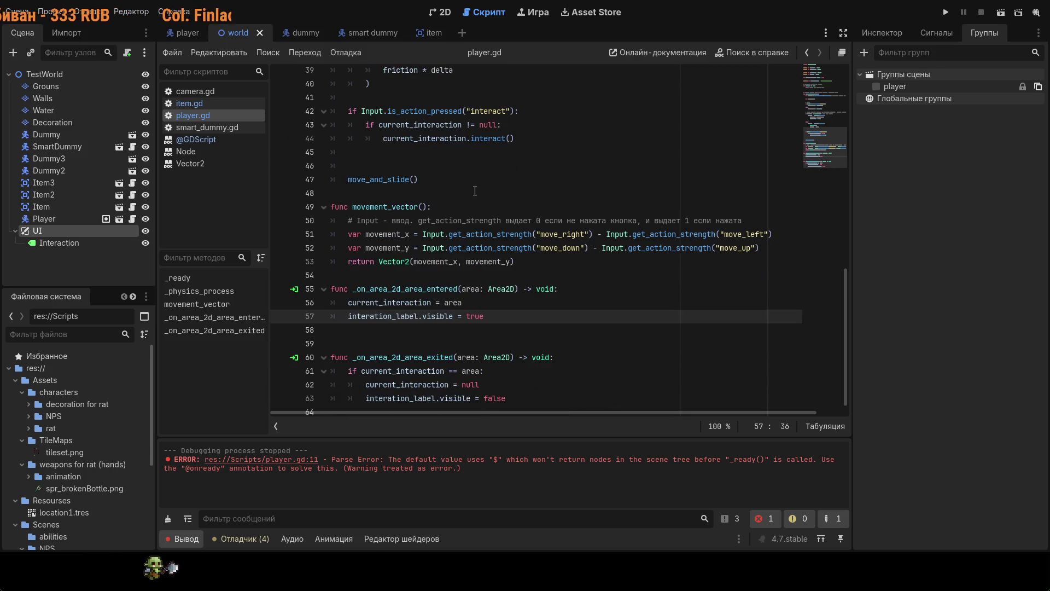
scroll(588, 204, "down", 1)
left_click(186, 34)
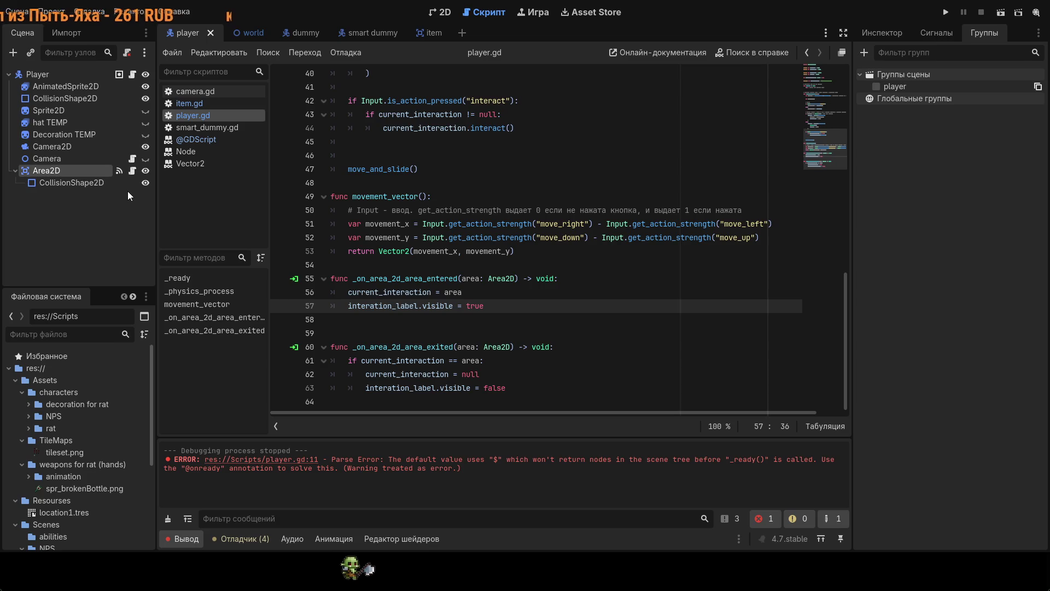
- Rename the Area2D node to 'Interation' and save the player scene
type("Interation")
key("Return")
key("ctrl+s")
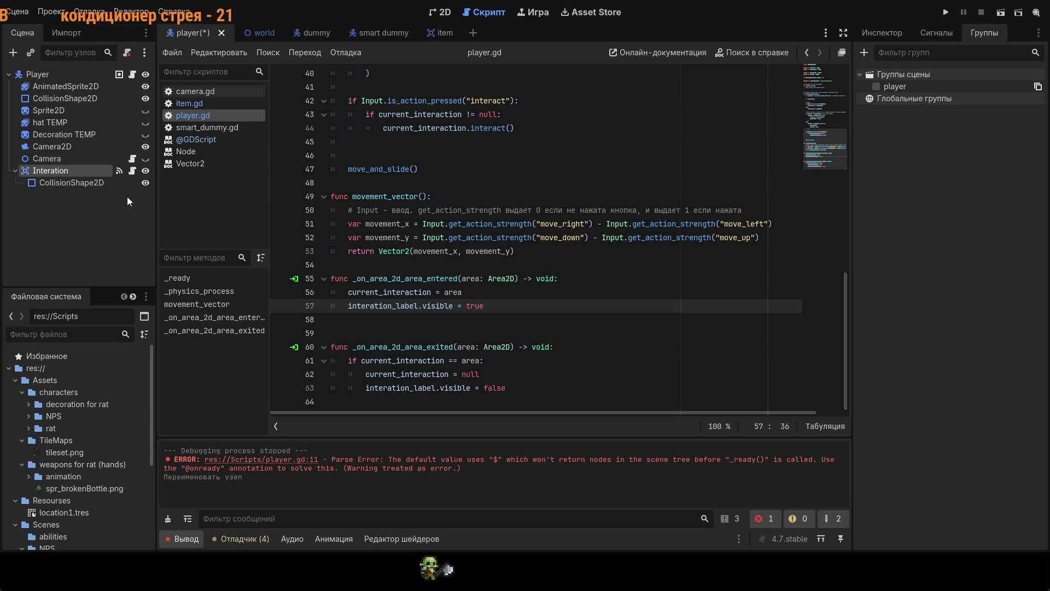
- Test-run the game, walking the rat to the right, then stop it
left_click(940, 14)
key("d")
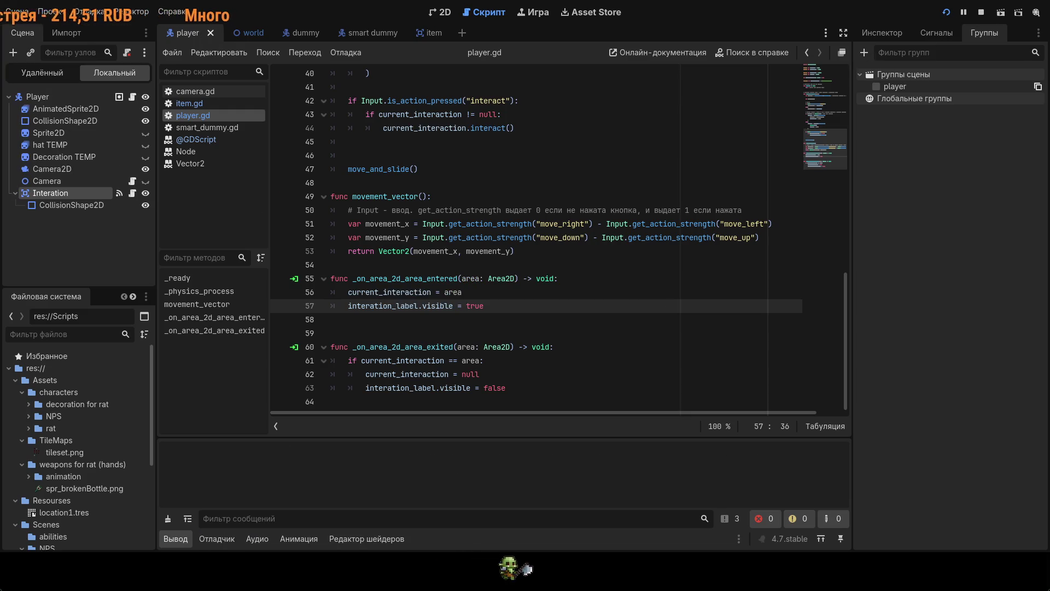
key("d")
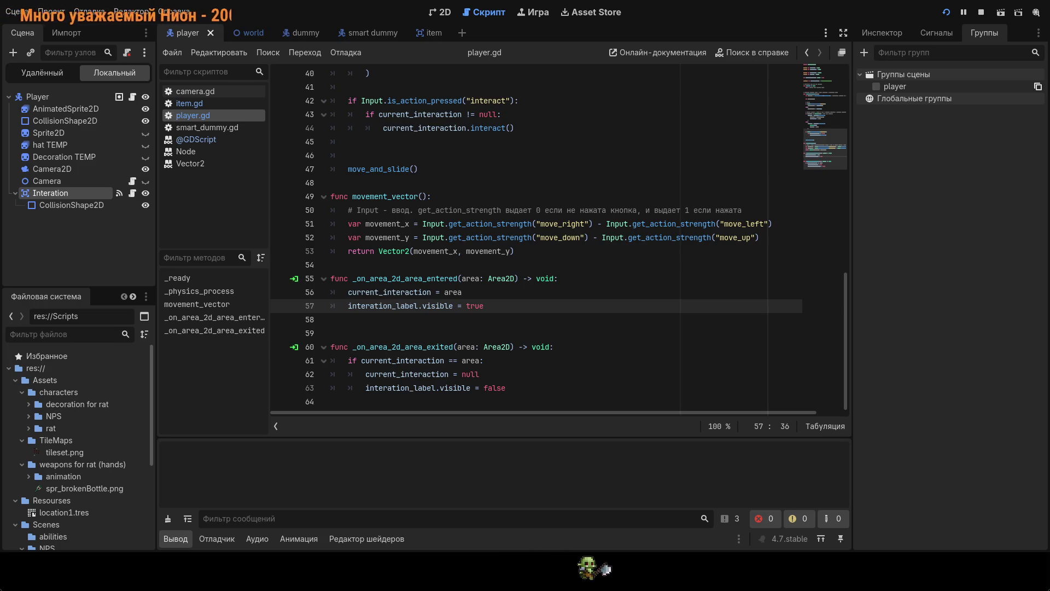
key("d")
key("d")
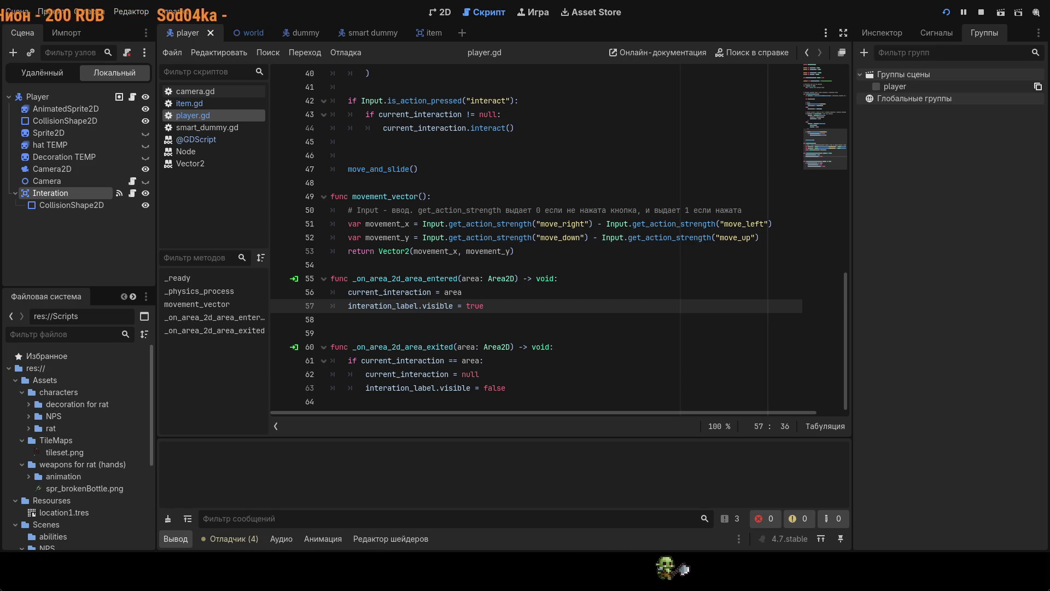
key("d")
key("F8")
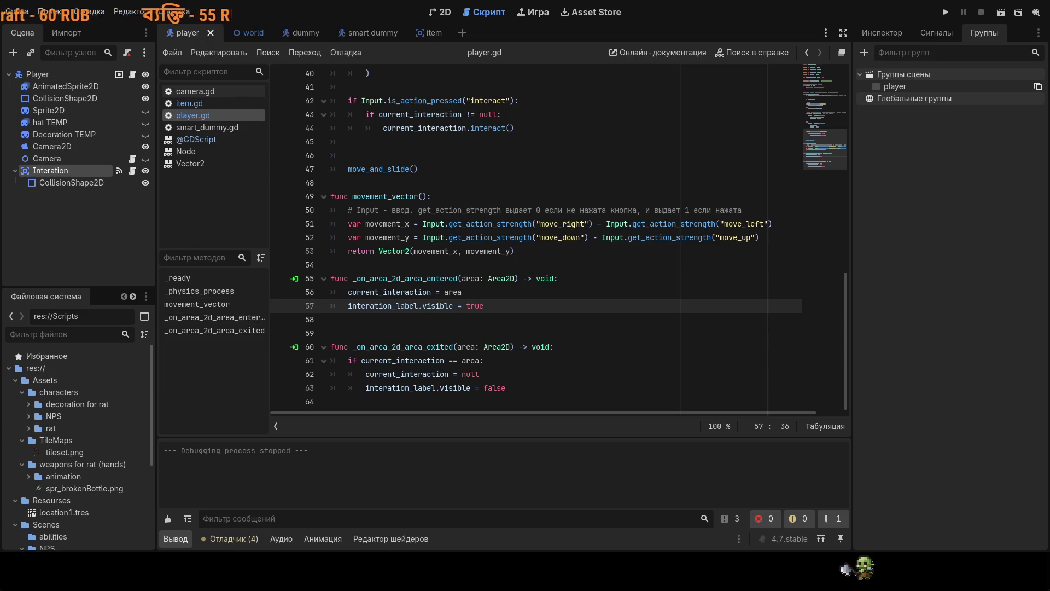
mouse_move(373, 32)
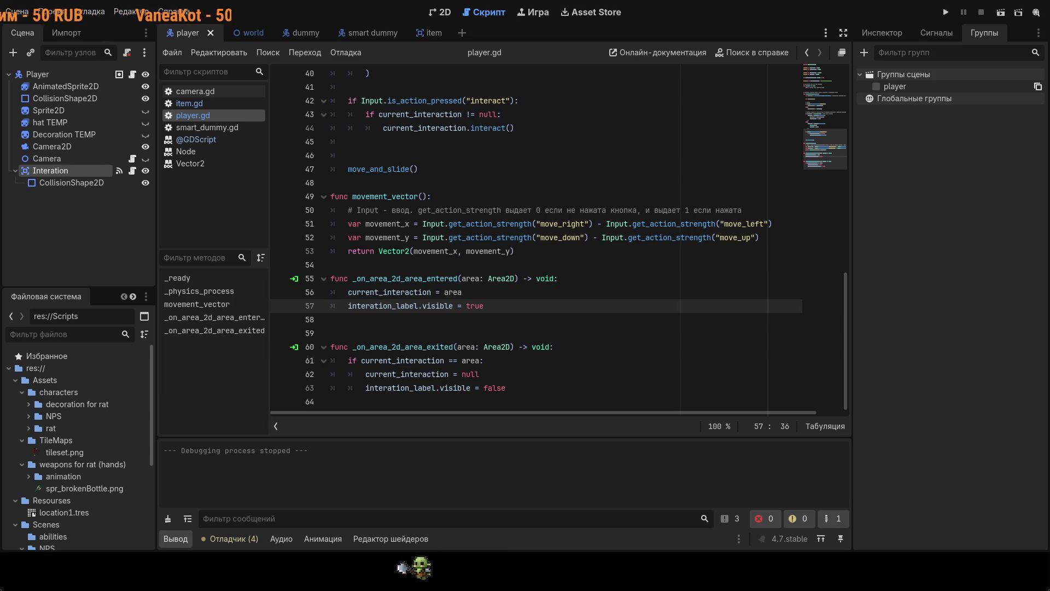
scroll(672, 236, "up", 11)
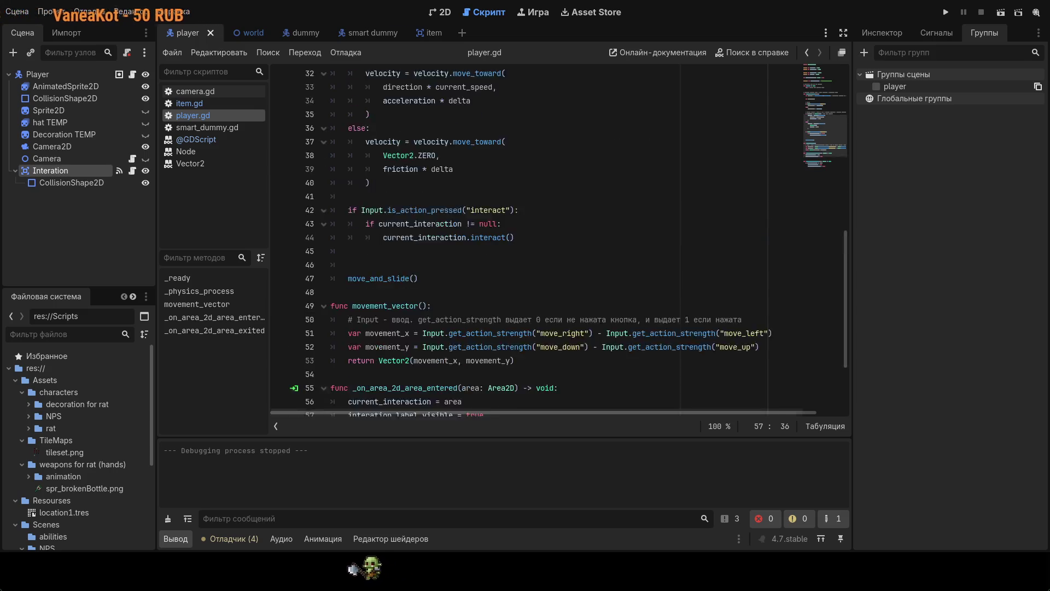
scroll(672, 237, "down", 11)
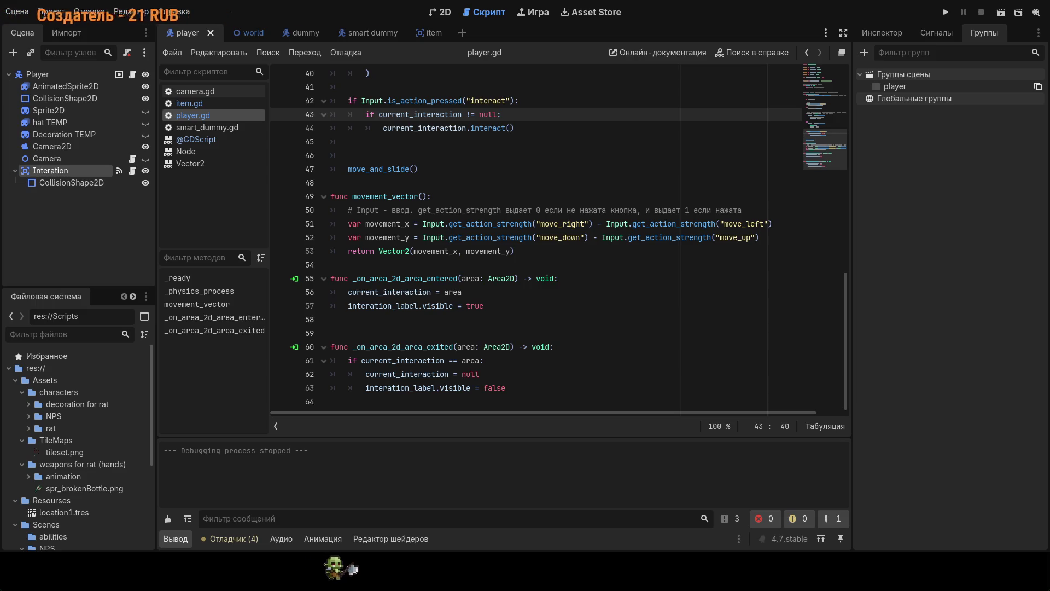
left_click(506, 196)
scroll(506, 166, "up", 3)
scroll(506, 166, "down", 3)
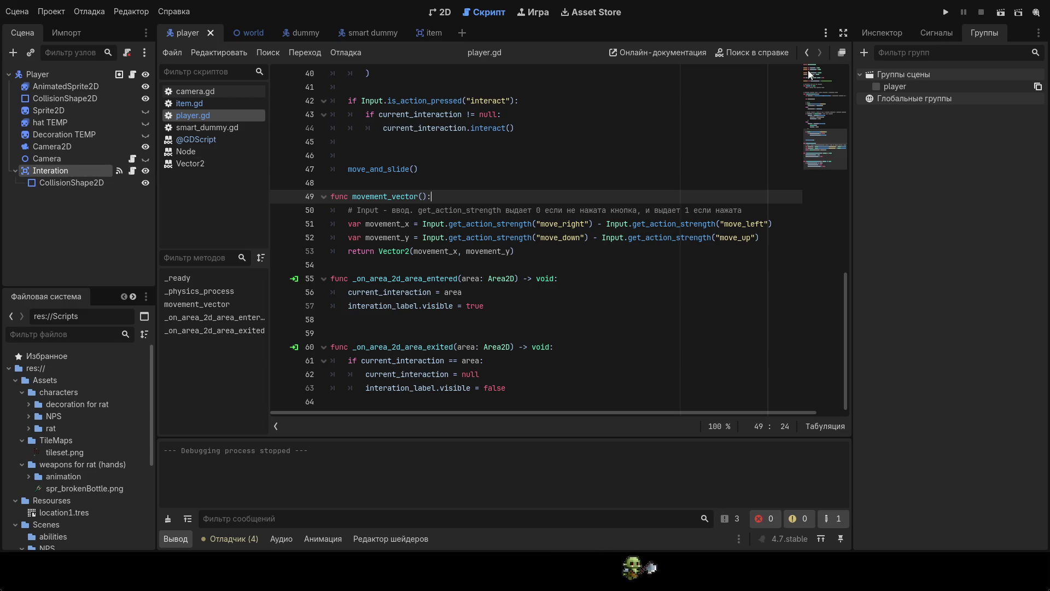
left_click(946, 11)
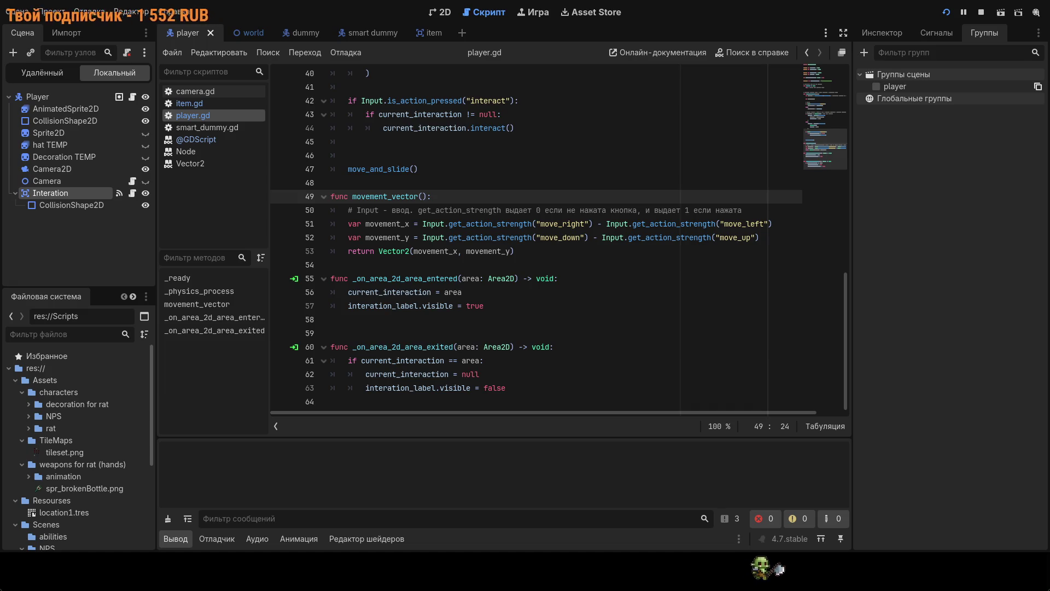
key("F8")
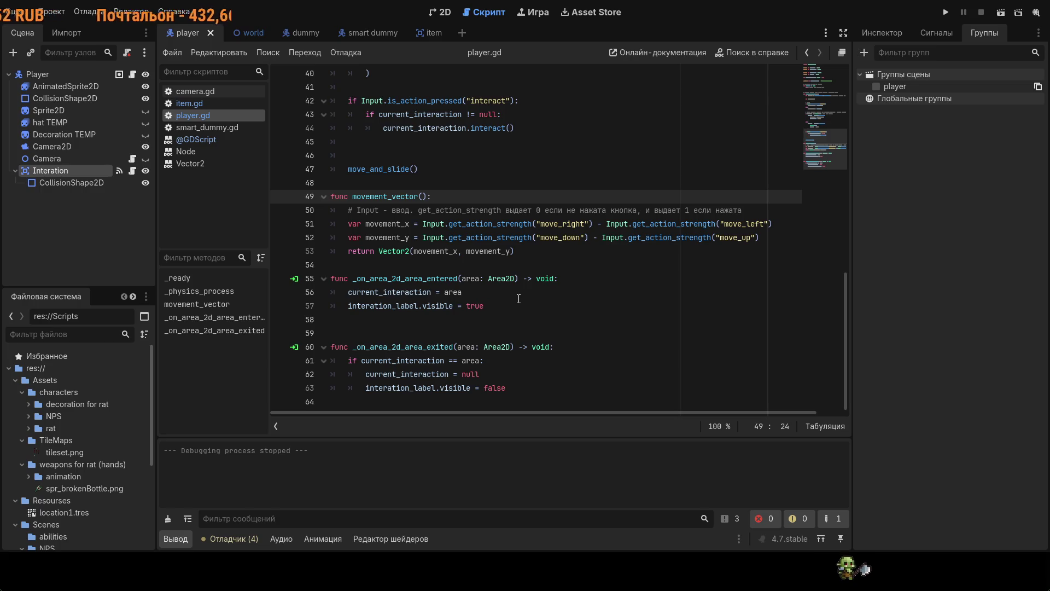
left_click(516, 296)
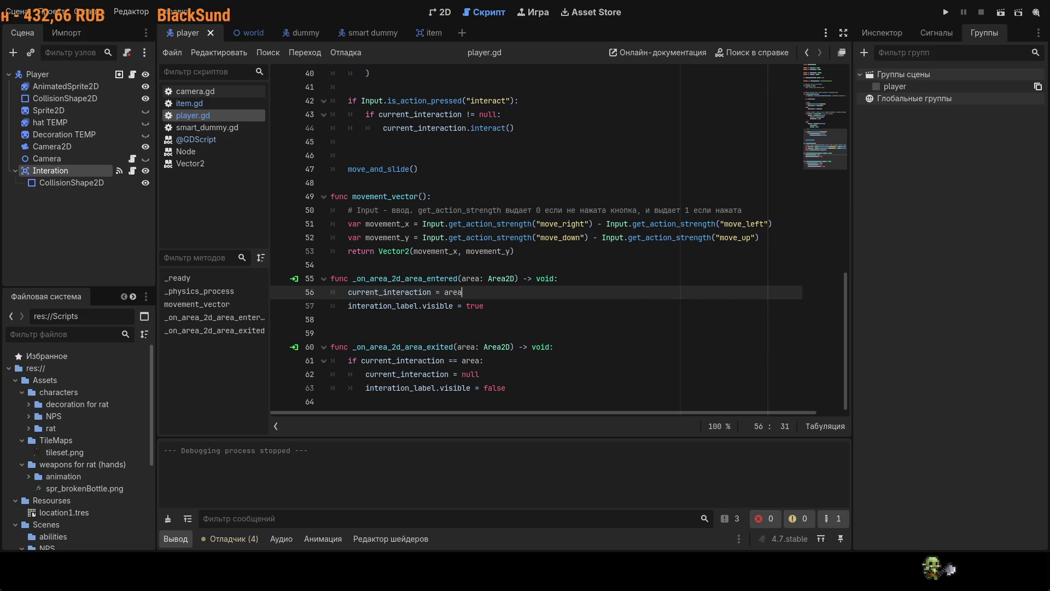
- Add a print(123) line after 'current_interaction = area', save player.gd and run the game
key("Return")
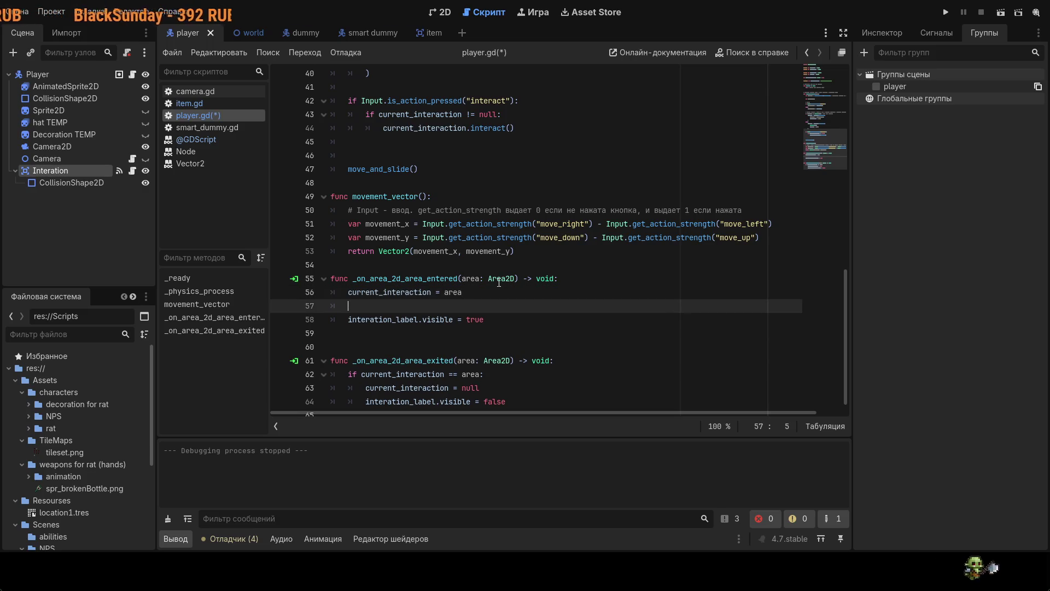
type("pr")
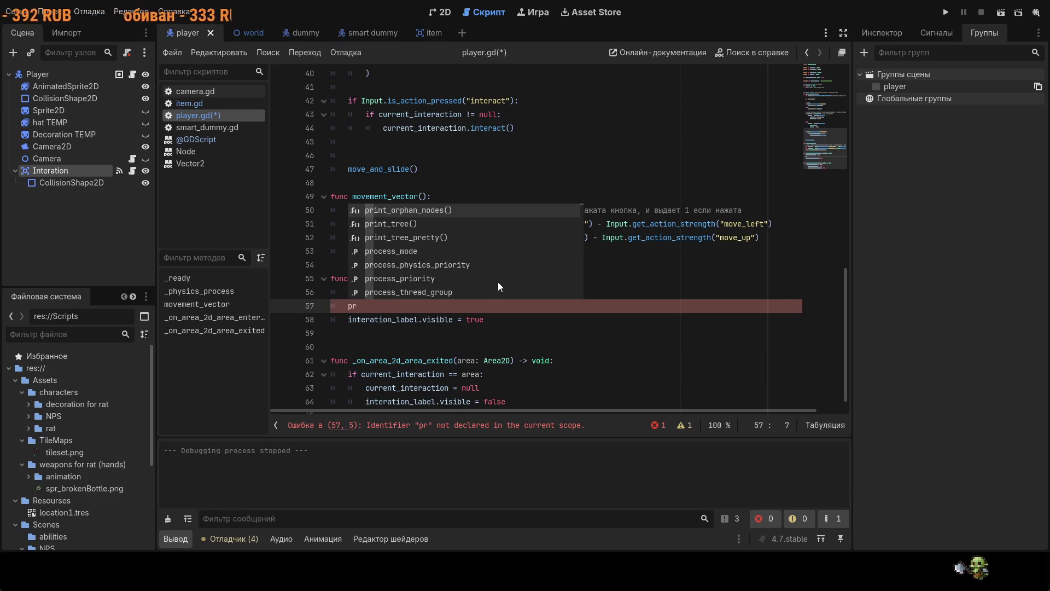
type("int")
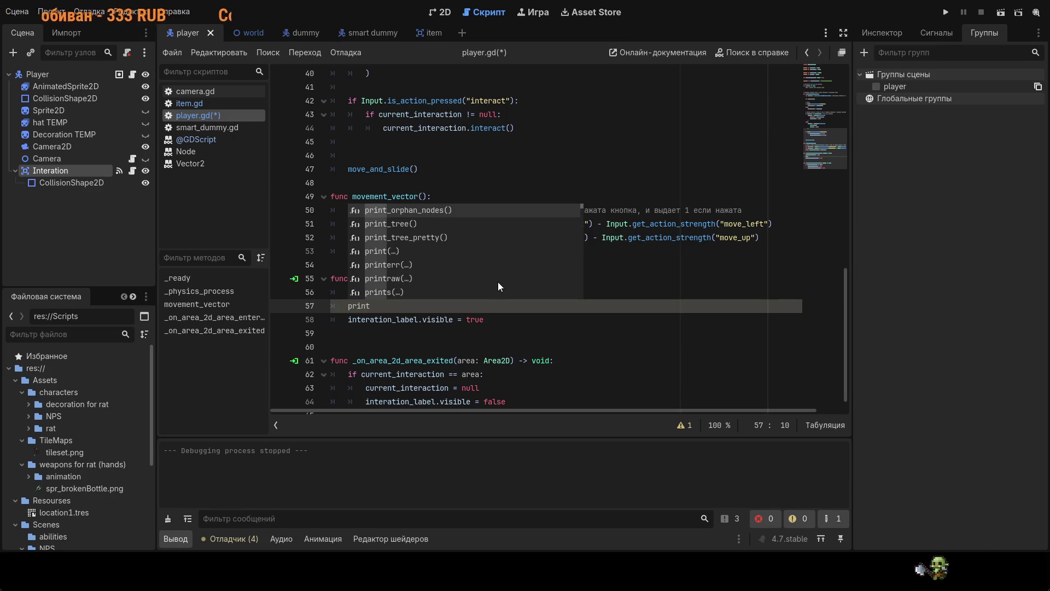
type("(1")
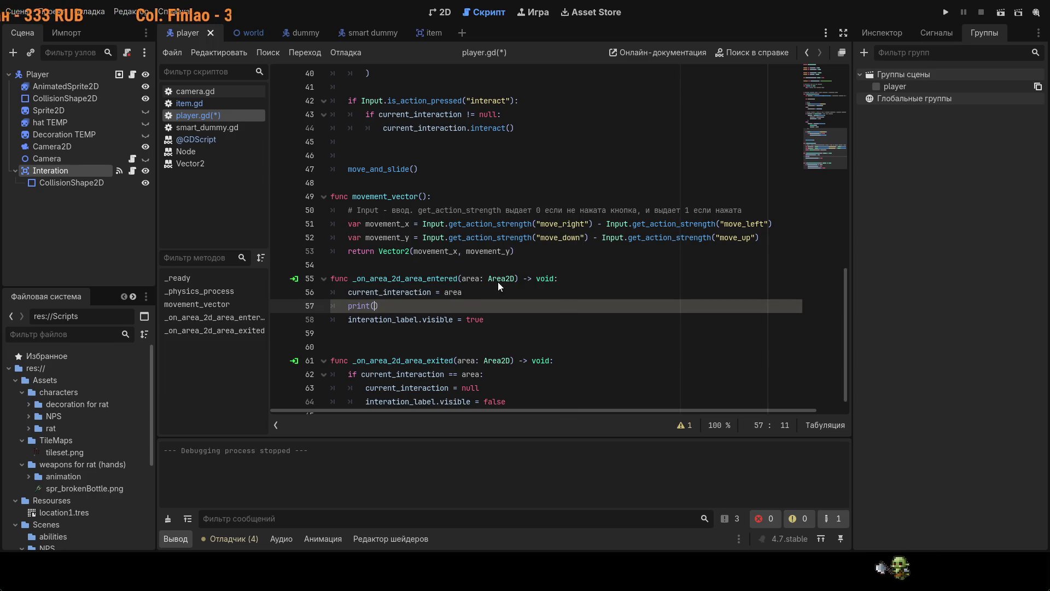
type("23")
key("ctrl+s")
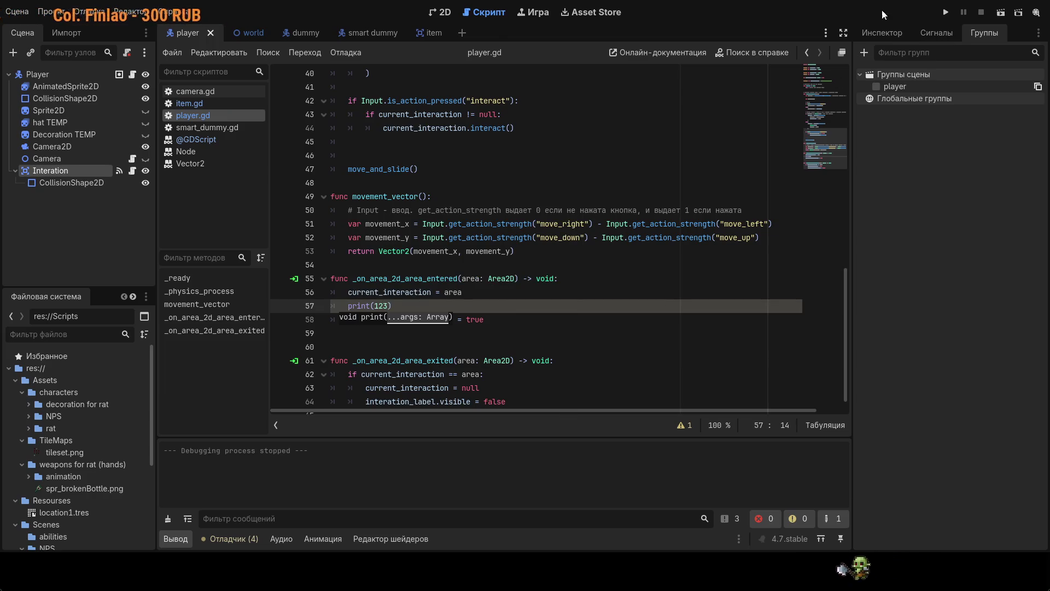
left_click(947, 15)
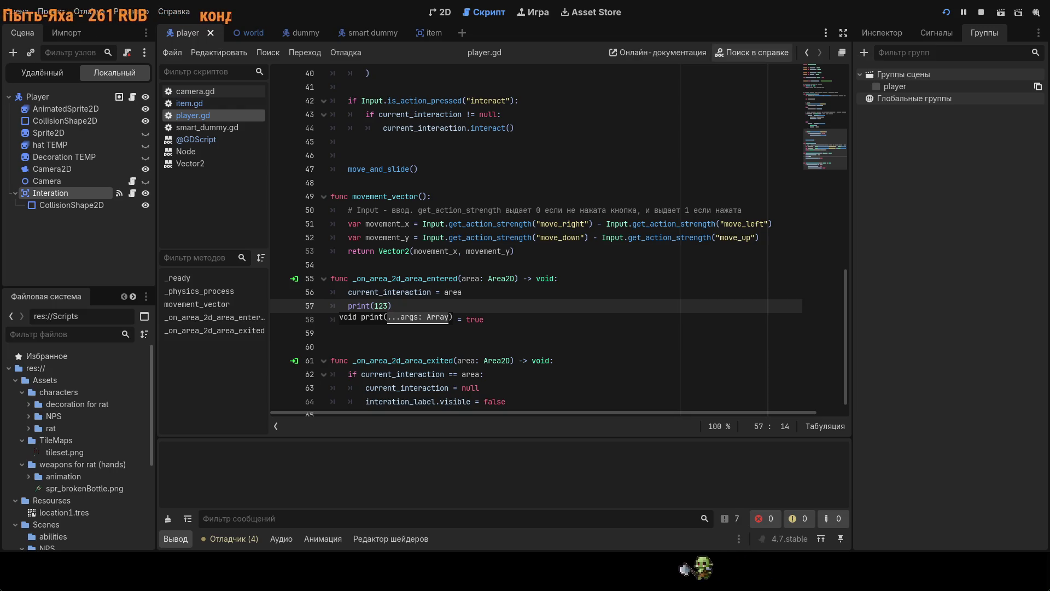
- Stop the game, re-save player.gd, run it again and show the player scene in 2D
key("F8")
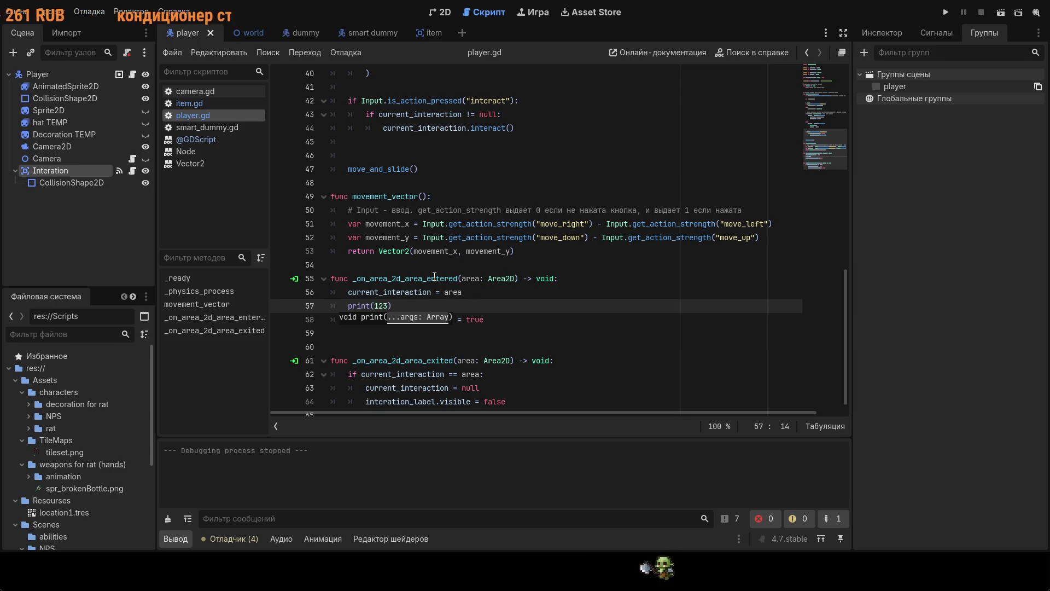
type(",")
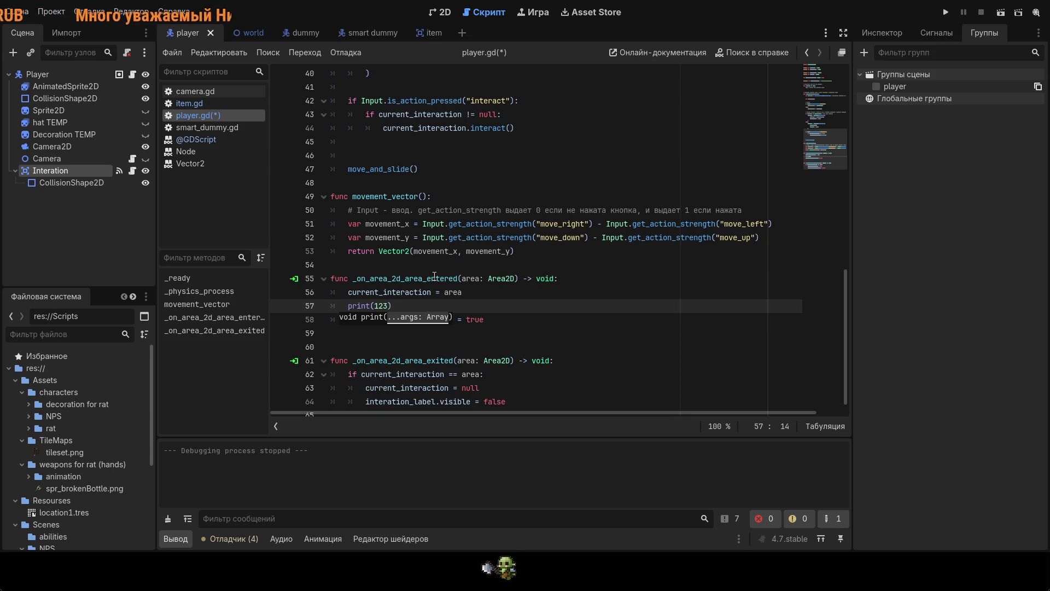
left_click(608, 332)
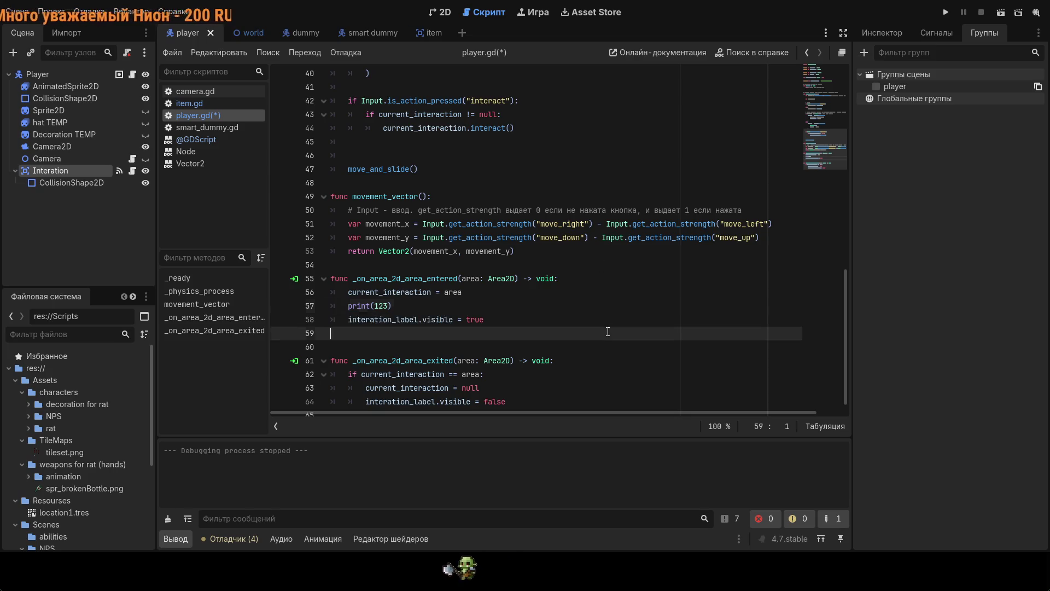
key("ctrl+s")
left_click(945, 15)
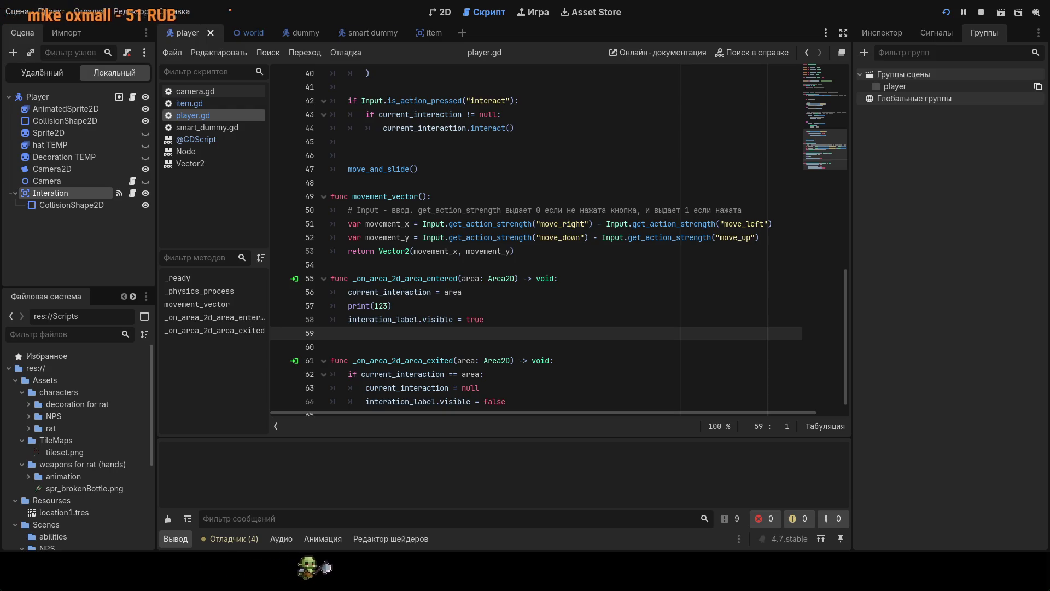
left_click(440, 12)
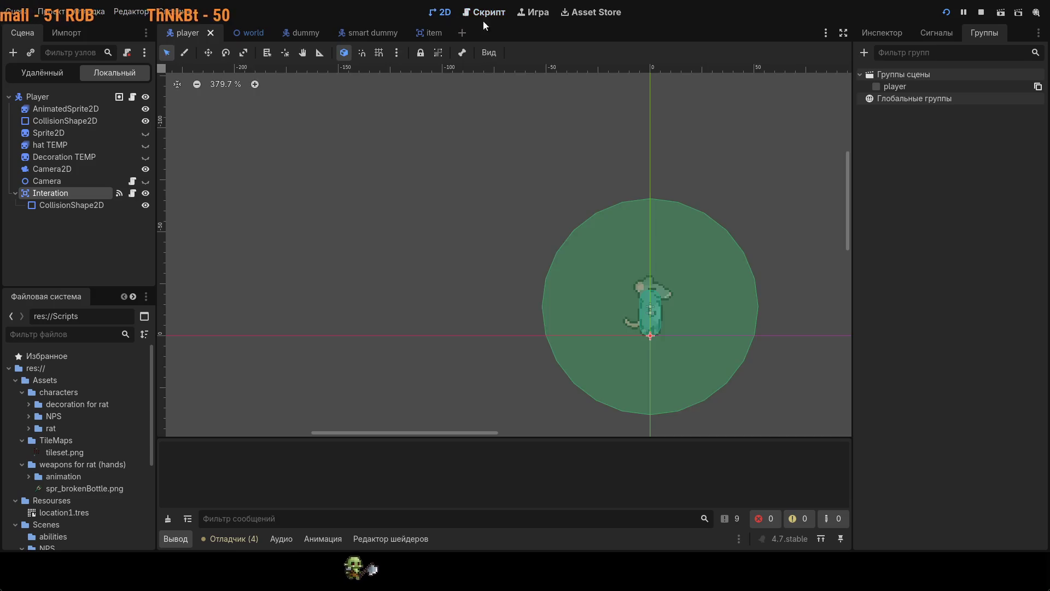
- In the world scene, switch the Interaction label's Visible property off
left_click(241, 33)
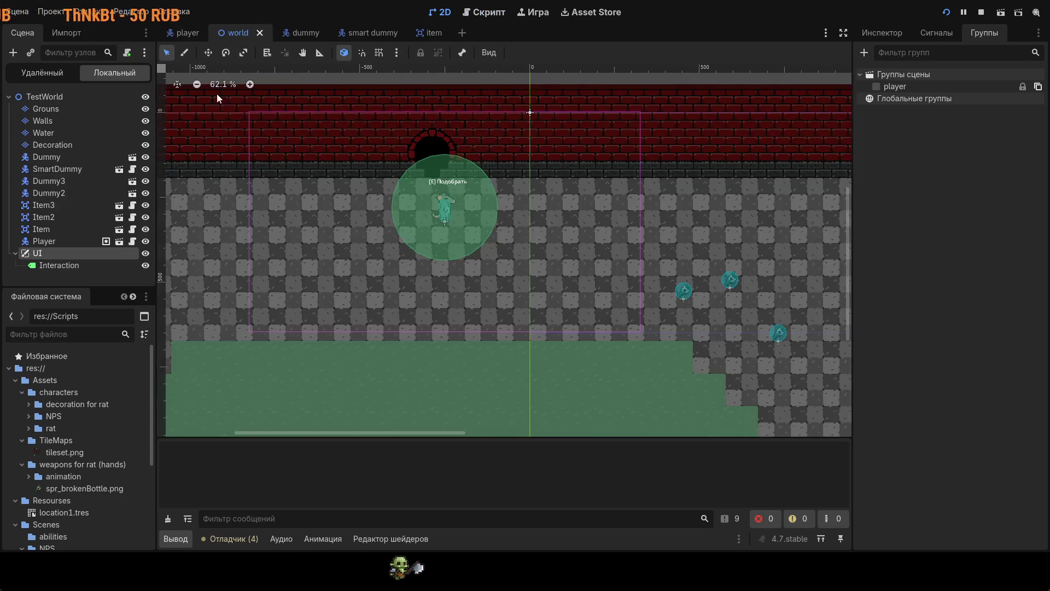
left_click(70, 264)
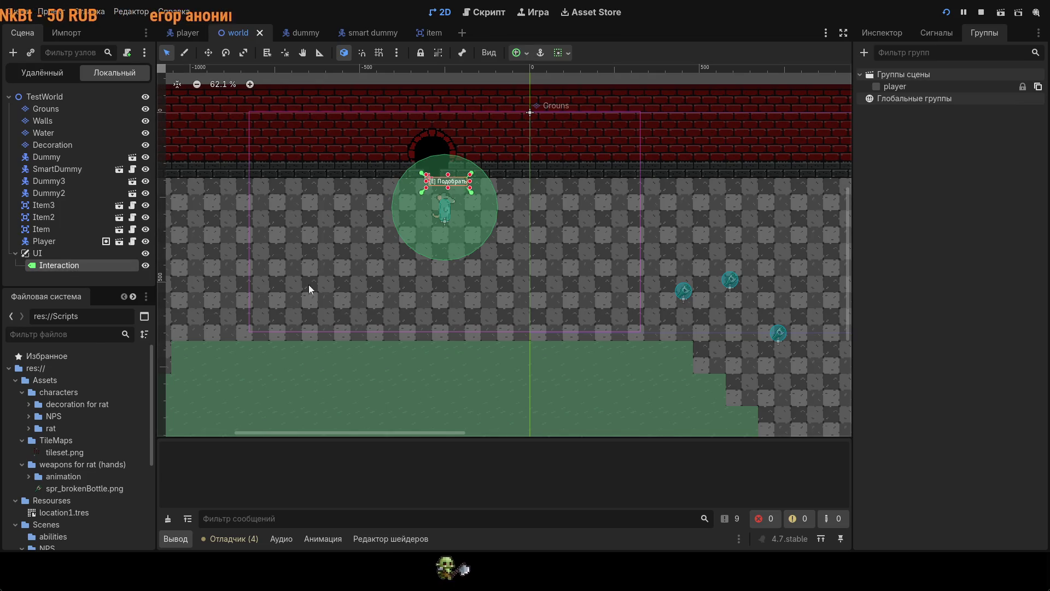
left_click(881, 33)
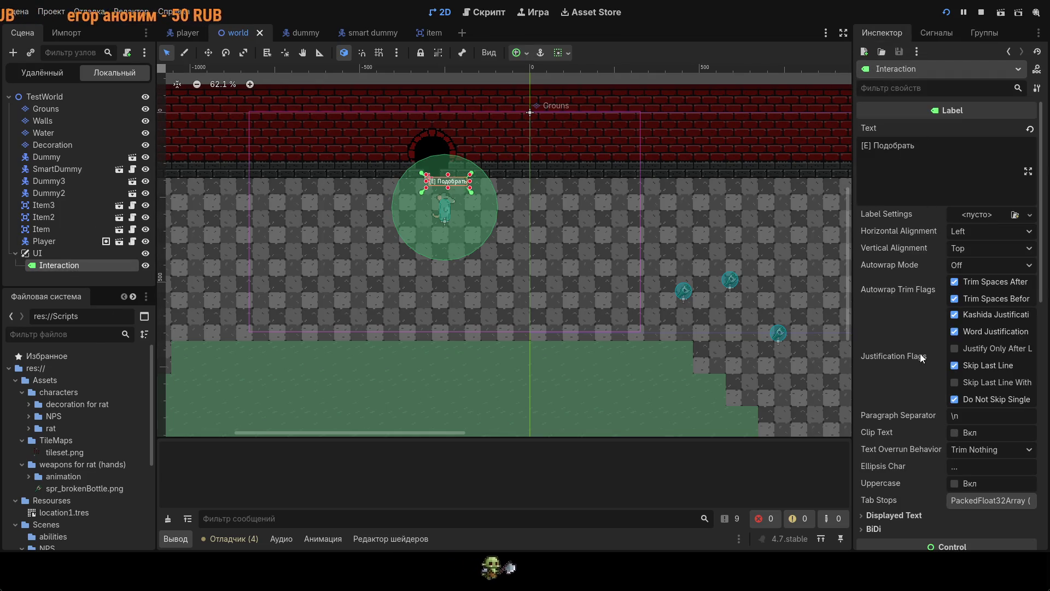
scroll(922, 357, "down", 5)
left_click(958, 401)
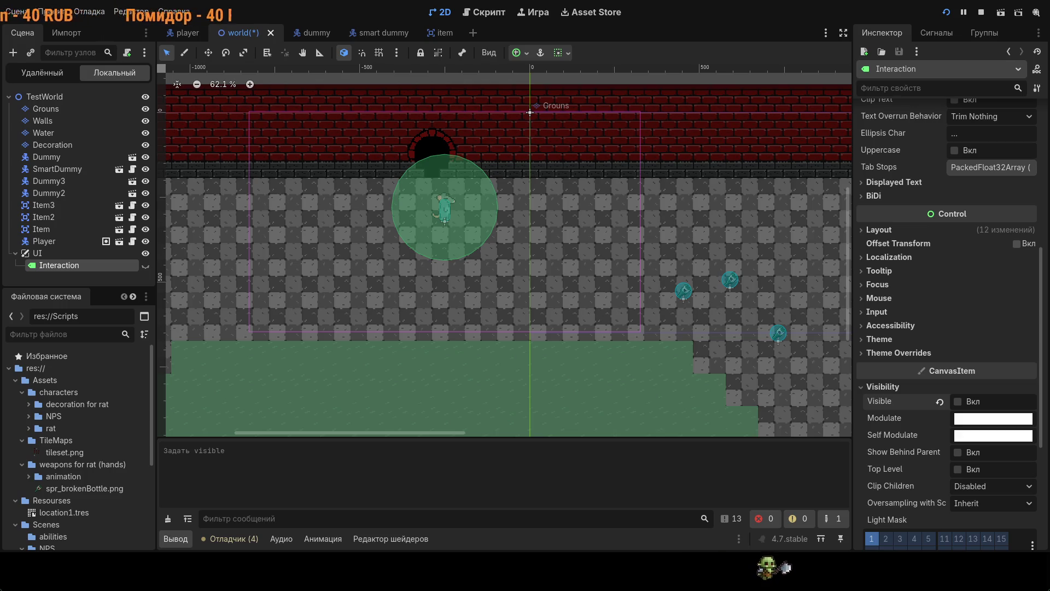
- Stop the running game, save the world scene and bring up player.gd
key("F8")
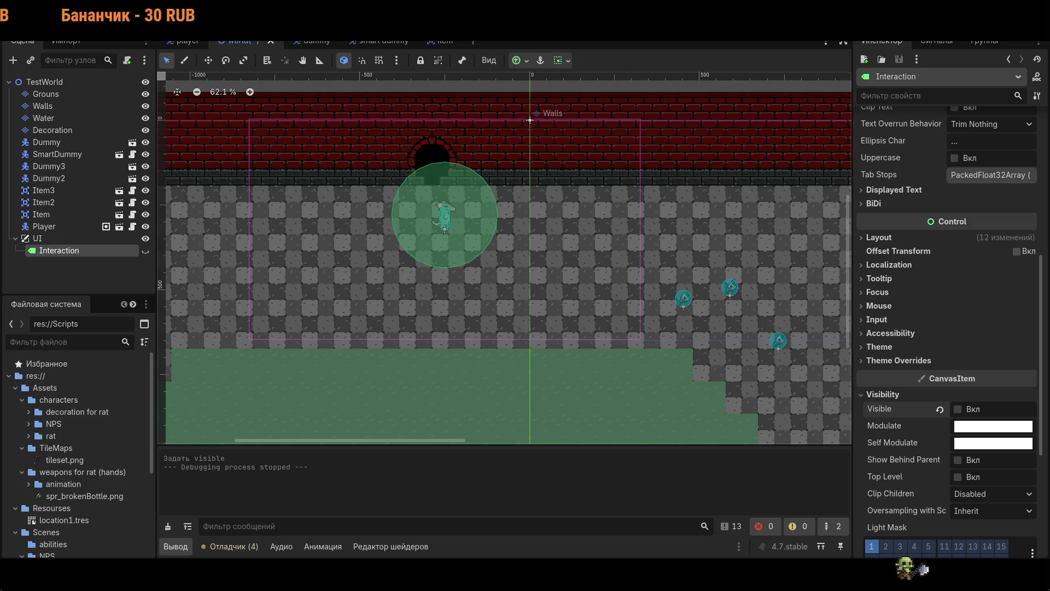
scroll(538, 283, "down", 2)
key("ctrl+s")
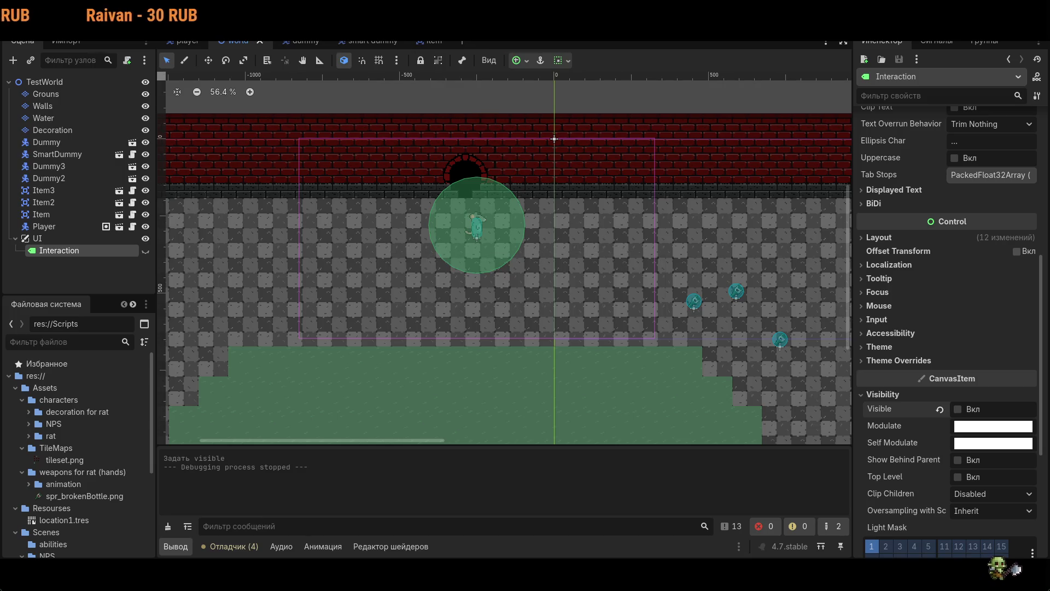
key("ctrl+F3")
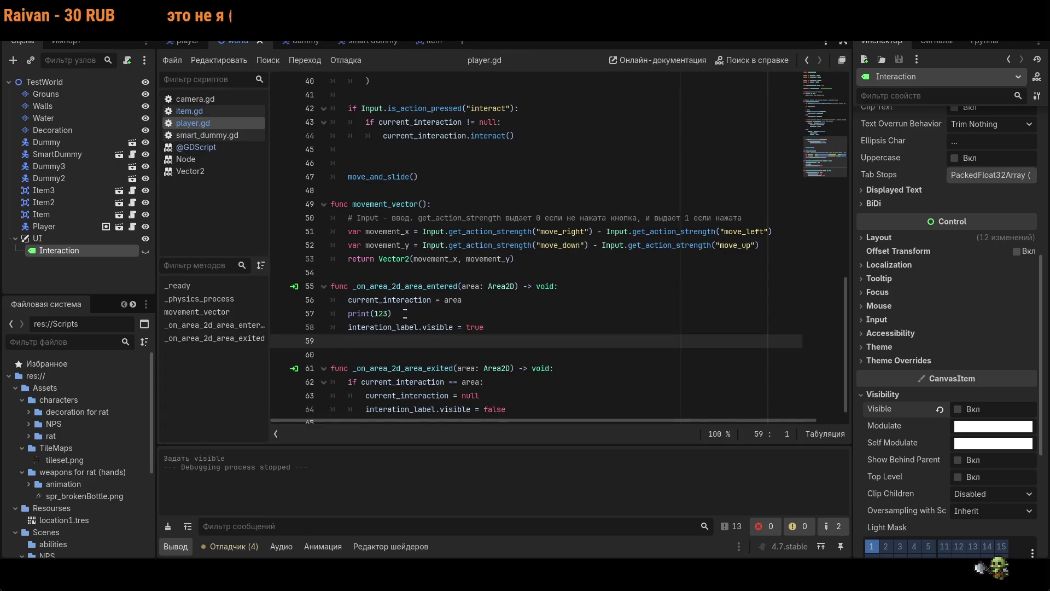
- Move print(123) above the current_interaction assignment on line 56 and run the game
left_click_drag(405, 317, 349, 314)
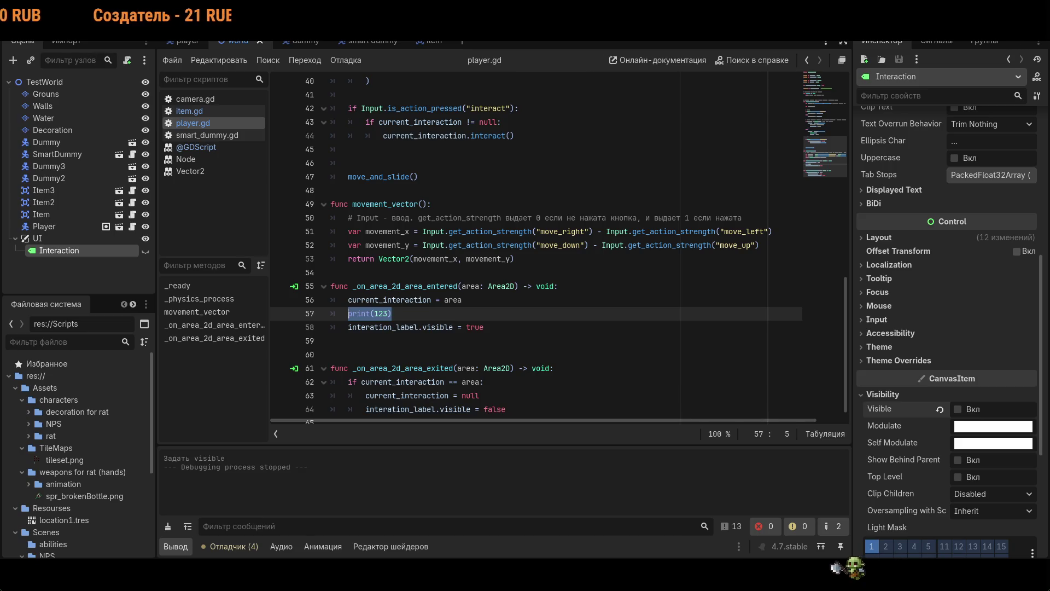
key("BackSpace")
key("BackSpace")
key("BackSpace")
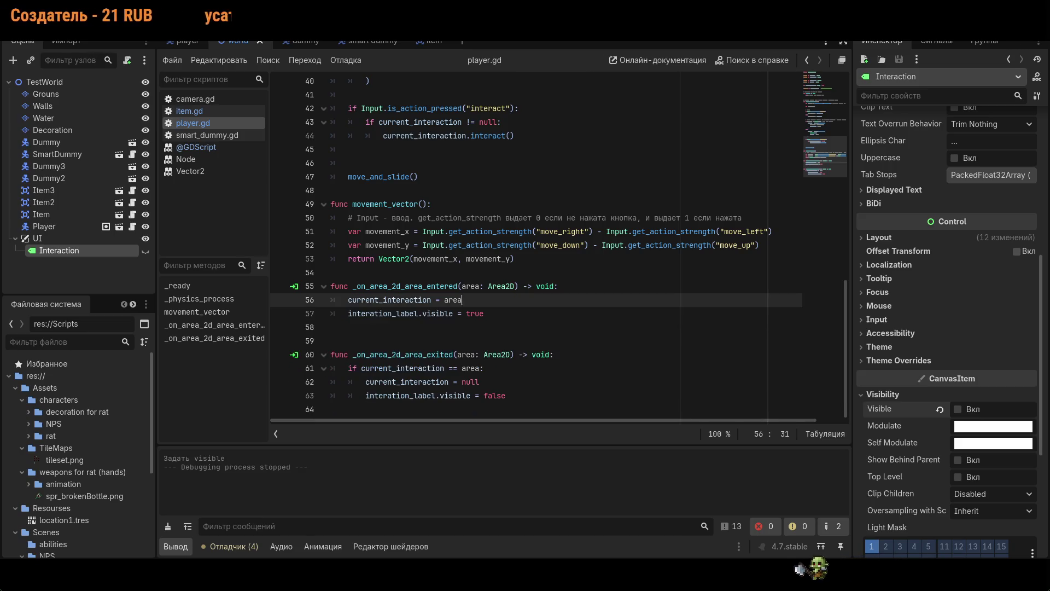
left_click(431, 300)
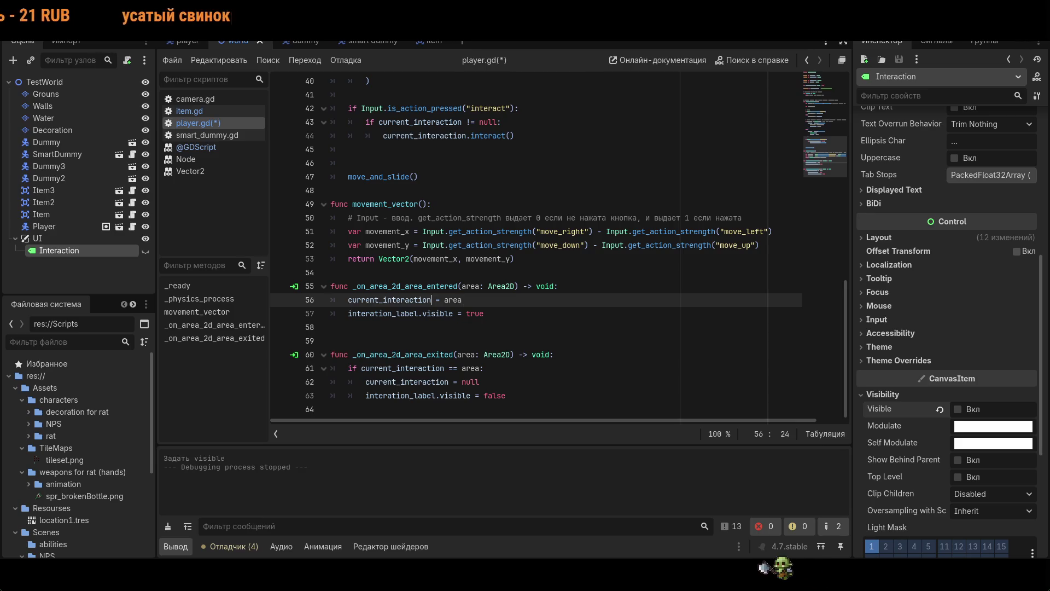
key("ctrl+z")
key("ctrl+z")
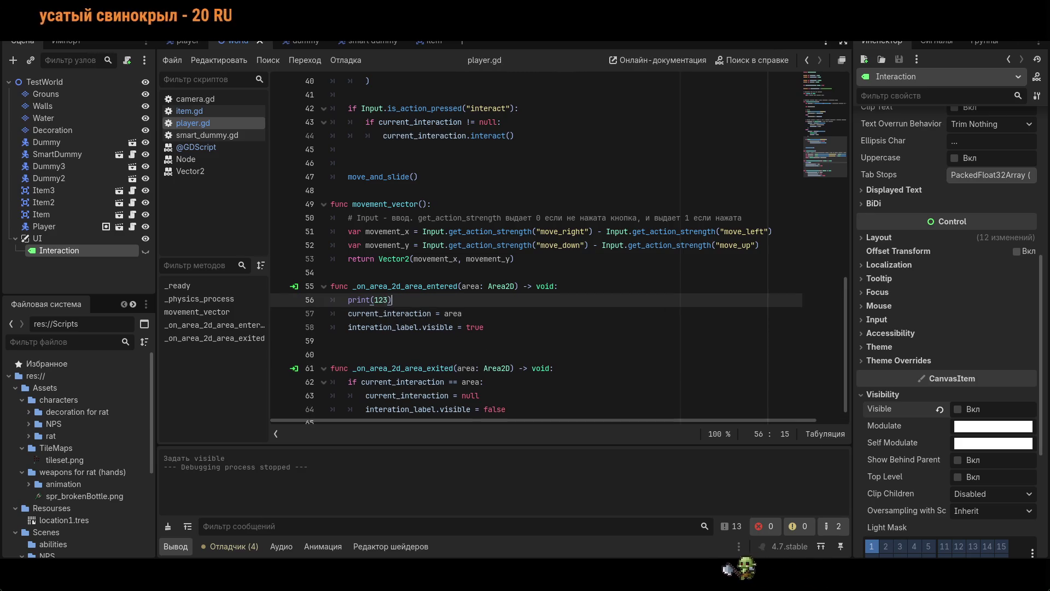
key("F5")
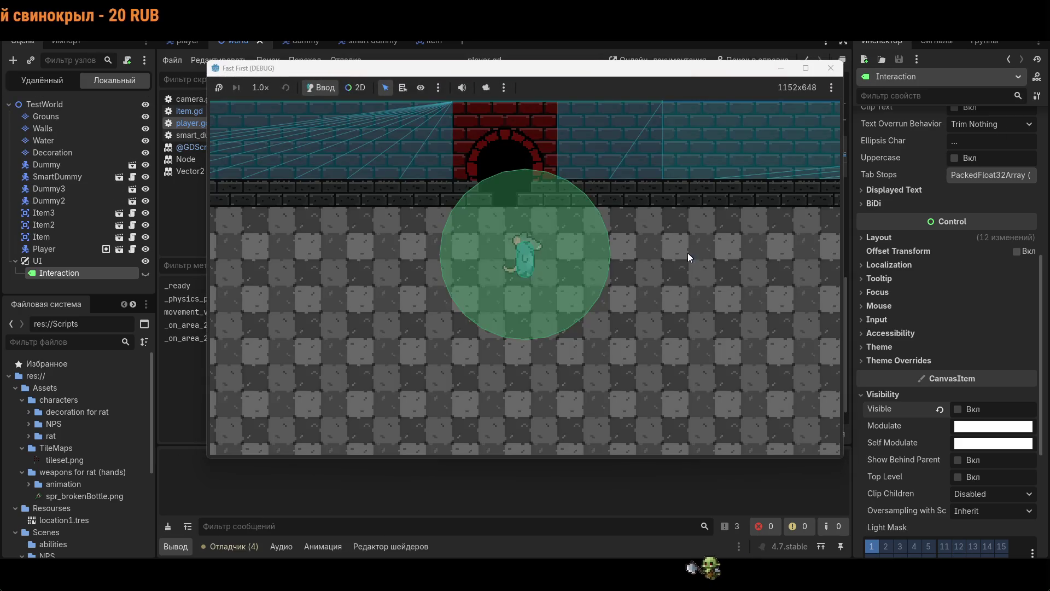
- Walk the rat around the level with WASD past the pickups
key("s")
key("a")
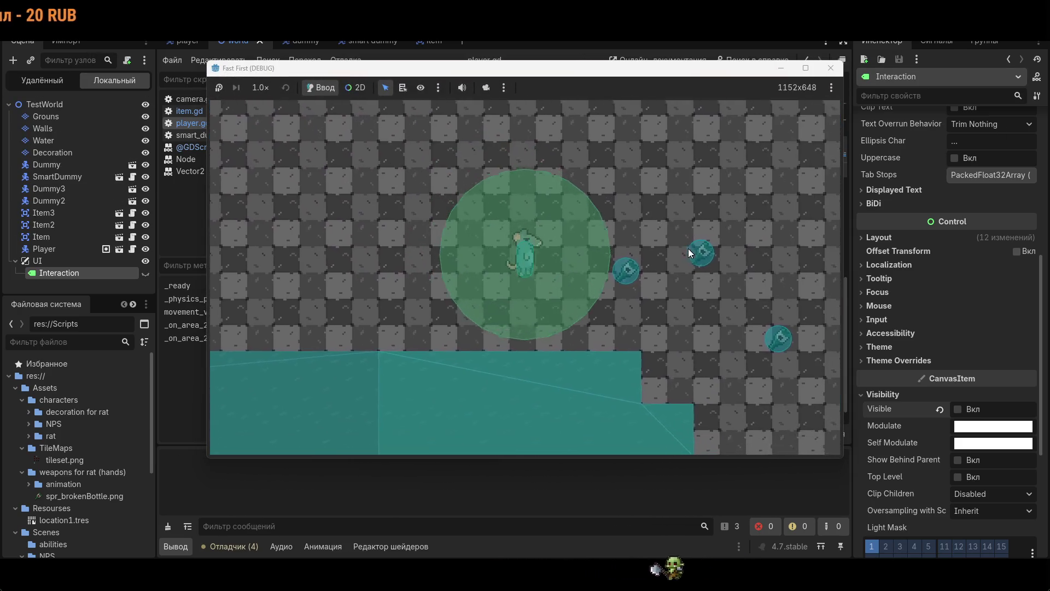
key("w")
key("d")
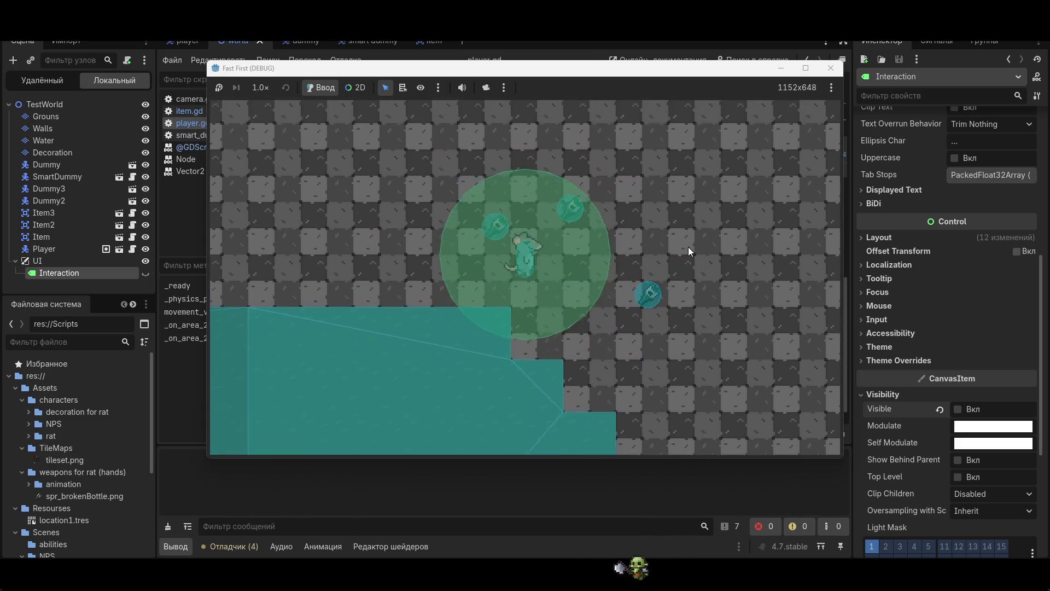
key("s")
key("w")
key("a")
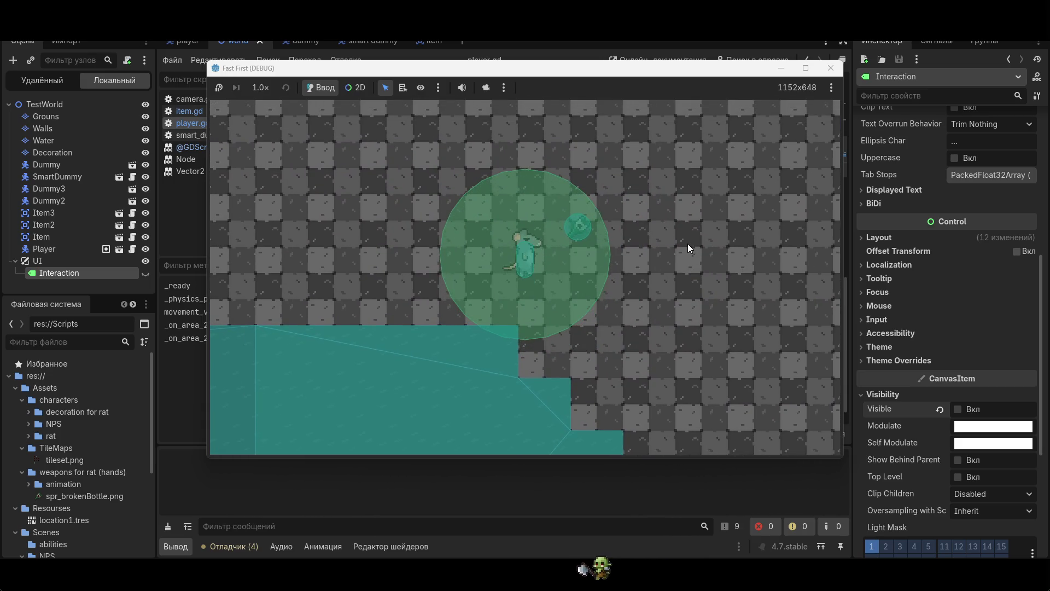
key("w")
key("a")
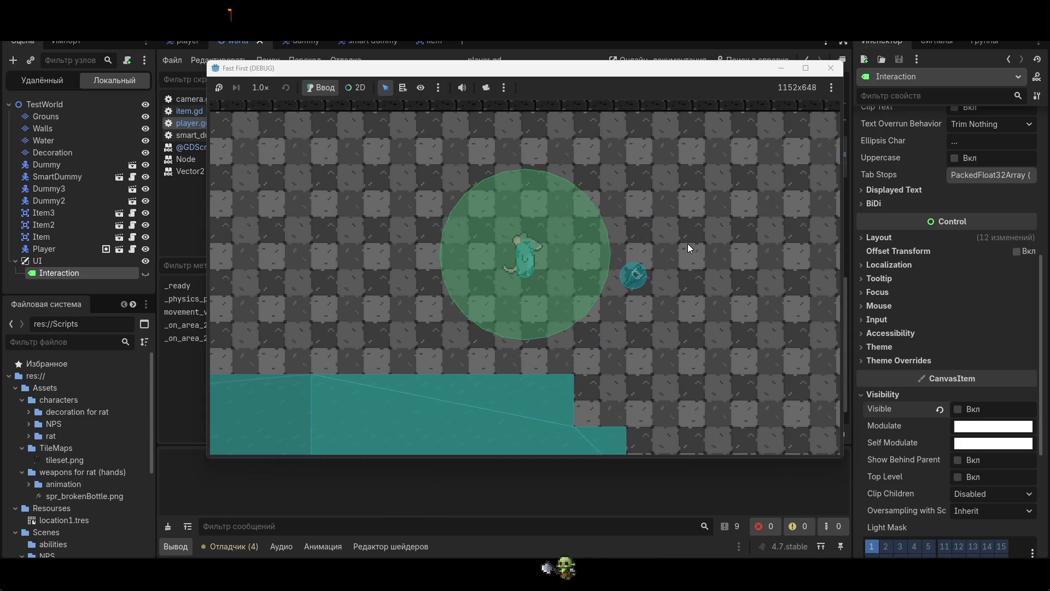
key("d")
key("s")
key("a")
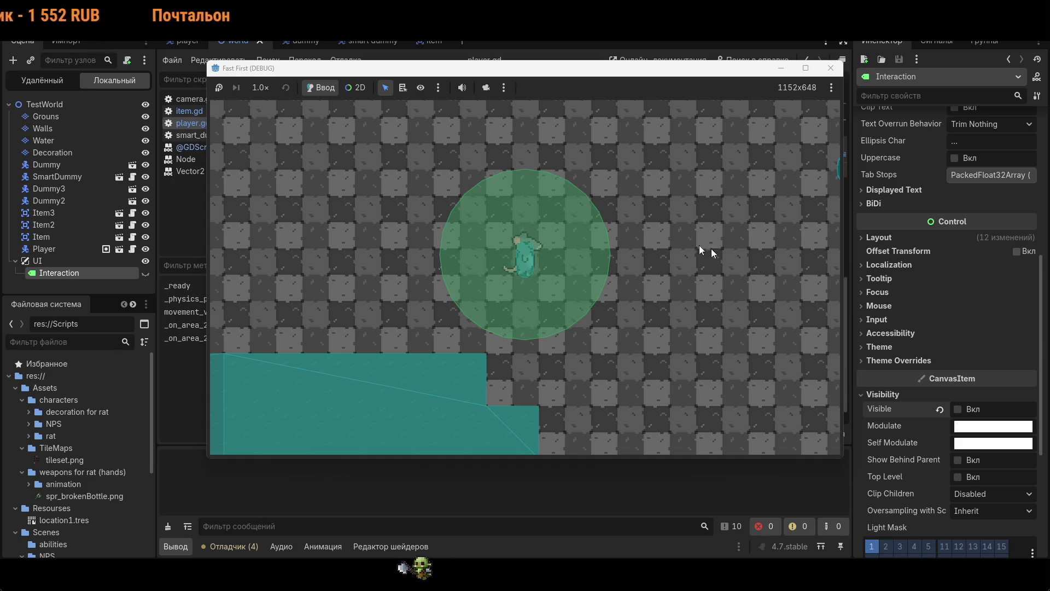
- Restart the game, walk to a pickup, press E to pick it up, then close the game window
key("F5")
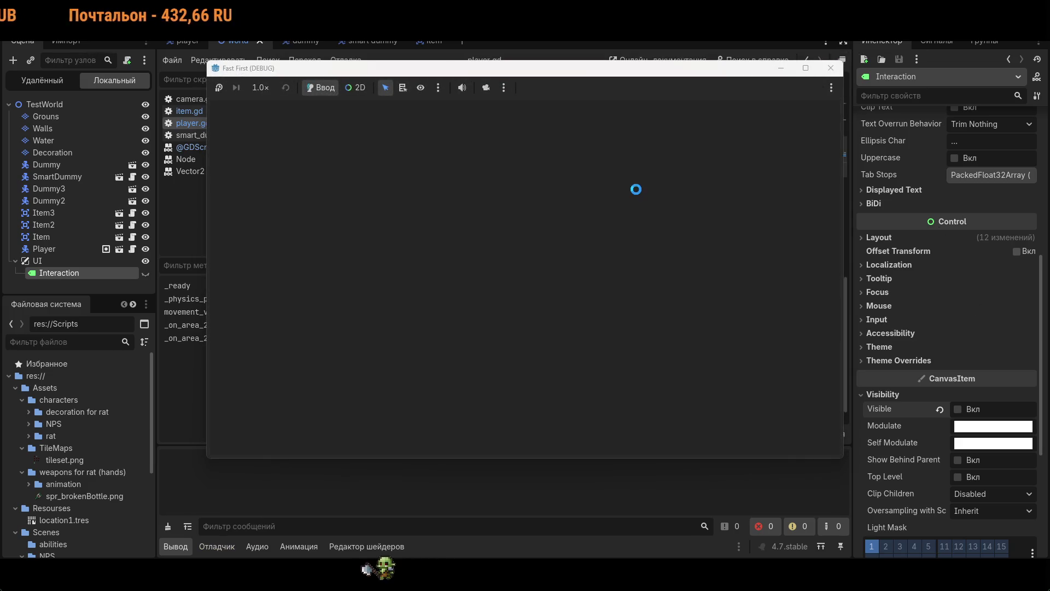
key("s")
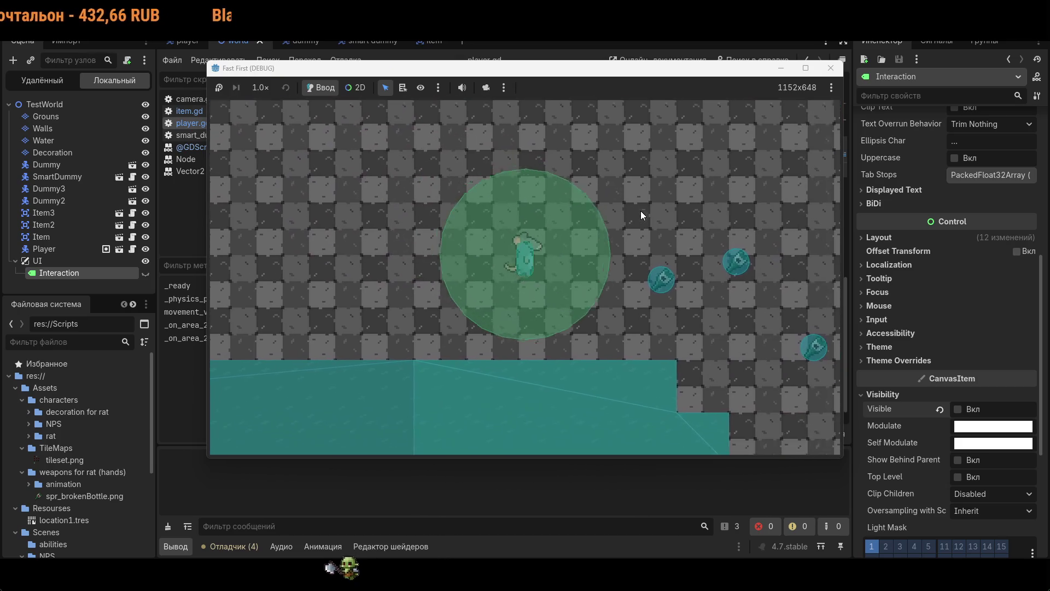
key("d")
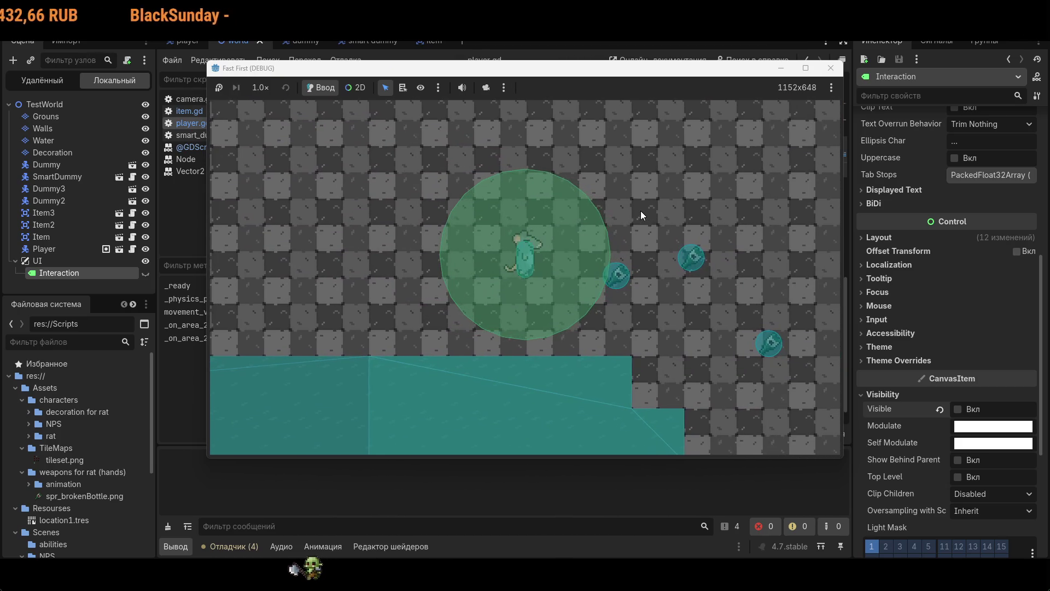
key("e")
key("d")
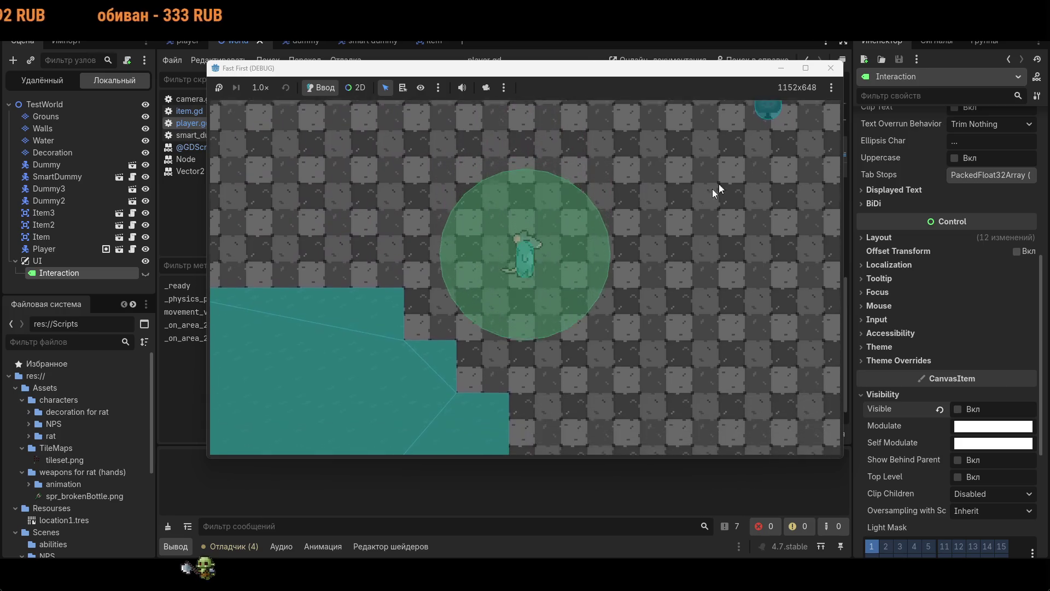
left_click(827, 66)
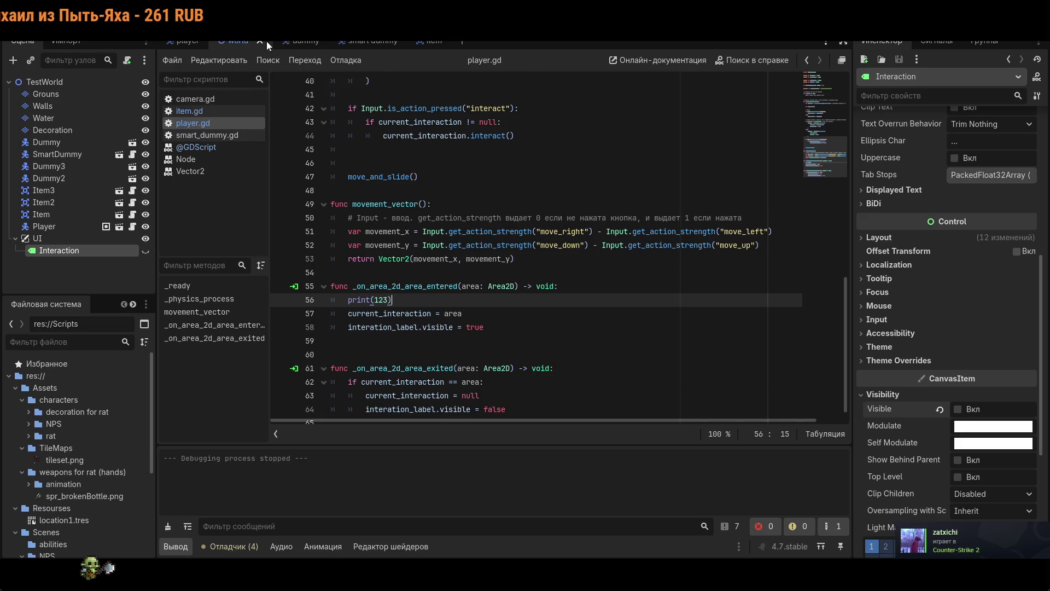
- Delete the Area2D child from the item scene and run the game again
left_click(419, 42)
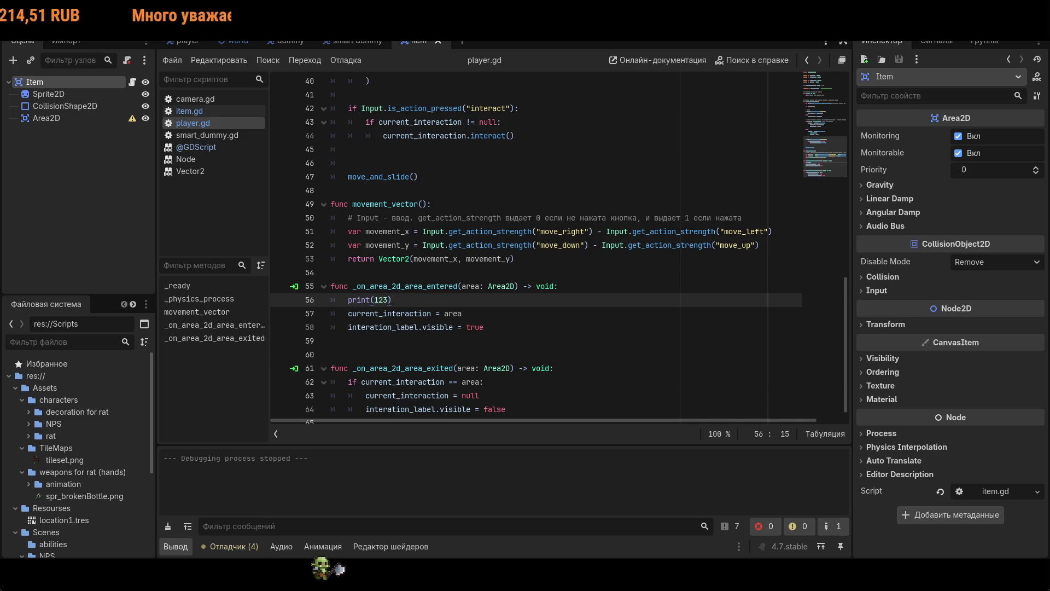
left_click(61, 119)
right_click(60, 120)
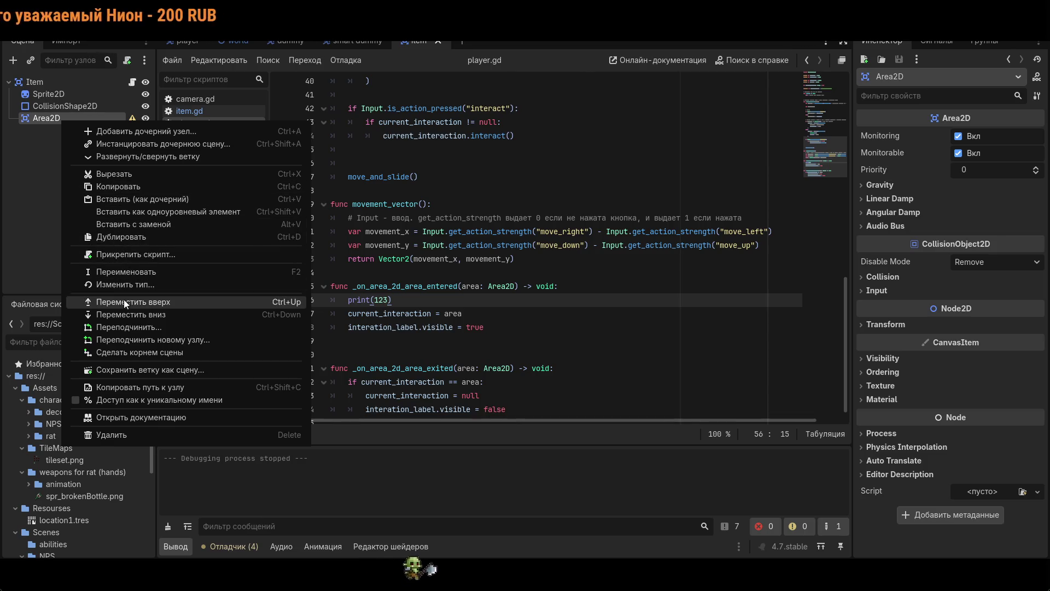
left_click(139, 435)
left_click(511, 304)
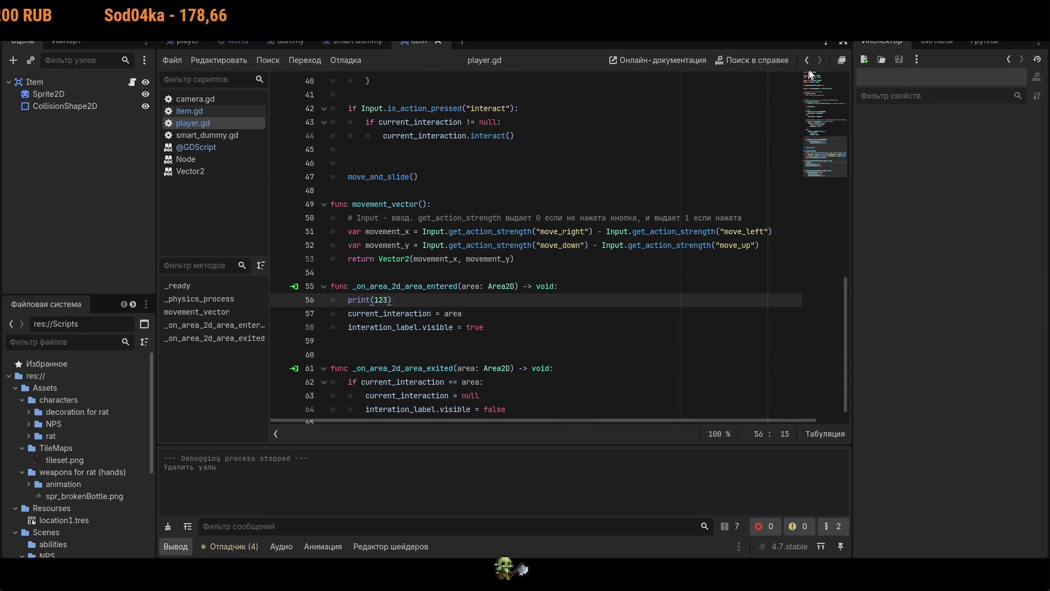
key("F5")
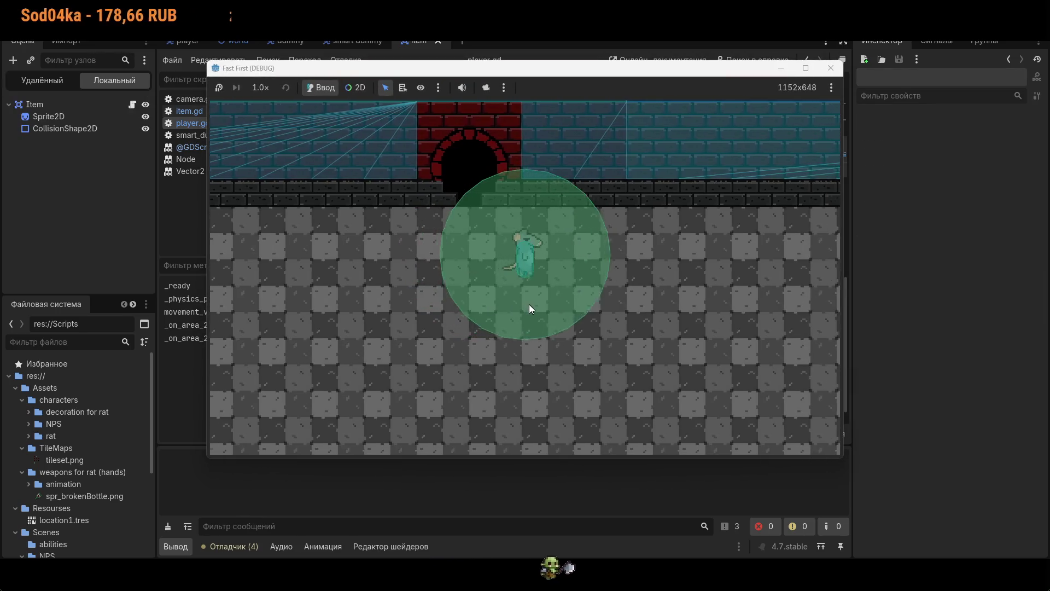
key("s")
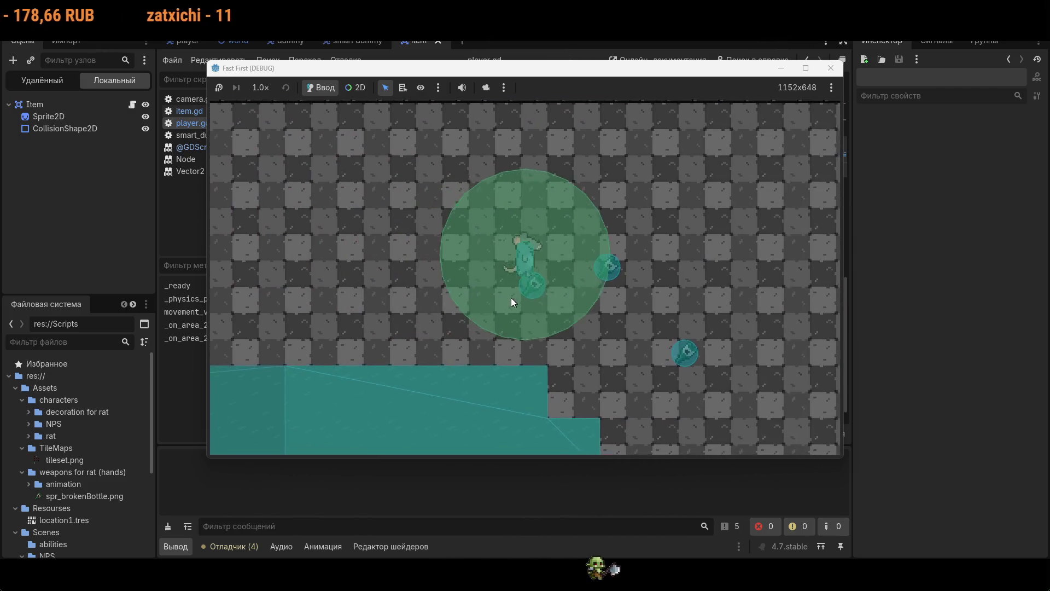
key("a")
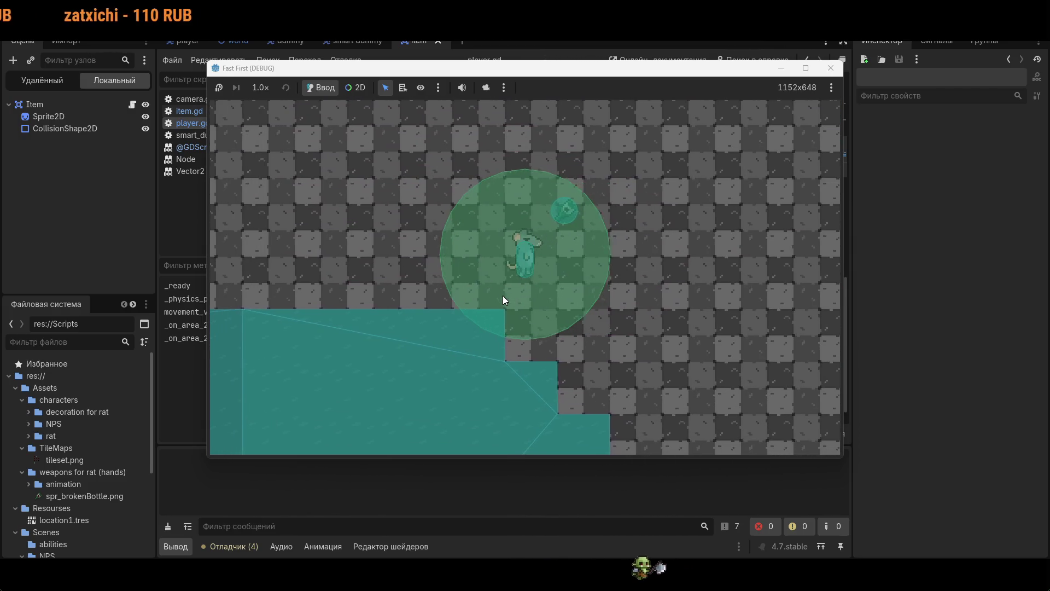
left_click(831, 68)
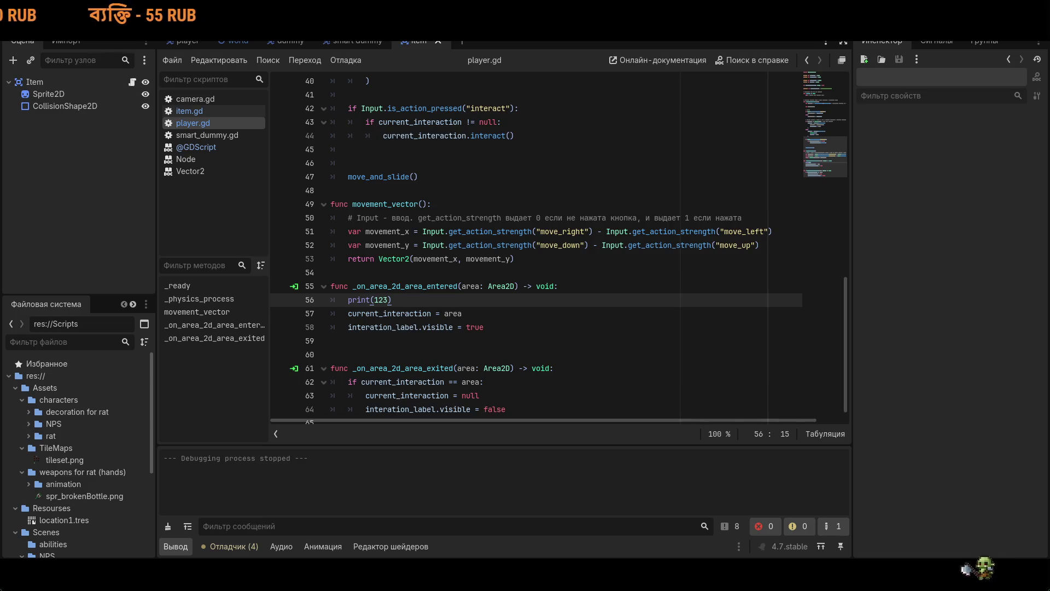
- Inspect the item's collision shape and the player's interaction-area collision shape
left_click(47, 106)
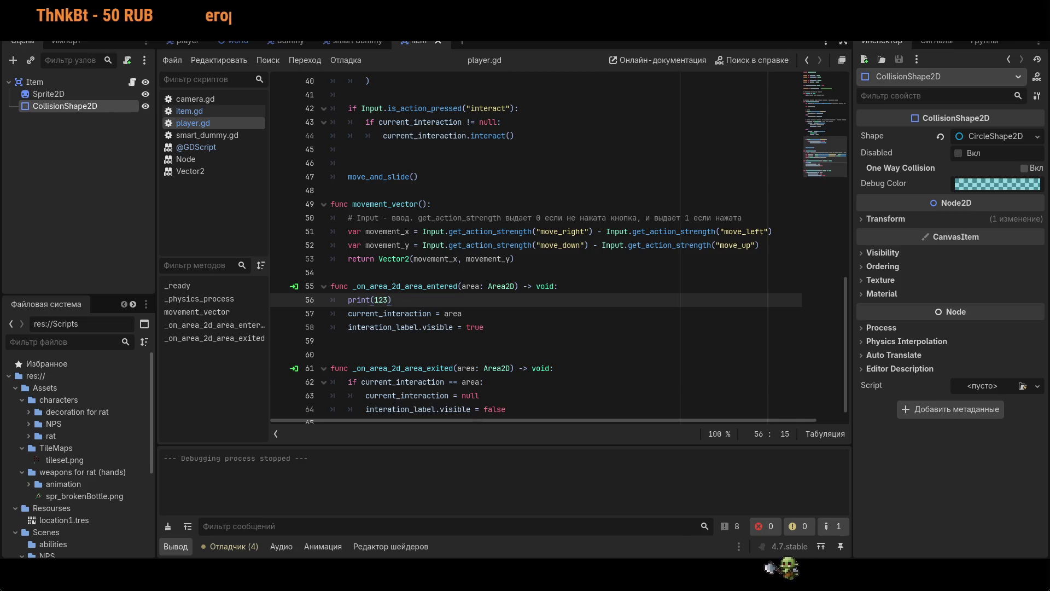
left_click(186, 41)
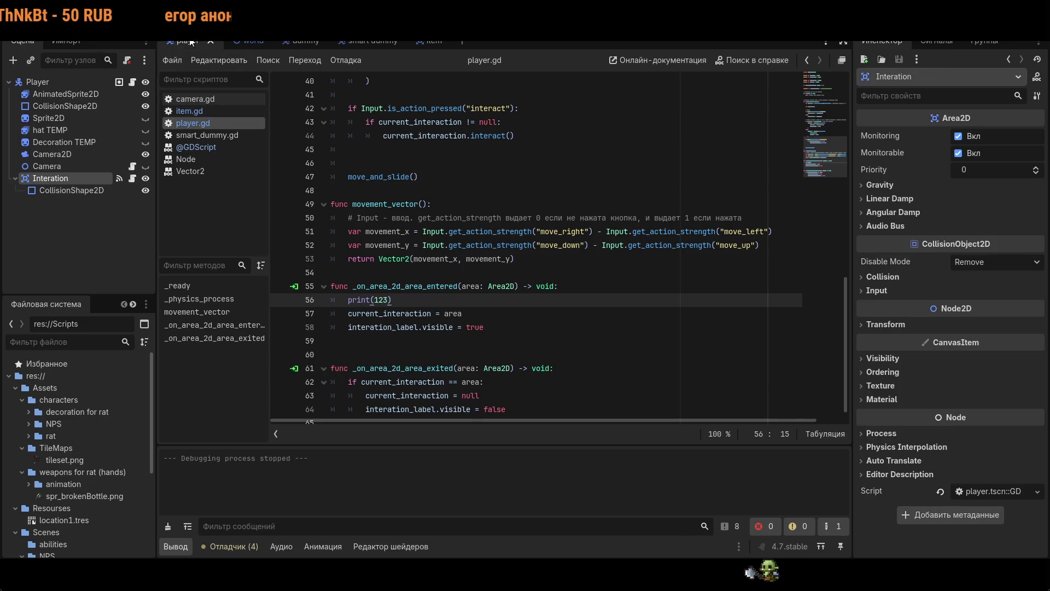
left_click(95, 193)
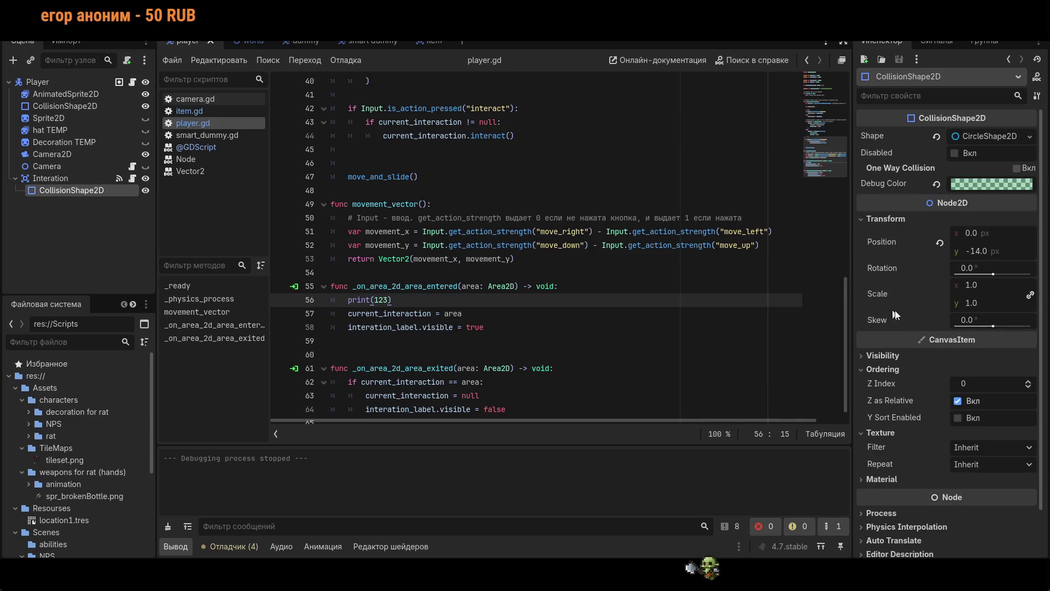
scroll(934, 323, "down", 2)
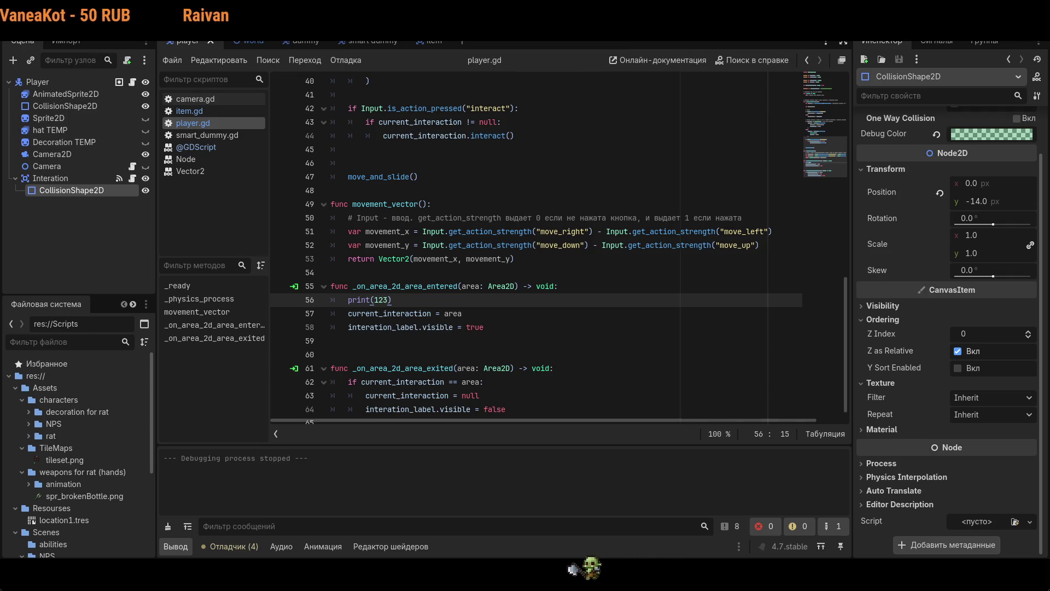
- Enable visibility layer 2 on the player's Interation area
left_click(57, 179)
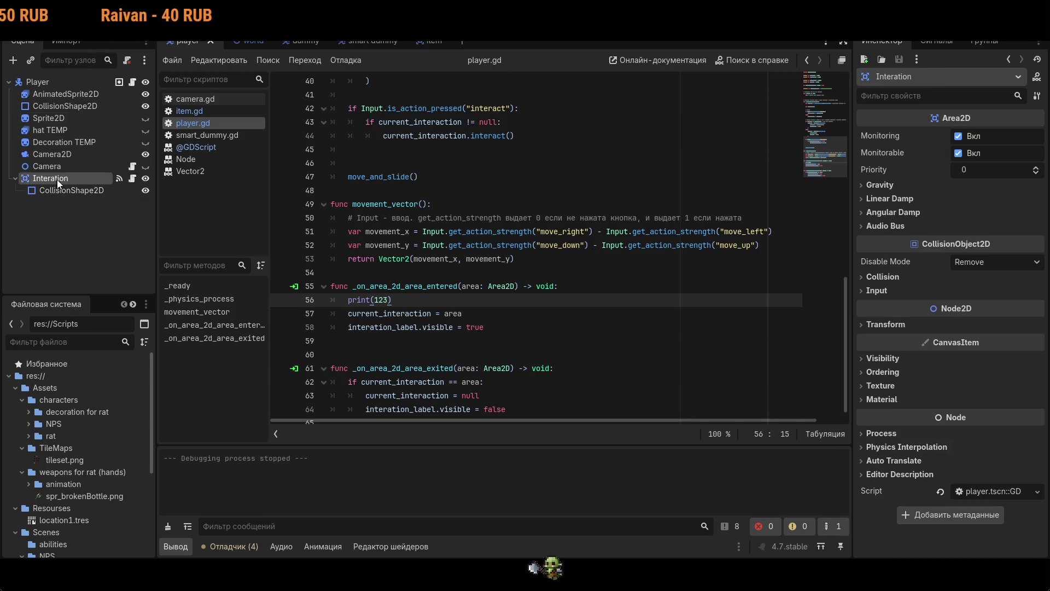
left_click(879, 358)
scroll(886, 362, "down", 3)
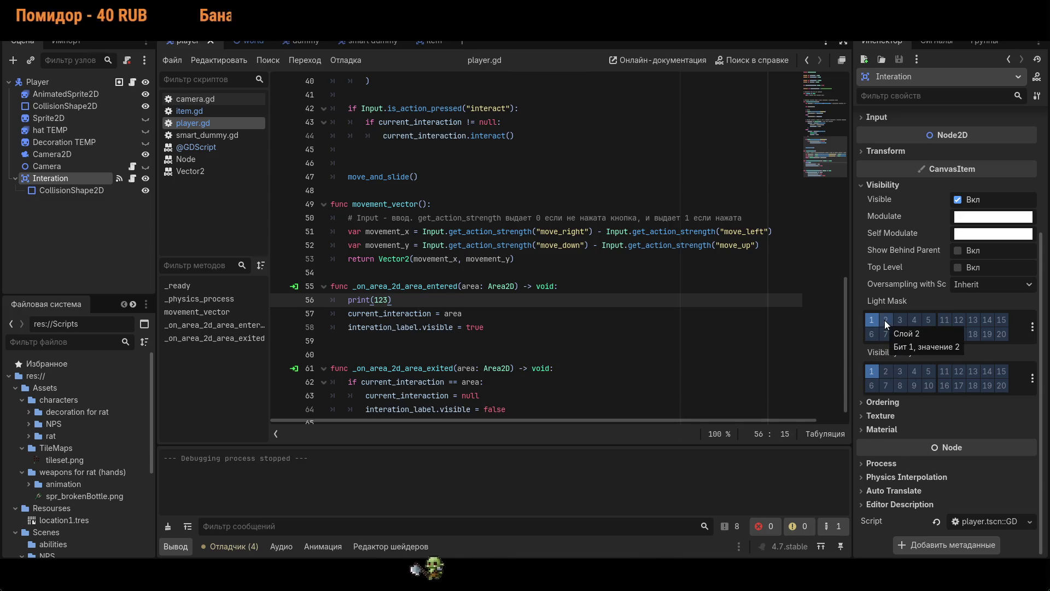
left_click(885, 371)
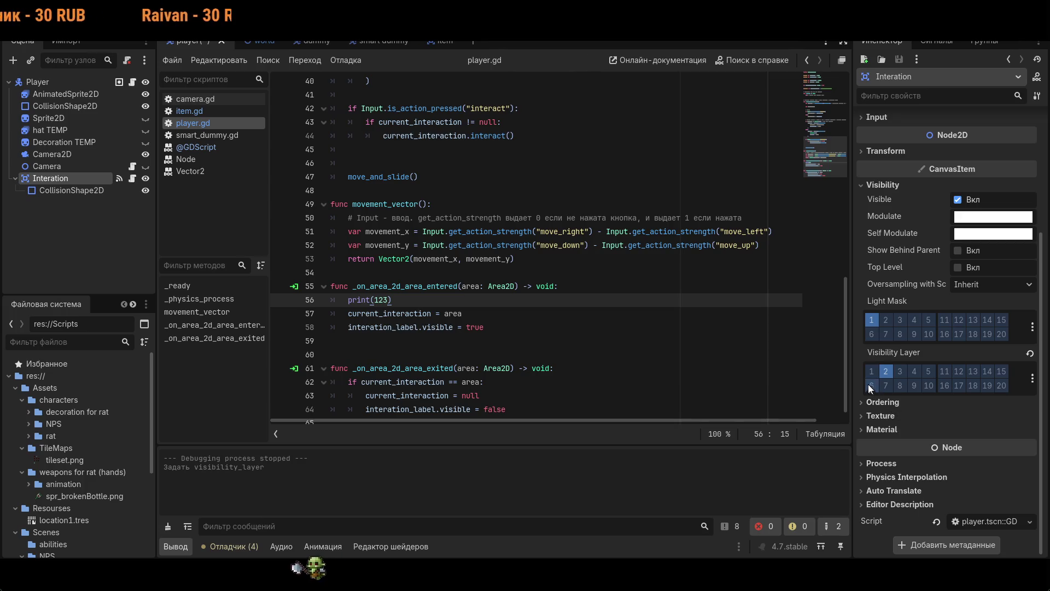
left_click(430, 42)
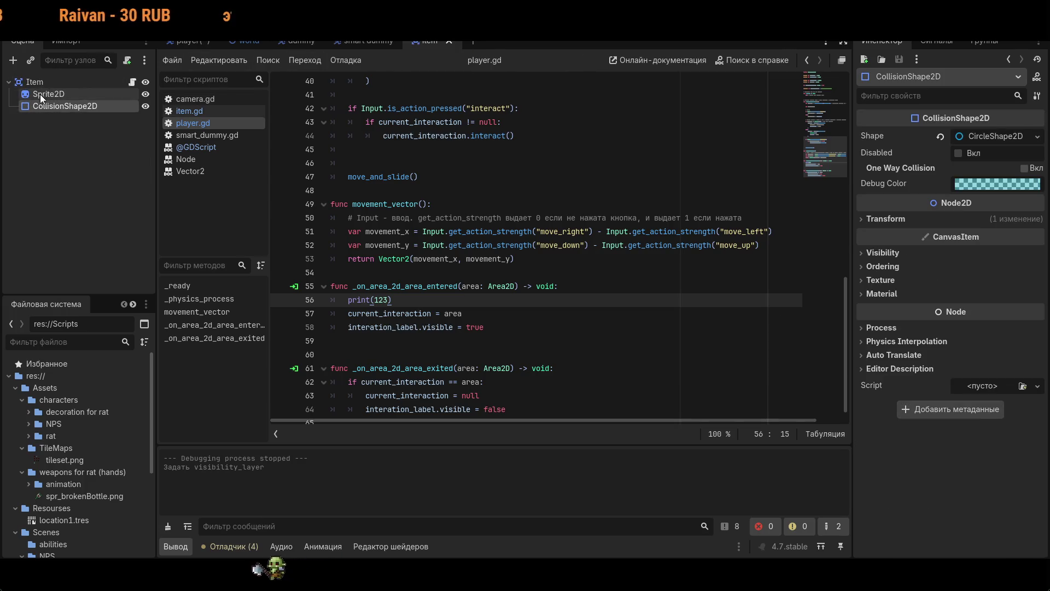
- Set the root Item node's light mask to layer 2 only, then return to the player scene
left_click(34, 80)
left_click(890, 359)
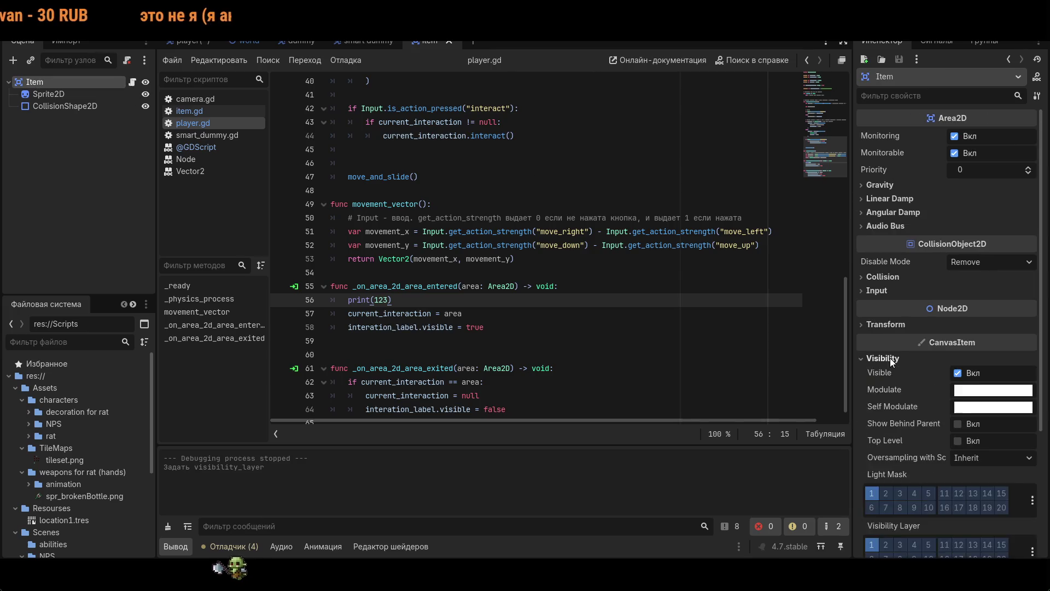
scroll(897, 357, "down", 3)
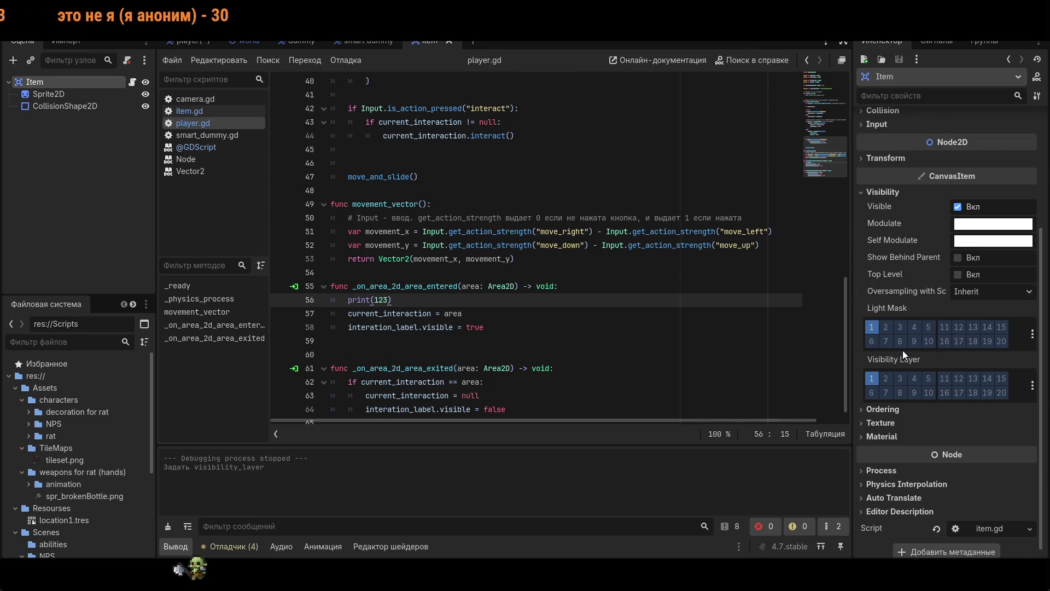
left_click(884, 327)
left_click(873, 326)
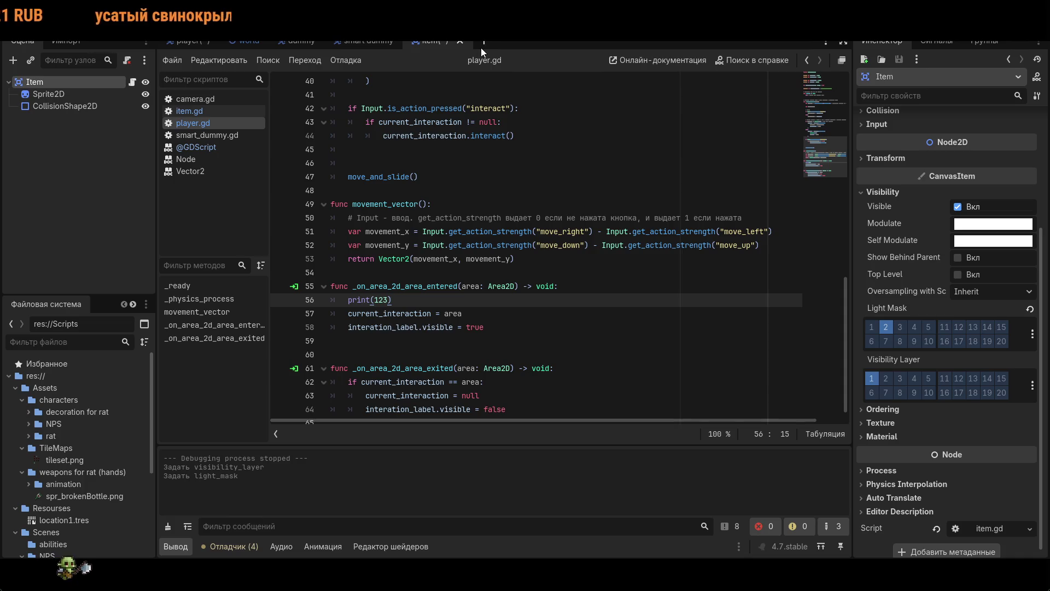
left_click(189, 42)
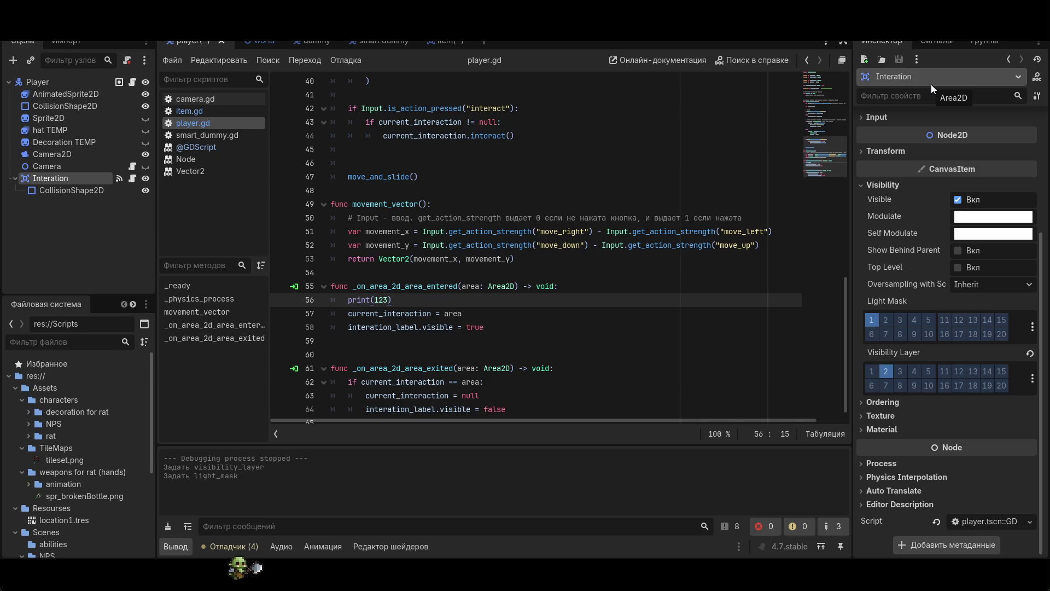
- Filter the Inspector by 'mon', clear the filter and save the player scene
type("mon")
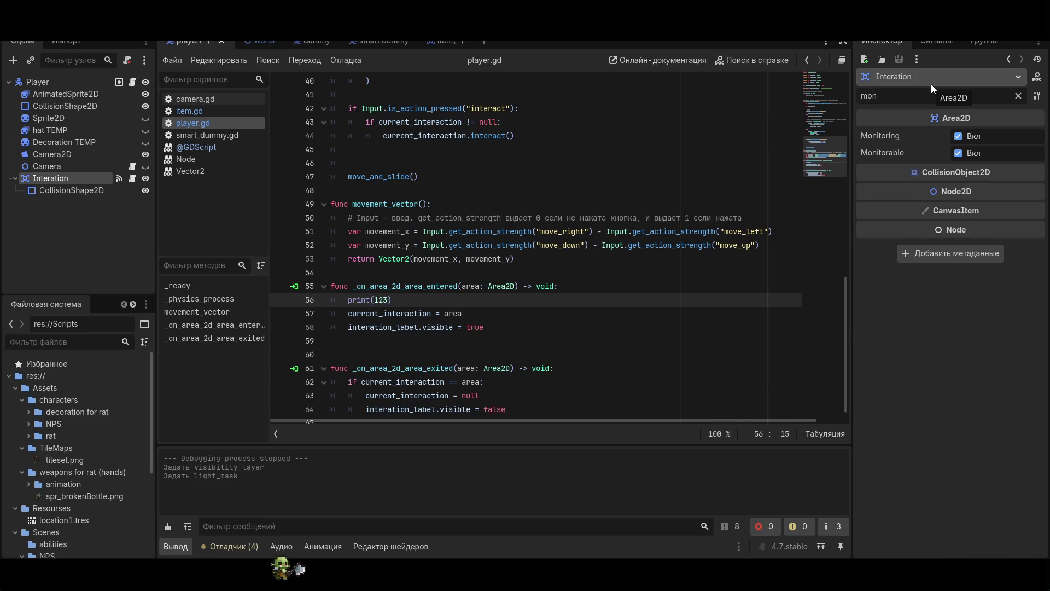
key("BackSpace")
key("BackSpace")
key("BackSpace")
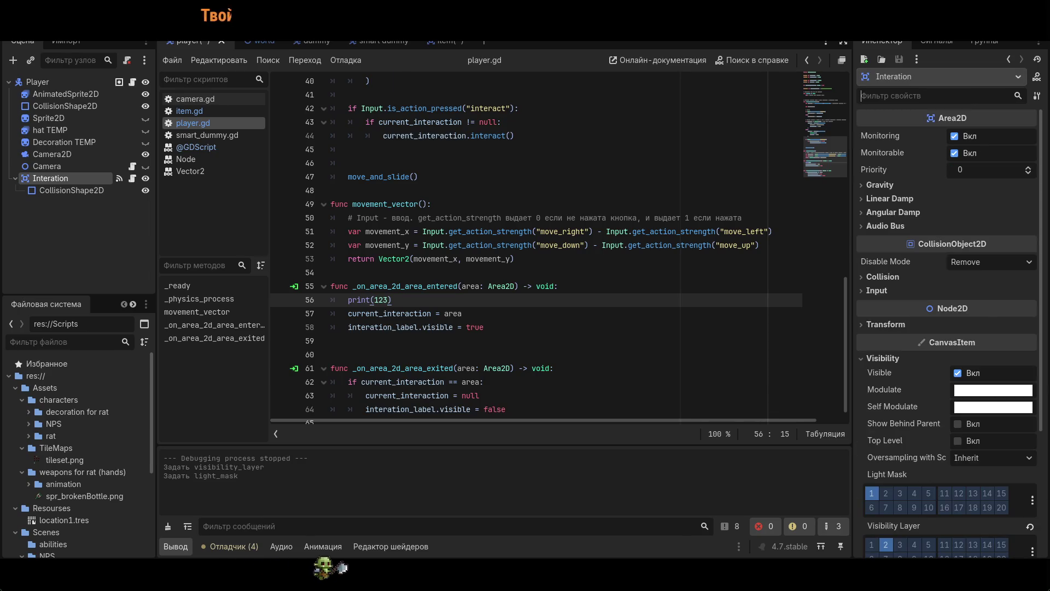
key("ctrl+s")
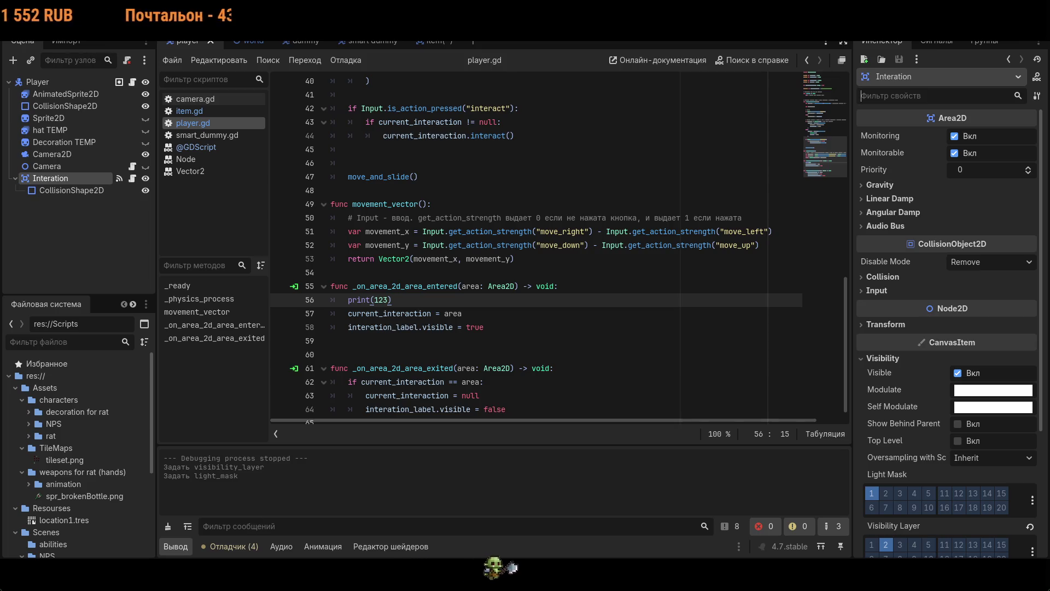
- Change line 42's check to Input.is_action_just_pressed("interact") and run the game
scroll(492, 118, "down", 1)
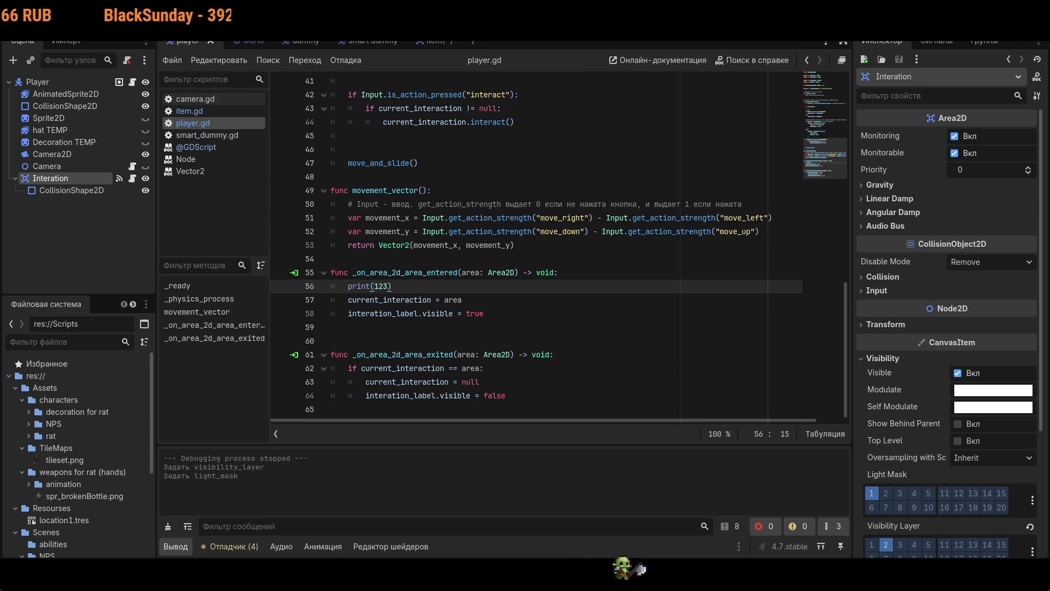
scroll(558, 246, "up", 3)
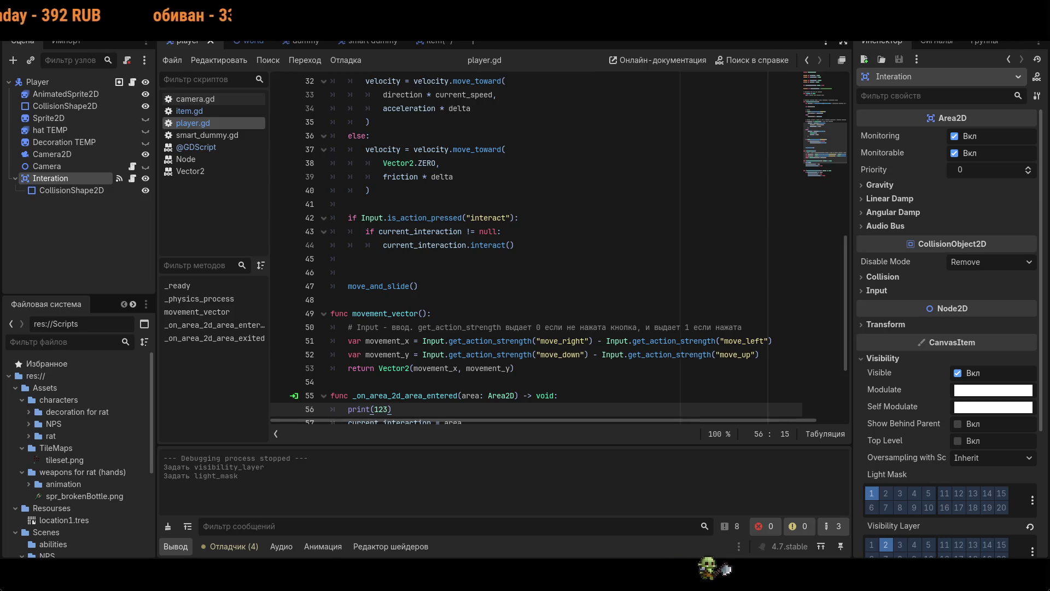
left_click(431, 218)
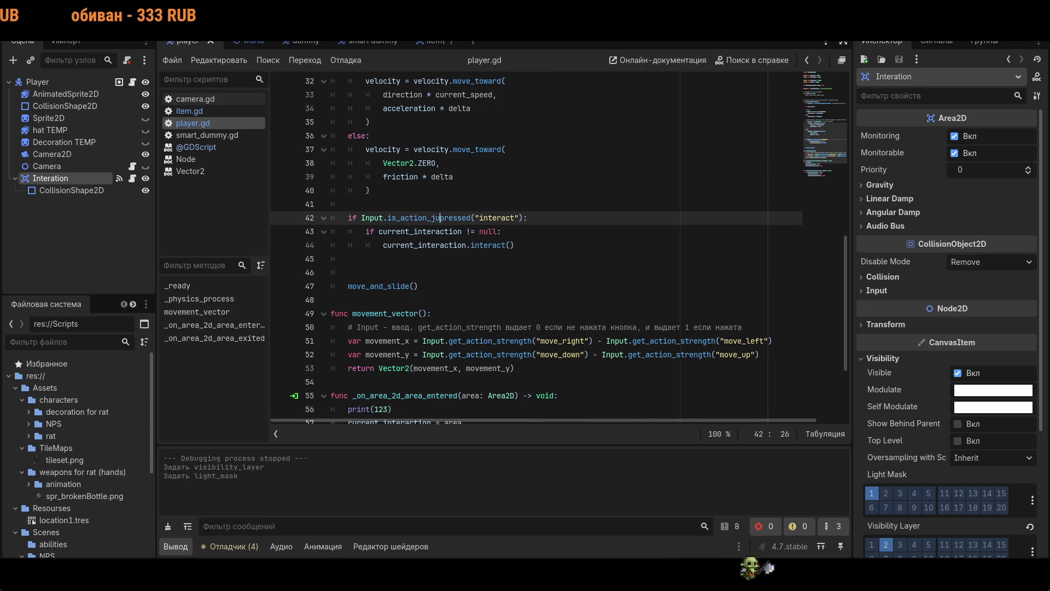
type("st_")
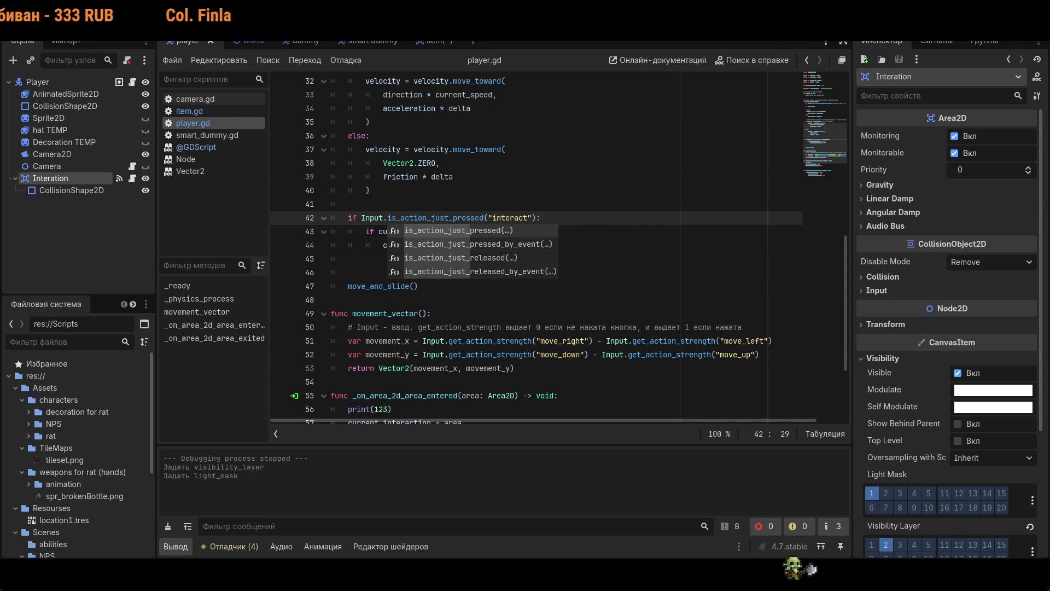
left_click(438, 300)
key("F5")
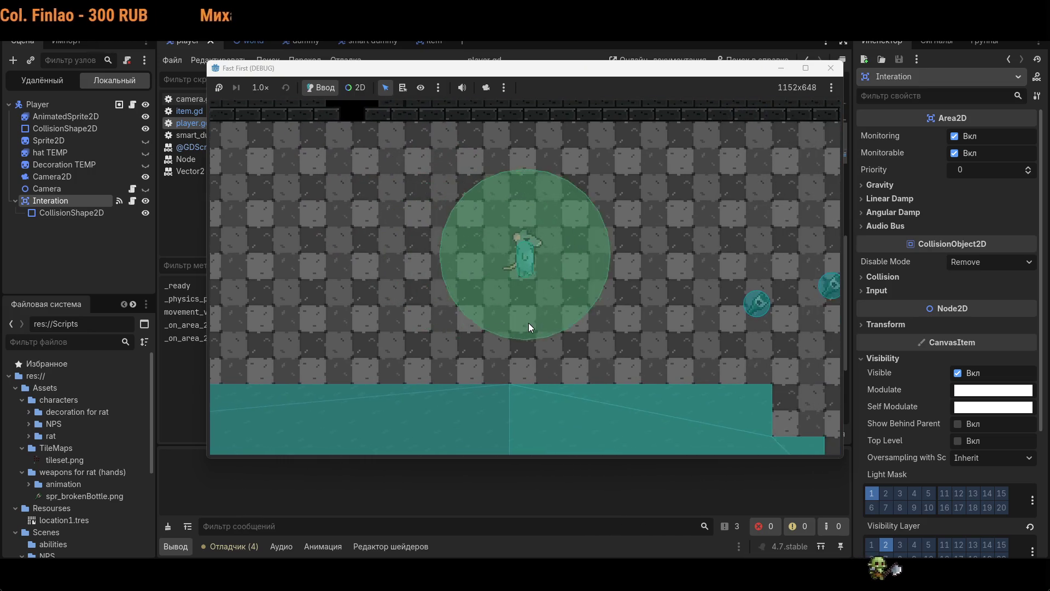
key("d")
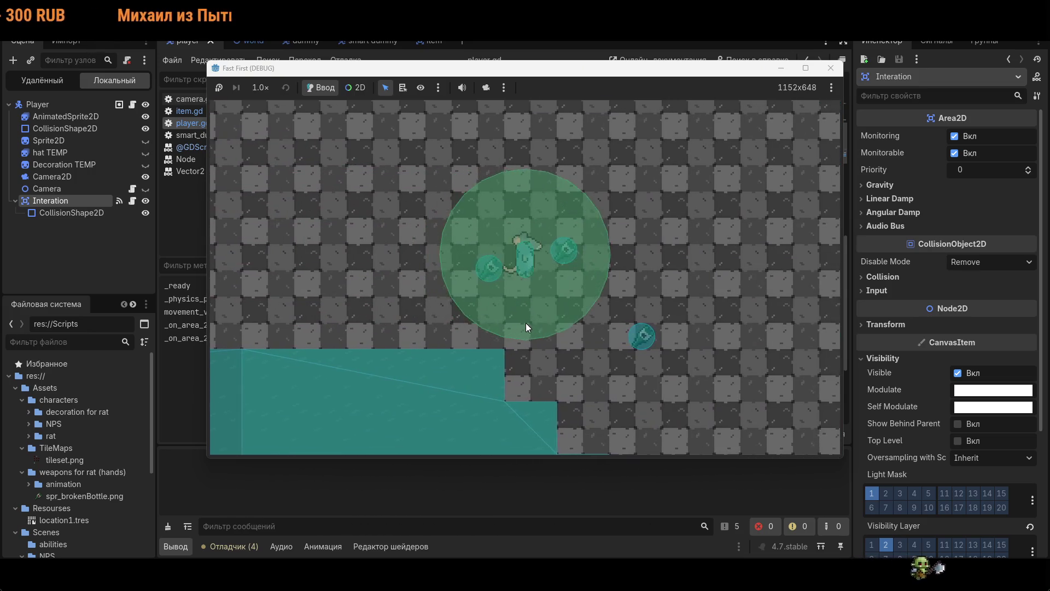
key("s")
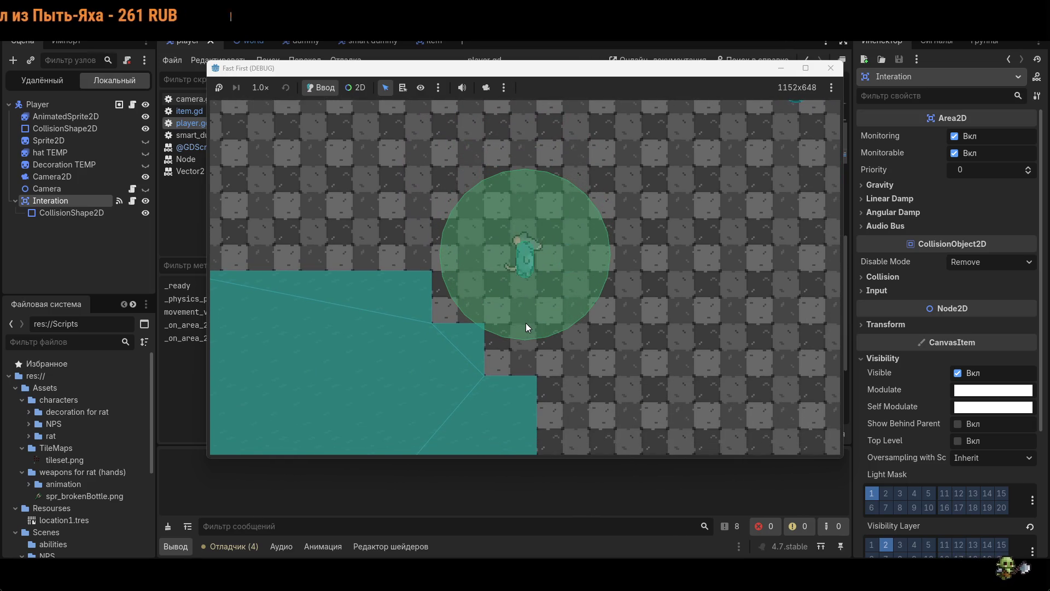
key("w")
key("a")
left_click(830, 69)
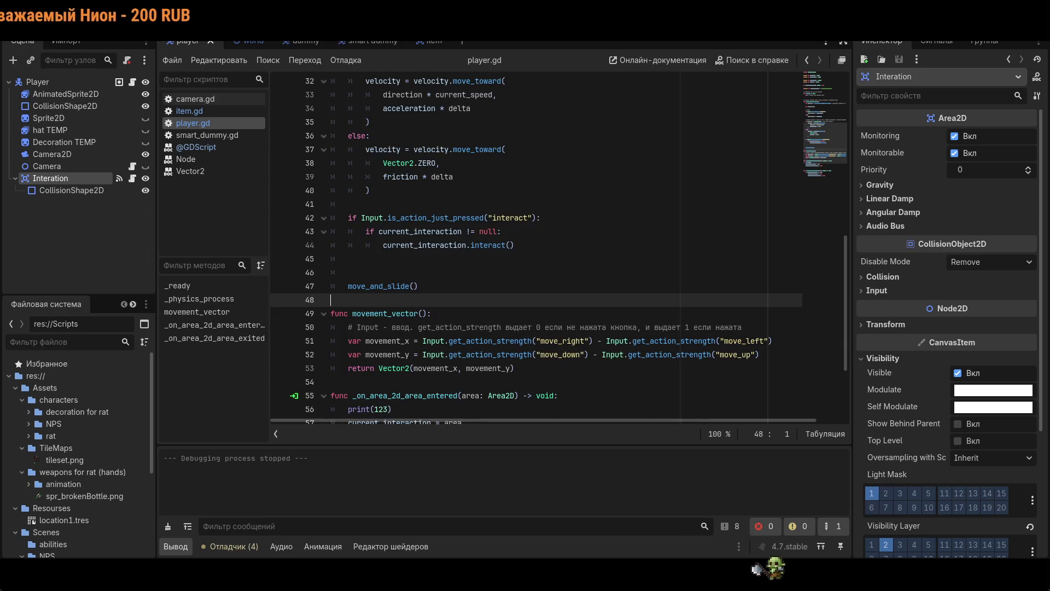
- Remove visibility layer 2 from Interation and return the Item's light mask to layer 1 only
scroll(547, 246, "up", 2)
scroll(547, 246, "down", 4)
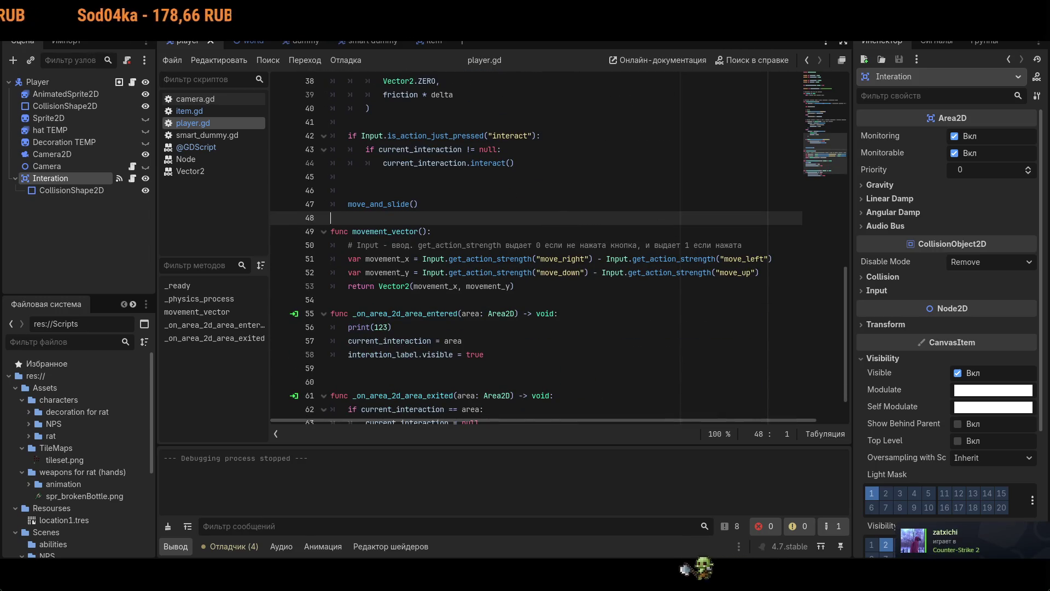
scroll(875, 378, "down", 3)
left_click(873, 380)
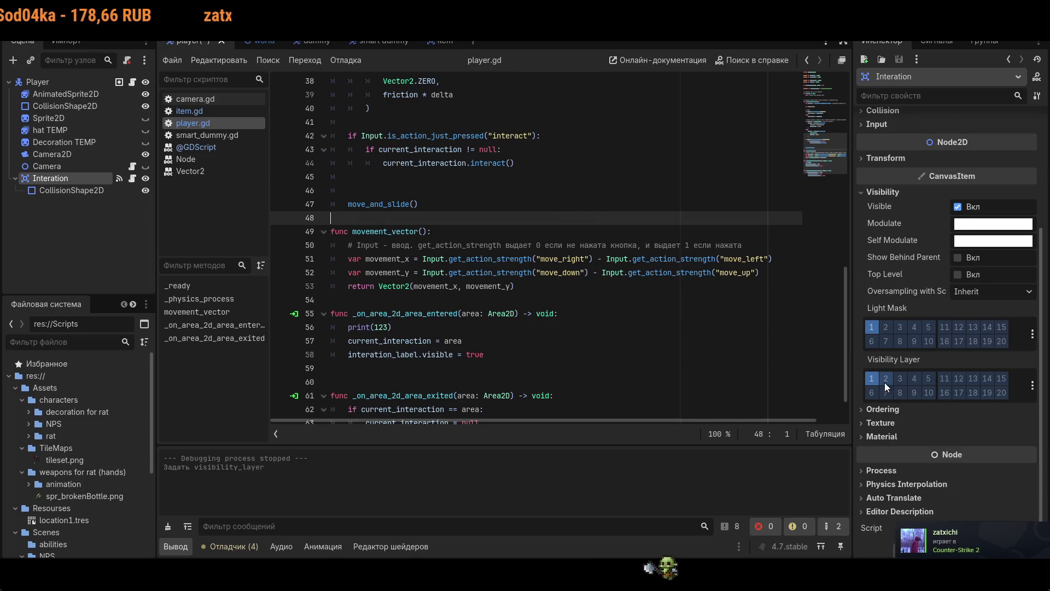
left_click(437, 43)
left_click(871, 327)
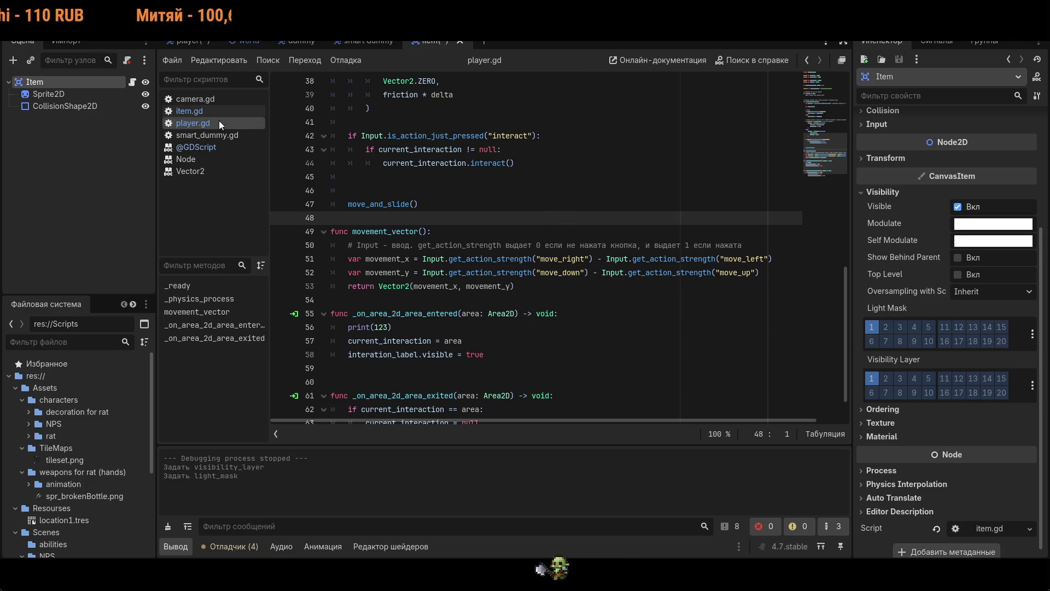
- In the player scene, switch off the Interation area's Visible property
left_click(196, 43)
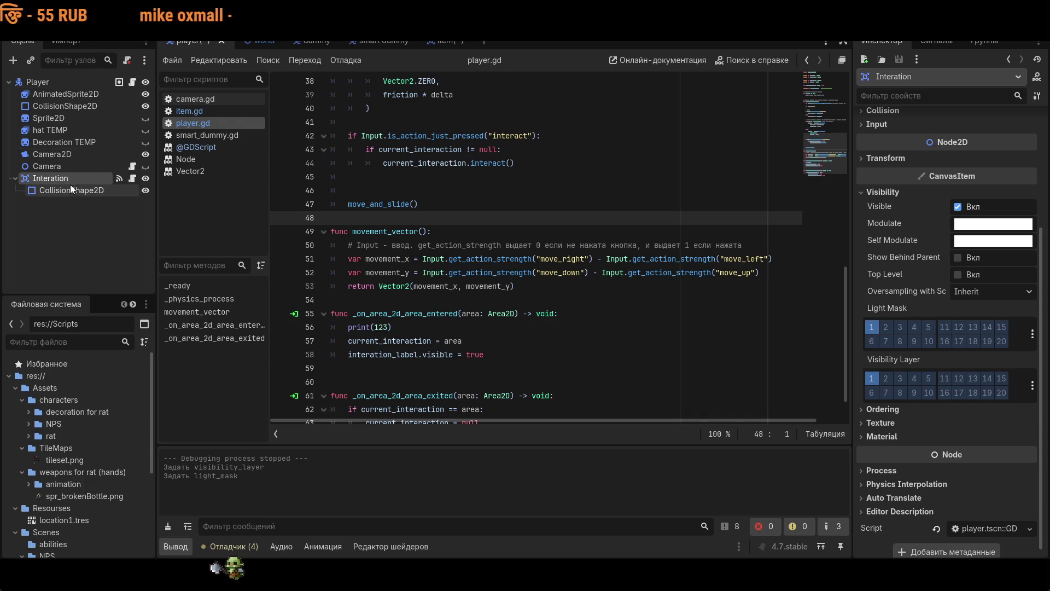
scroll(899, 350, "down", 1)
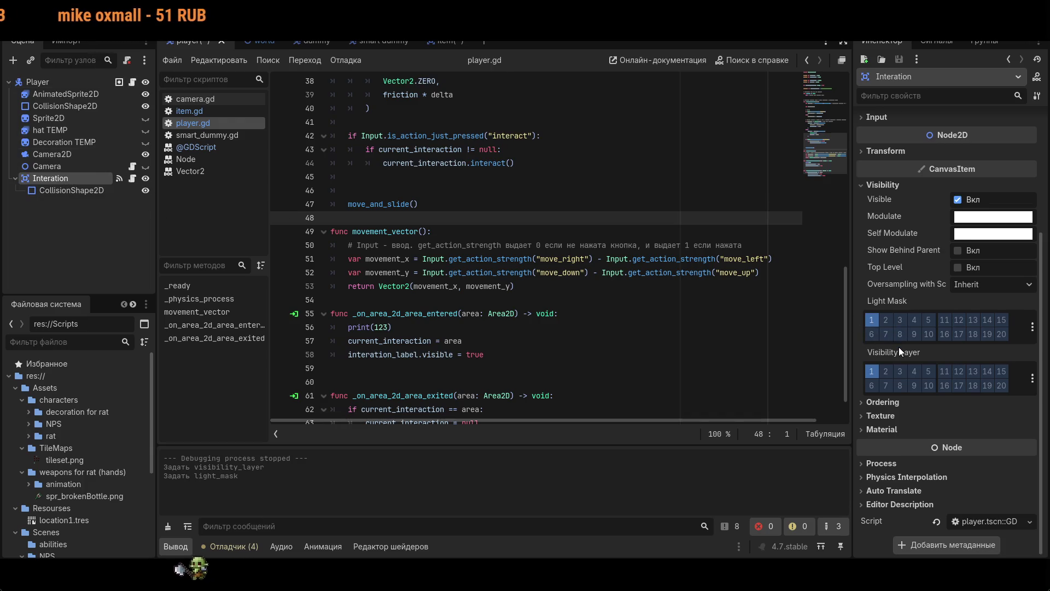
scroll(899, 347, "up", 5)
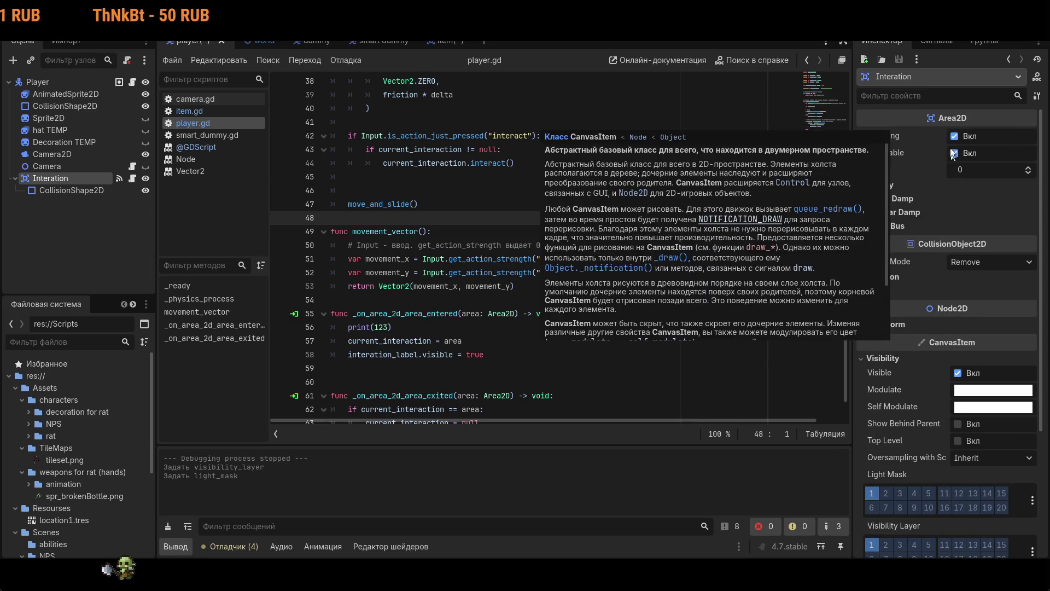
mouse_move(891, 134)
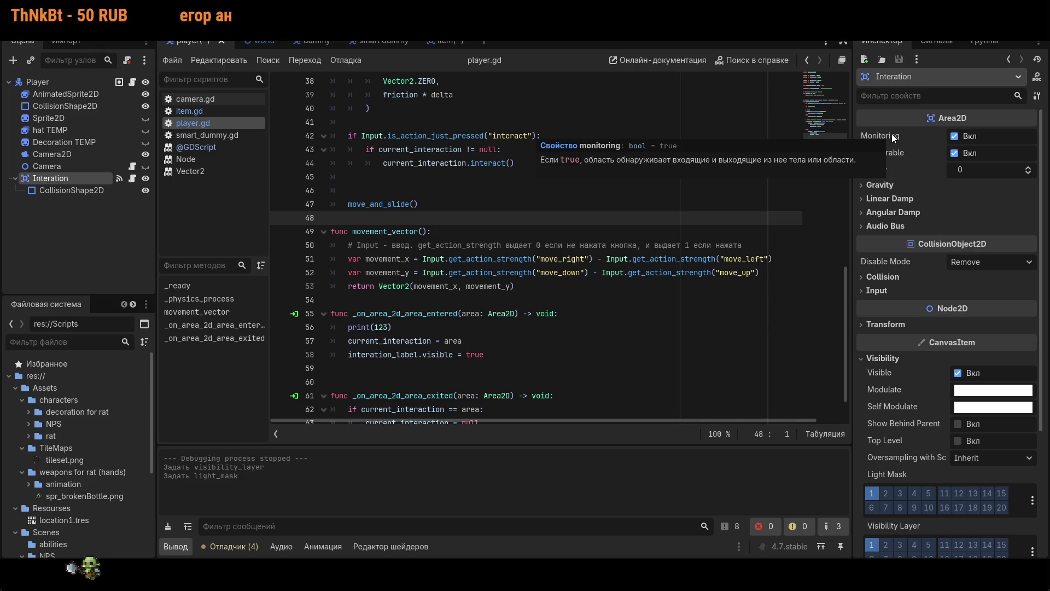
scroll(892, 134, "down", 5)
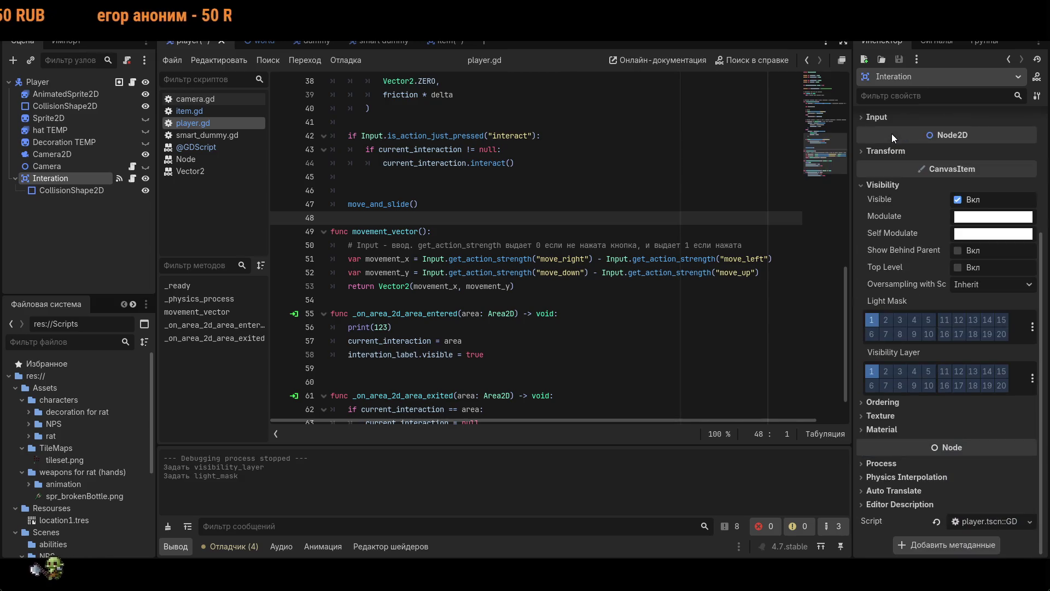
left_click(957, 200)
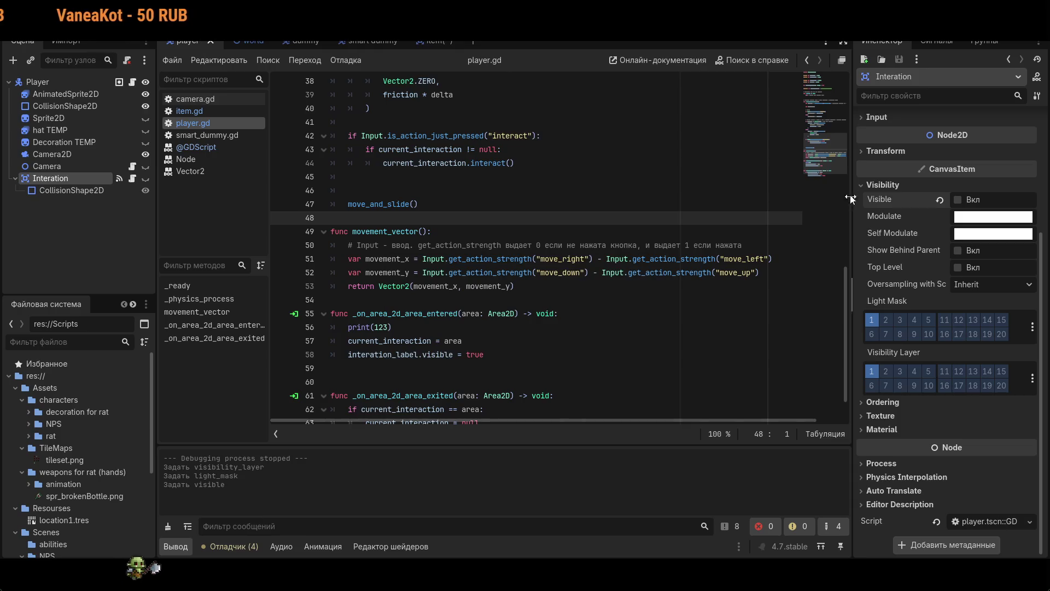
- Test-run the game with Interation hidden, walk the rat, then toggle Interation's eye icon
key("F5")
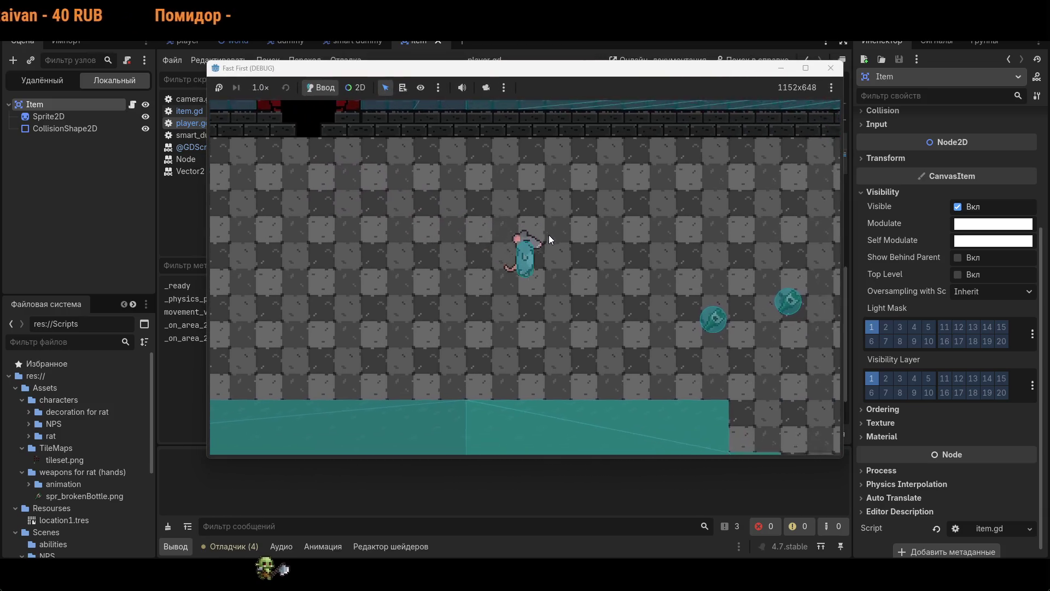
key("d")
key("s")
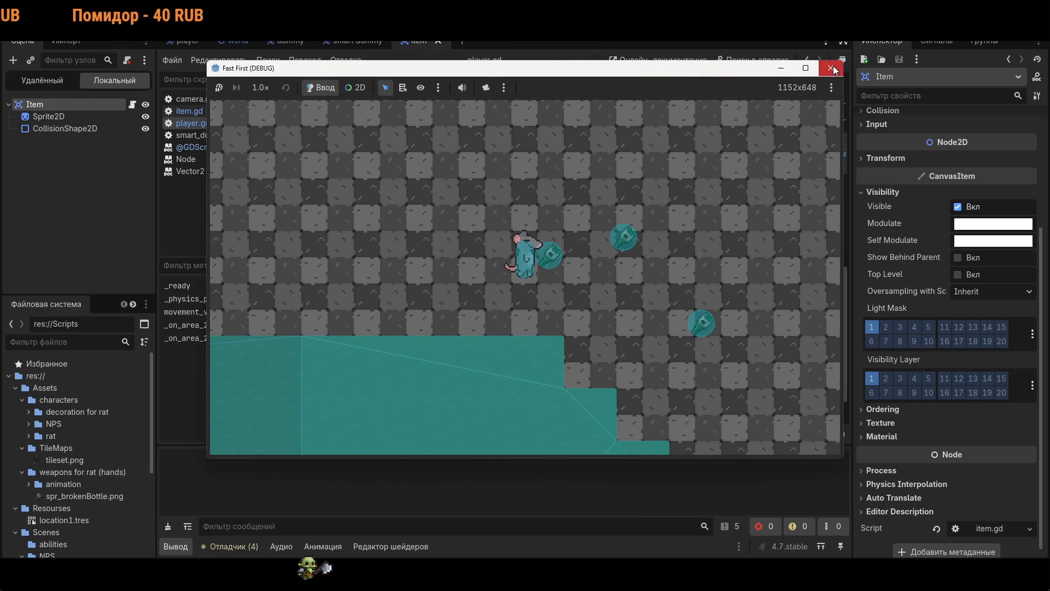
left_click(833, 69)
left_click(145, 180)
left_click(447, 42)
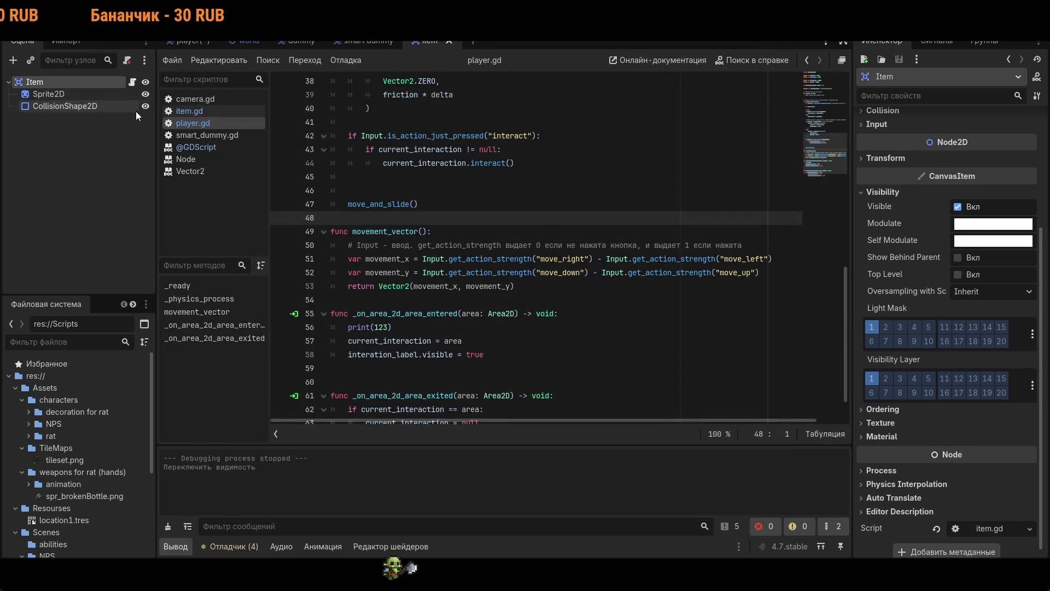
- Save the player scene, inspect Interation's CollisionShape2D, and open the world scene
left_click(183, 42)
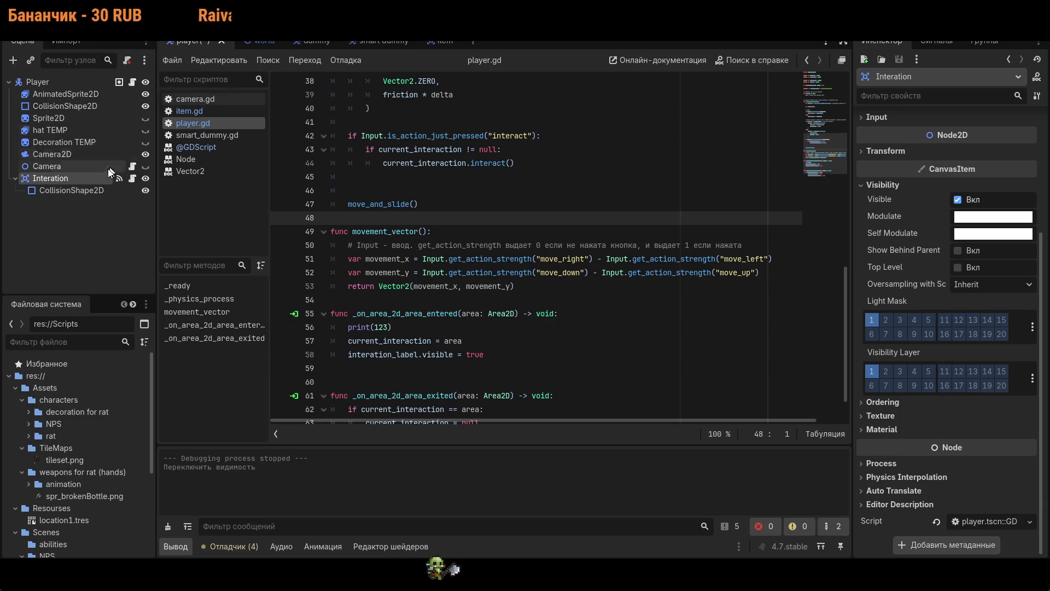
key("ctrl+s")
left_click(75, 190)
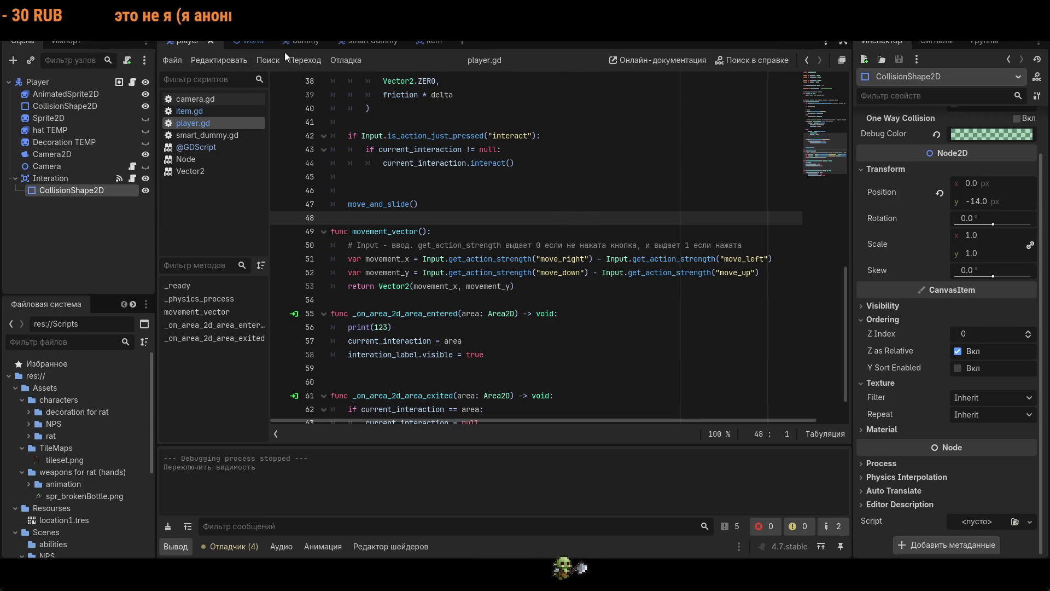
left_click(432, 41)
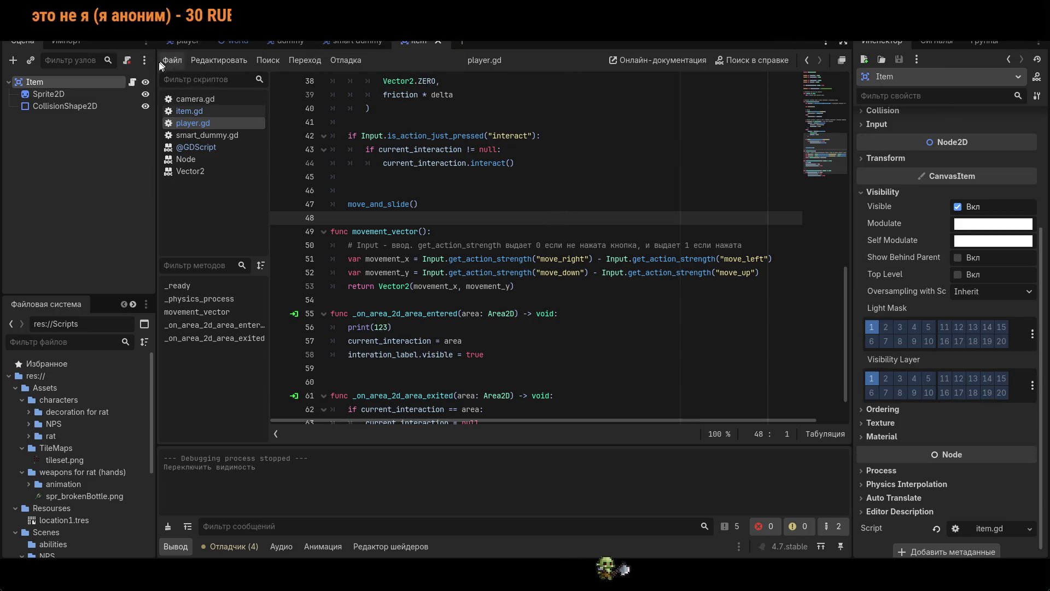
left_click(184, 42)
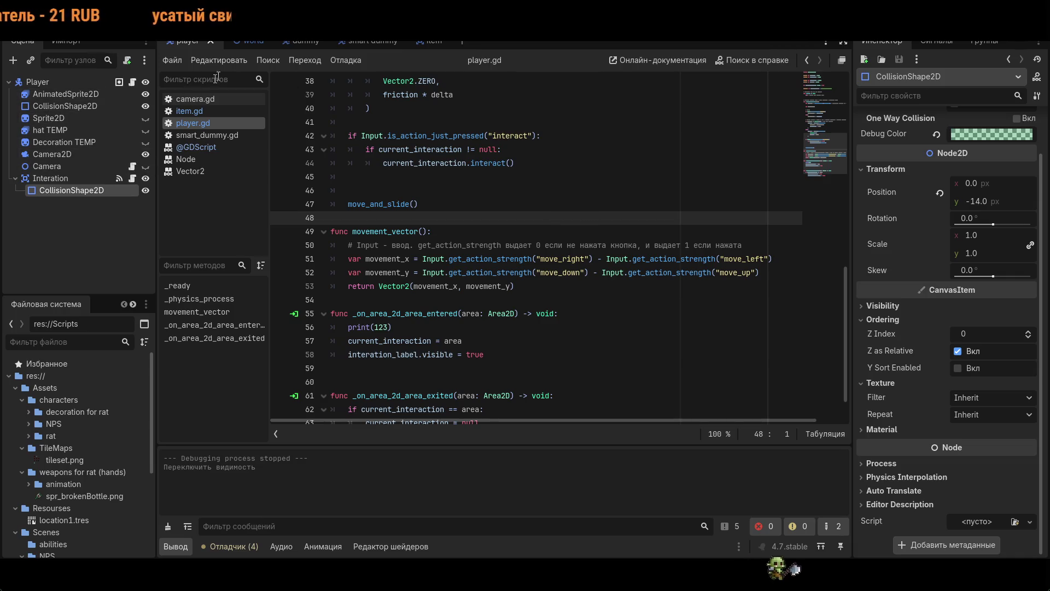
left_click(246, 41)
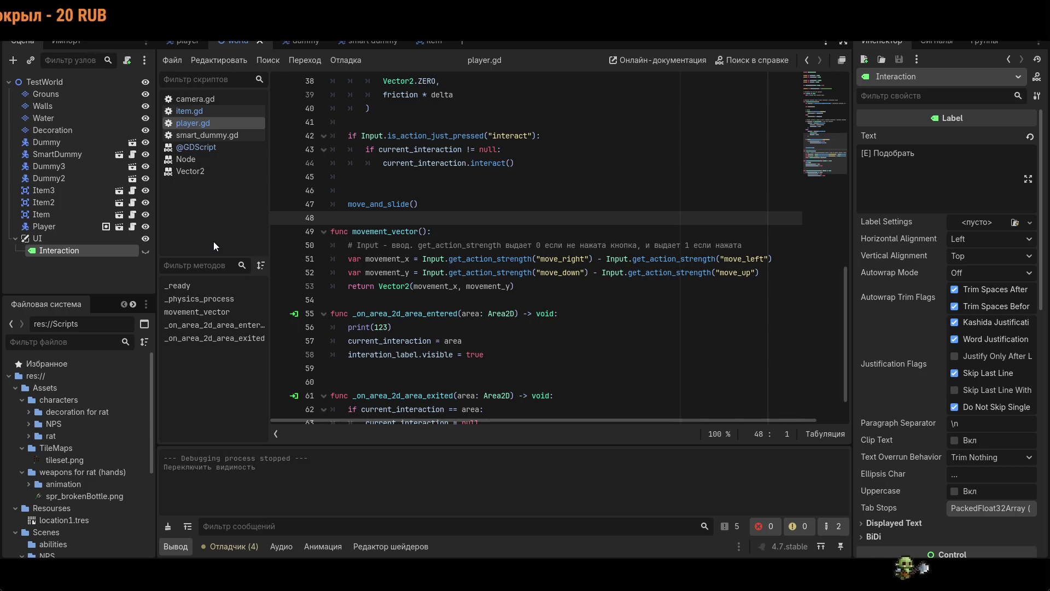
- Toggle the Interaction label's visibility off and on, then relaunch the game
double_click(146, 252)
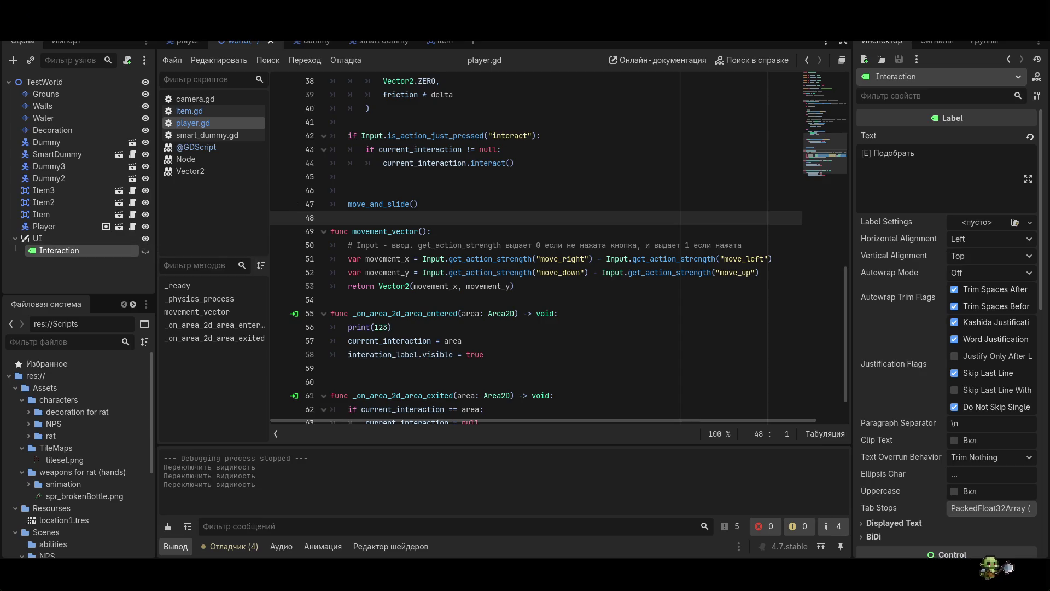
key("F5")
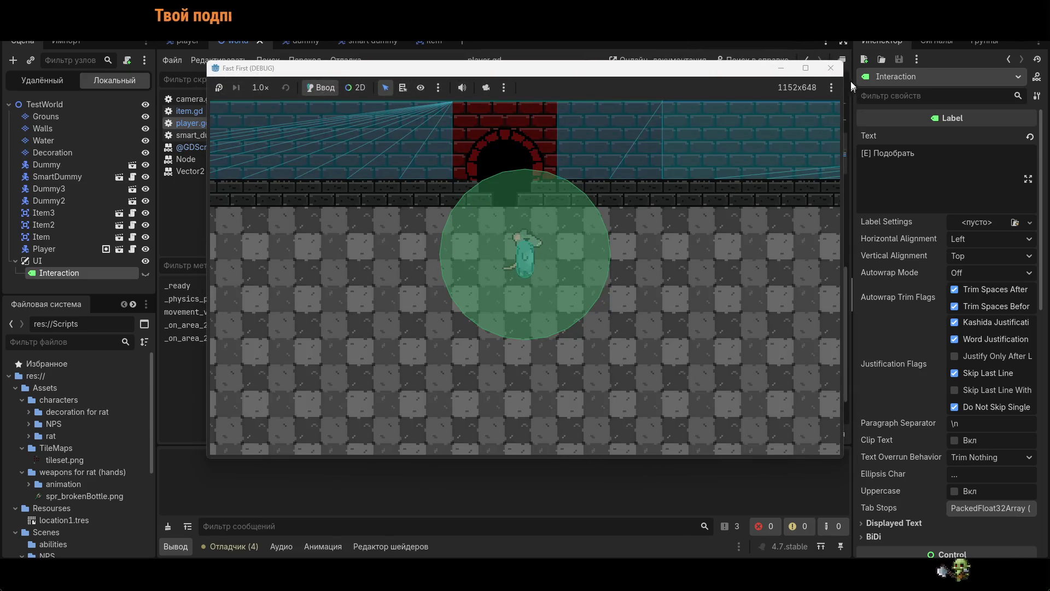
left_click(835, 68)
key("F5")
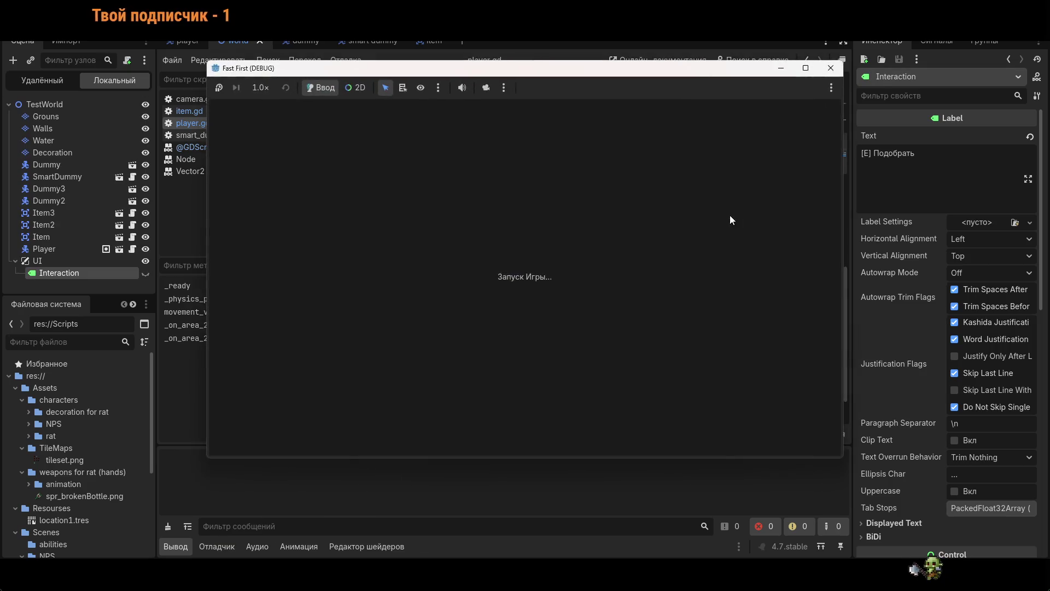
- Walk the rat around the level with WASD up to the brick wall, then stop the game
key("d")
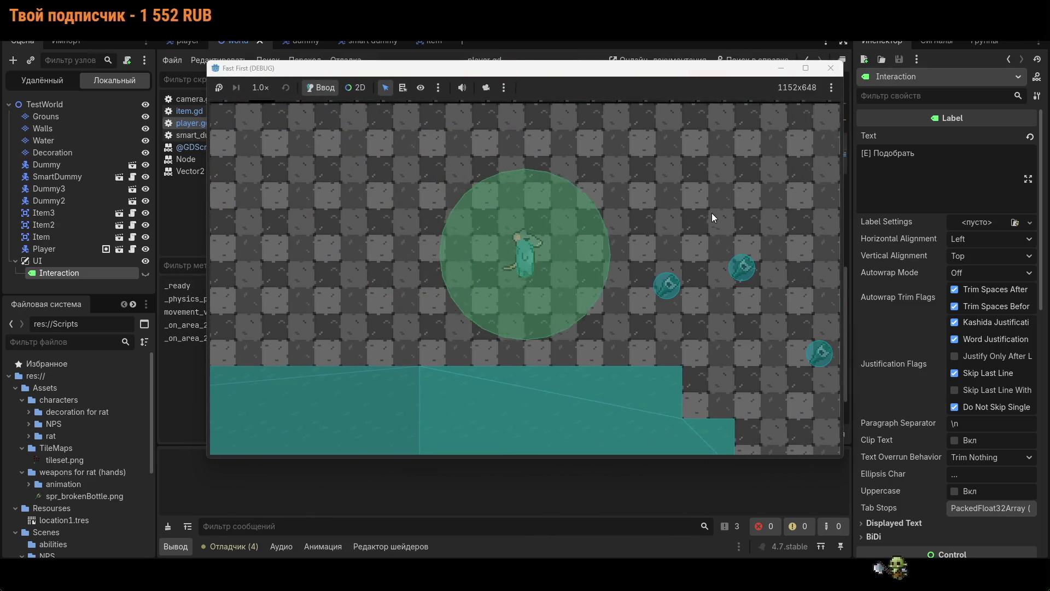
key("a")
key("s")
key("d")
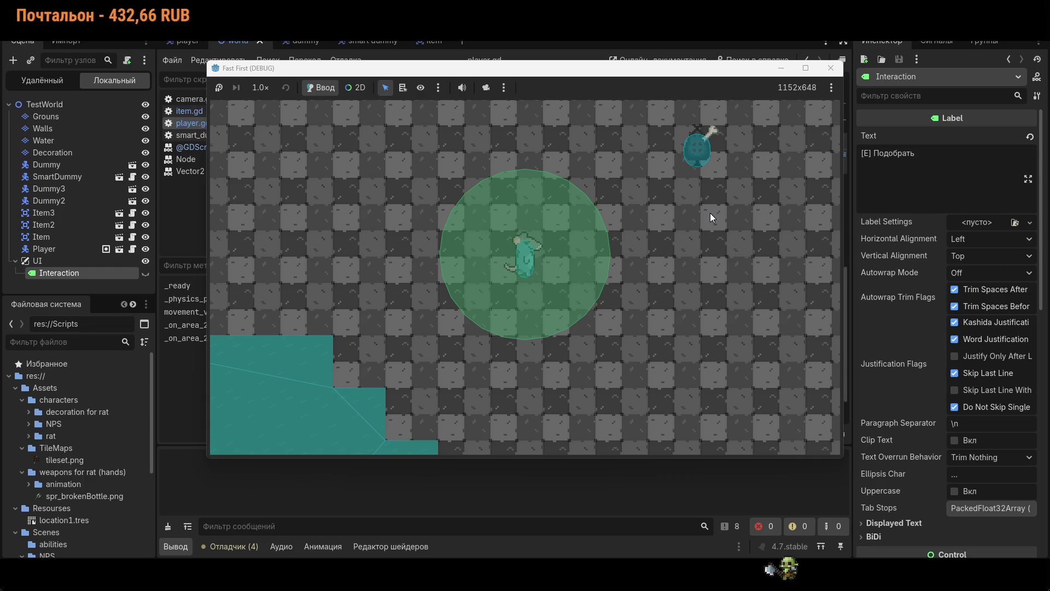
key("a")
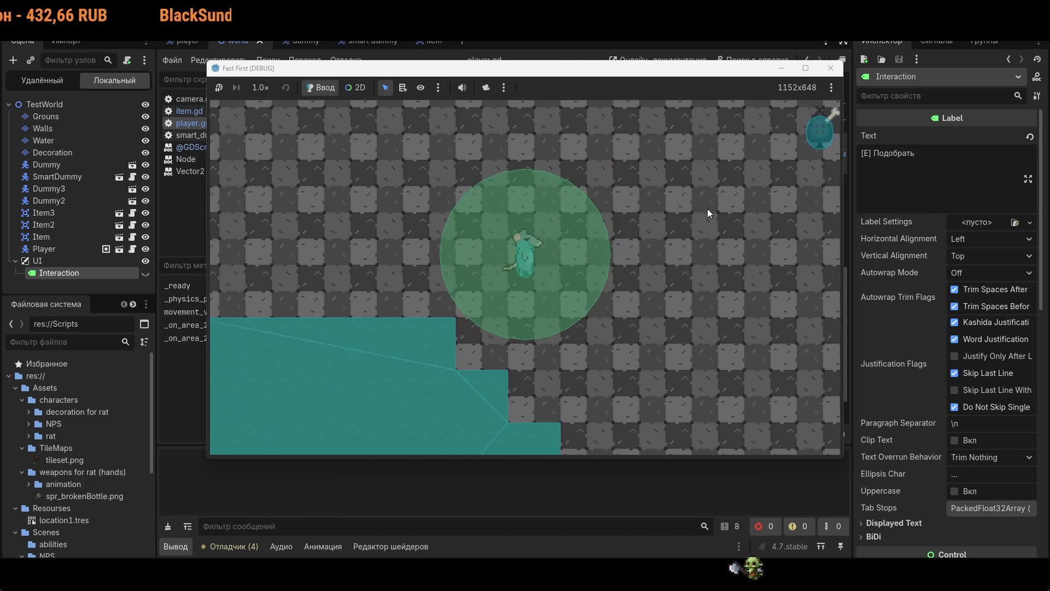
key("d")
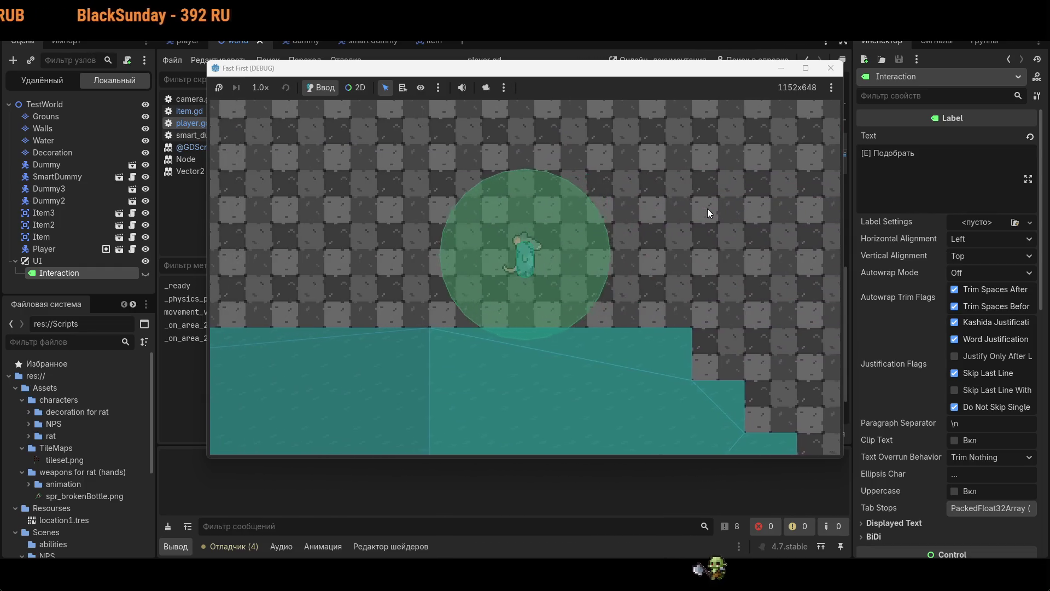
key("w")
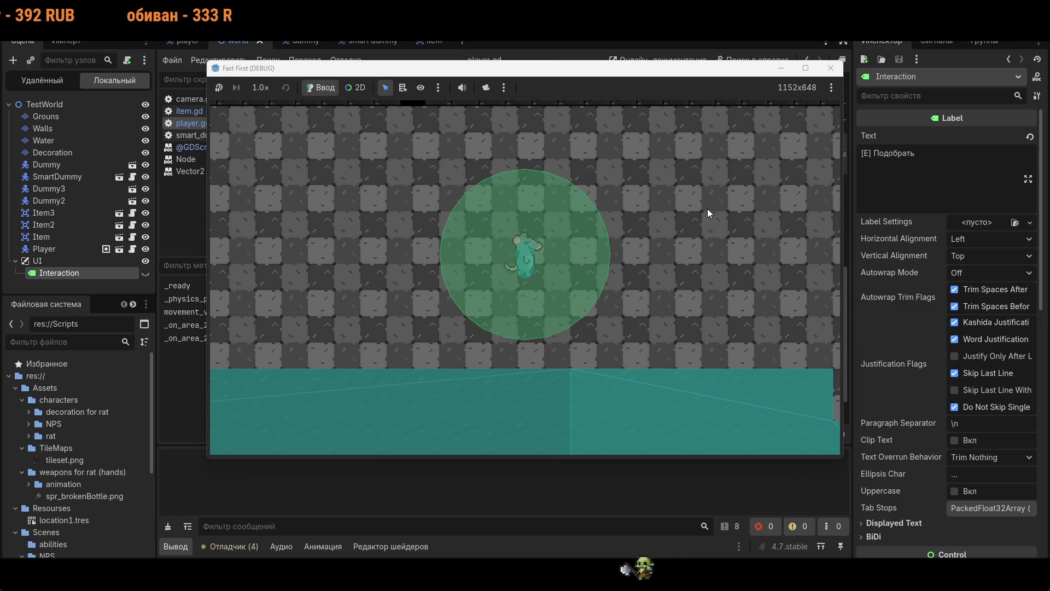
key("w")
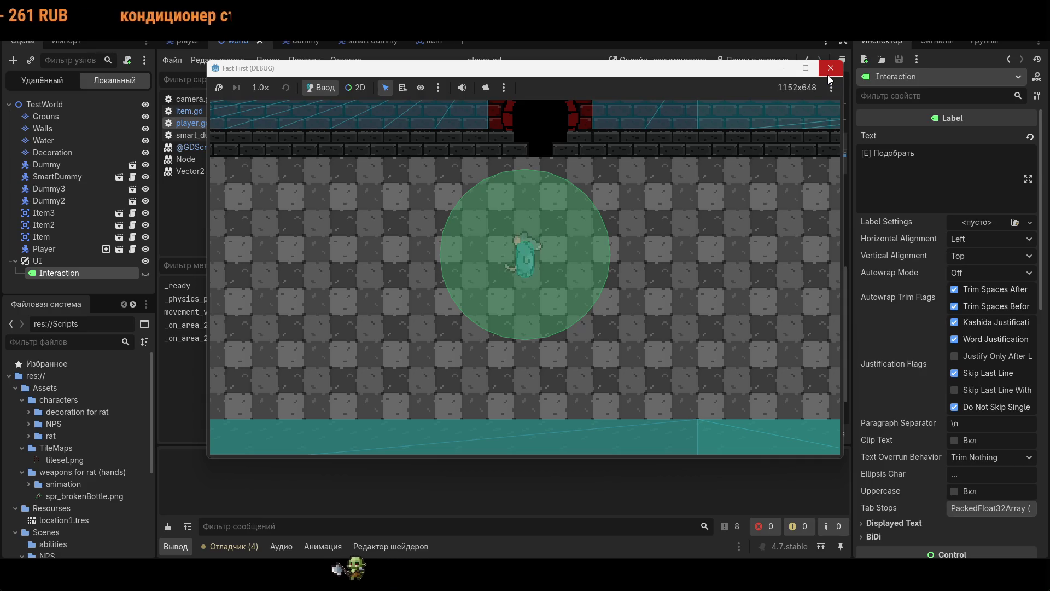
left_click(829, 75)
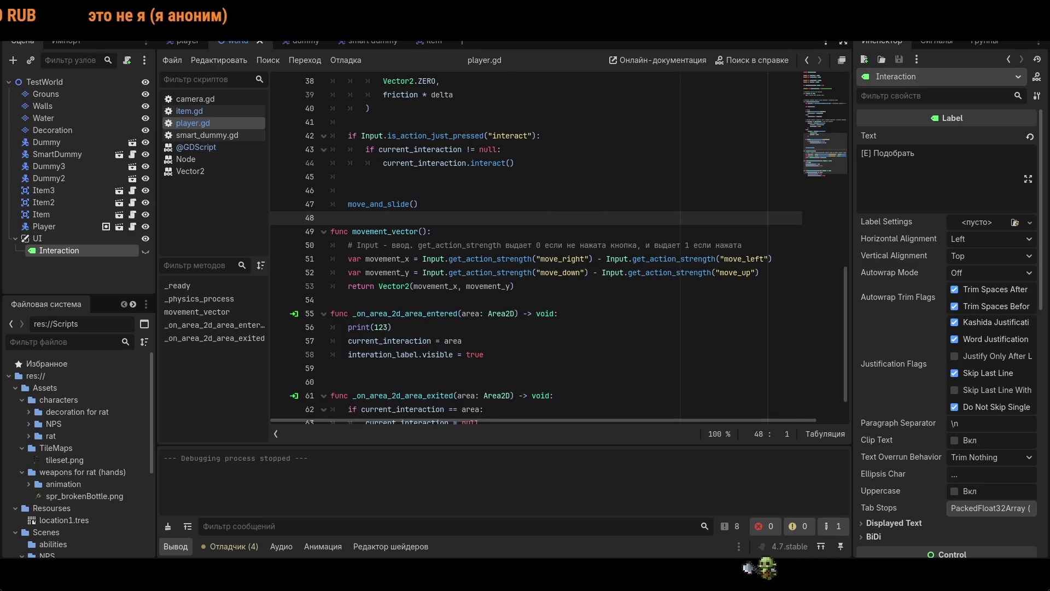
- Scroll up through player.gd to the current_interaction.interact() handling code
scroll(547, 246, "up", 2)
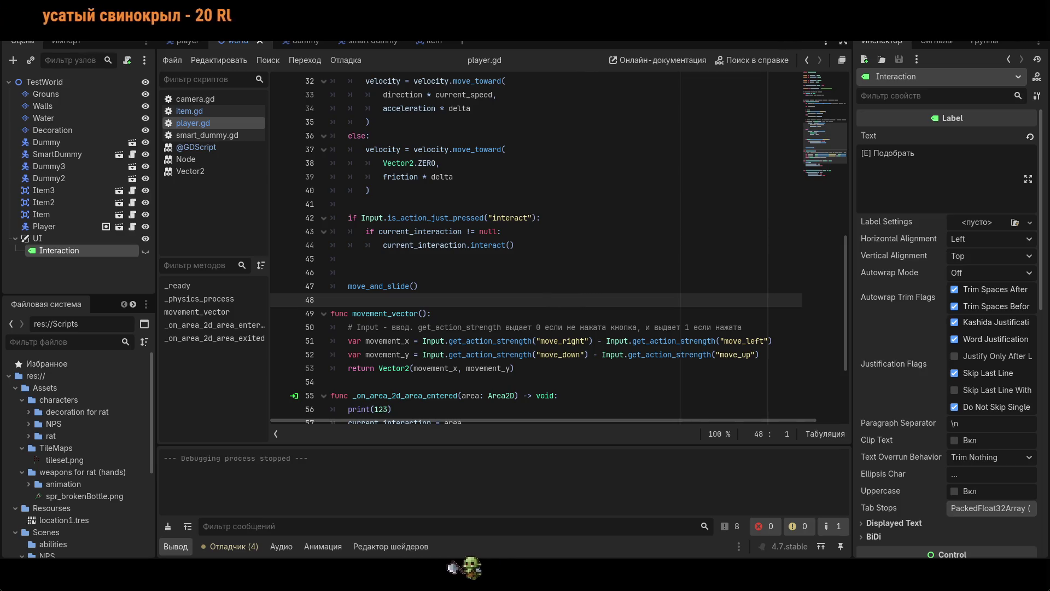
- Scroll to the top of player.gd and put the cursor on line 13 above func _ready()
scroll(536, 246, "up", 5)
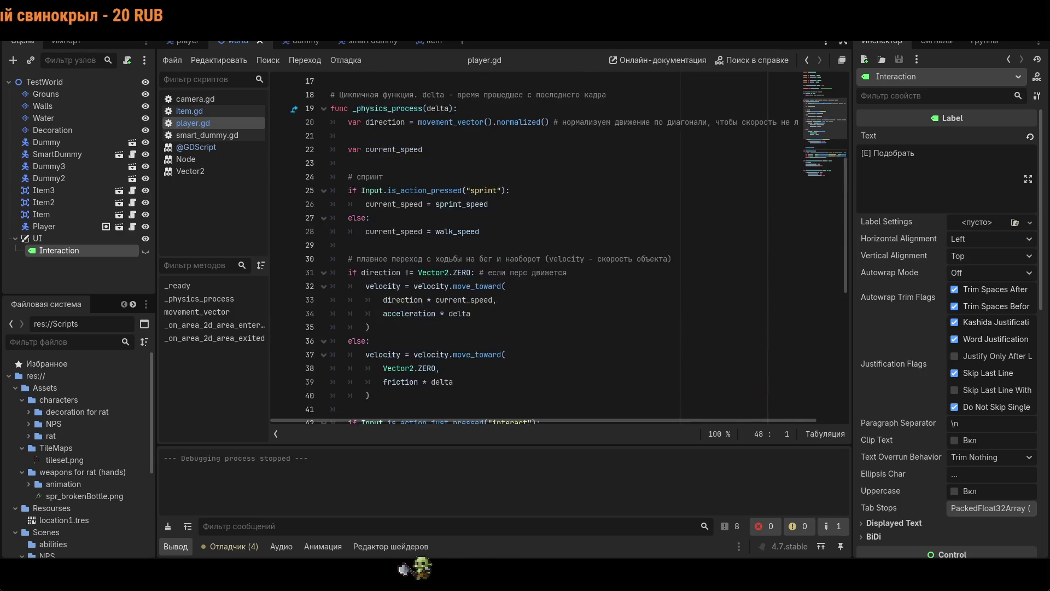
scroll(536, 246, "up", 5)
left_click(466, 246)
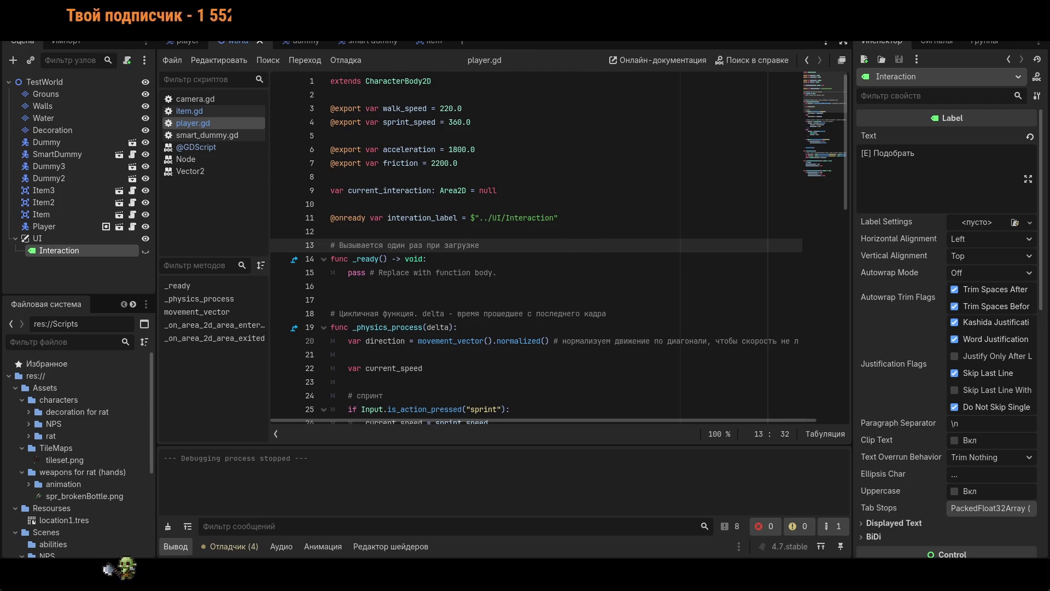
- Replace pass in _ready with print(interation_label), save player.gd and run the game
left_click_drag(498, 273, 345, 273)
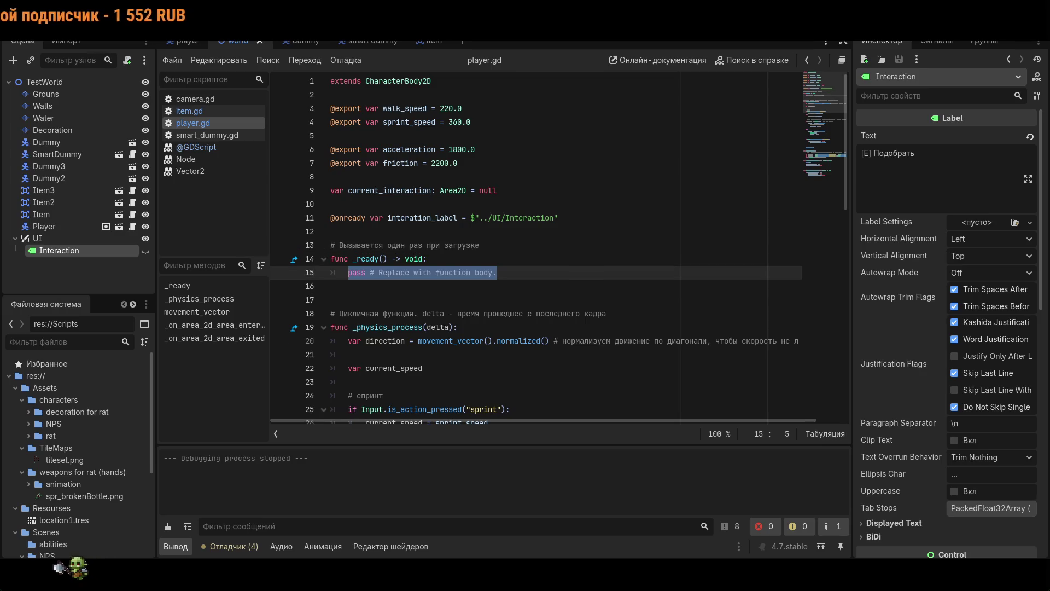
type("зк")
key("BackSpace")
key("BackSpace")
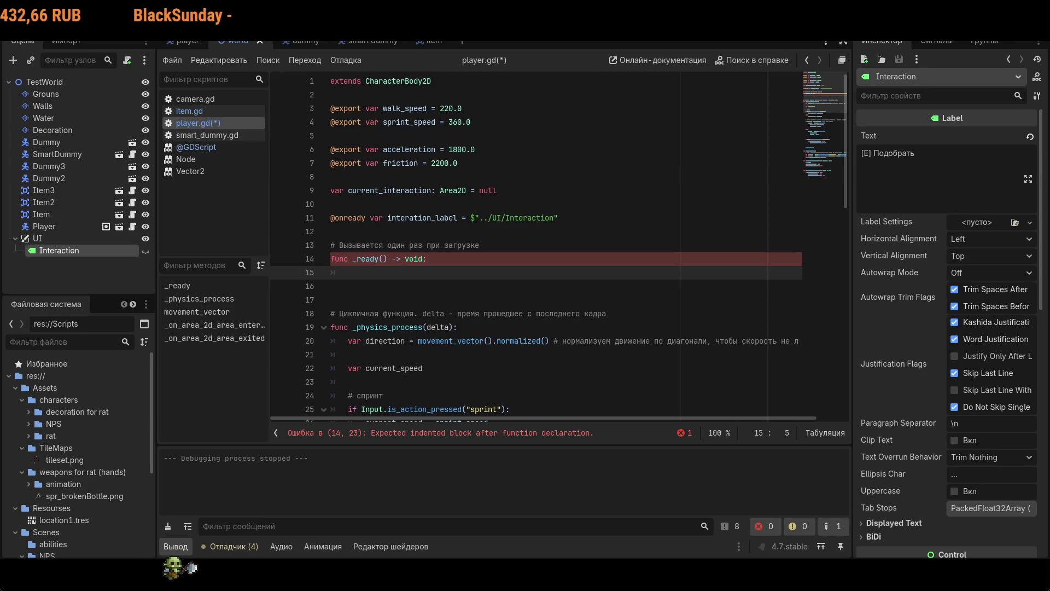
type("print")
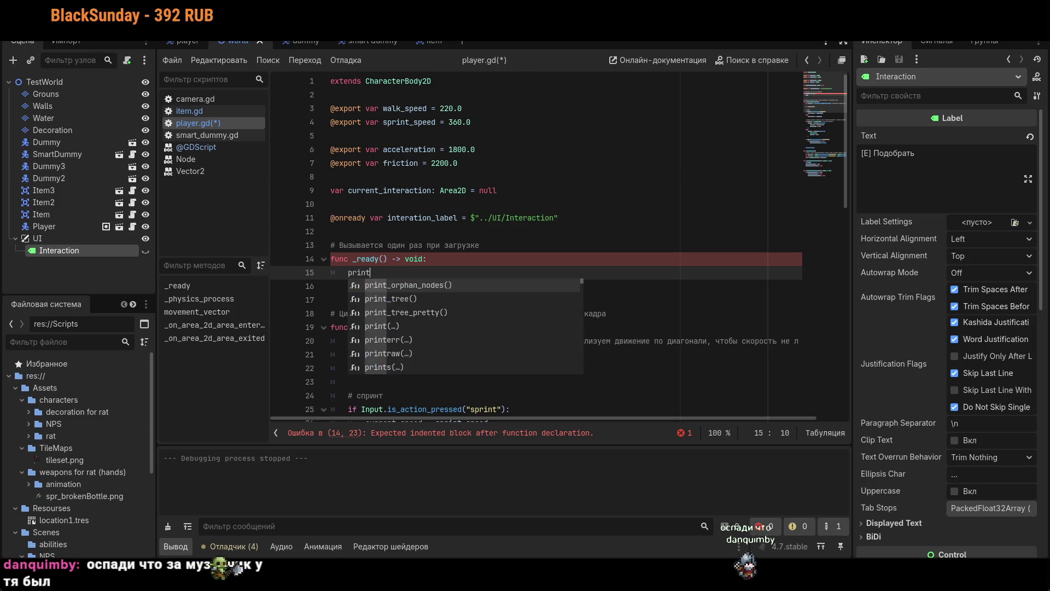
type("()in")
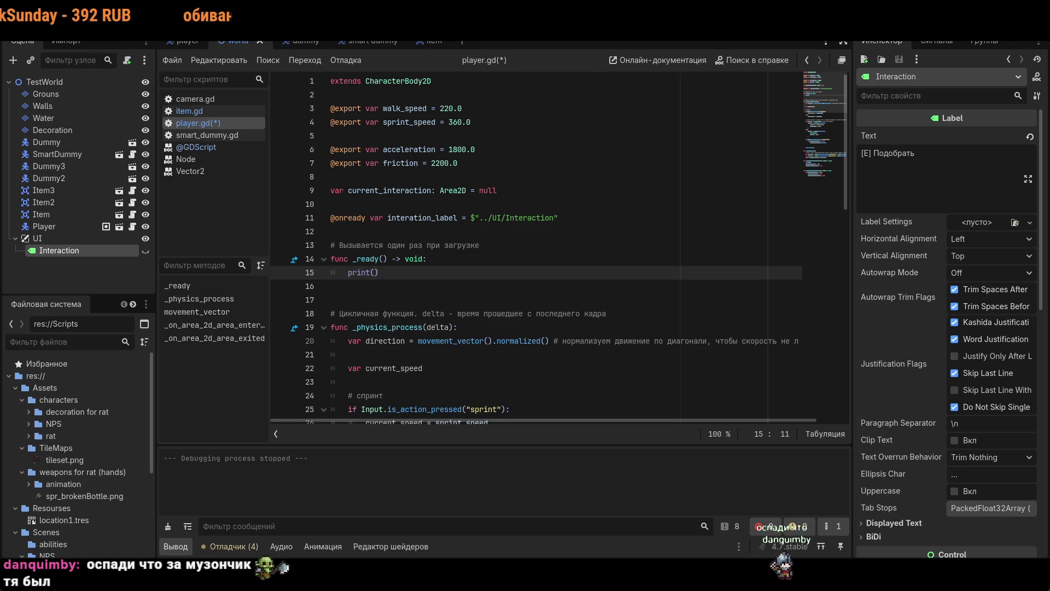
type("t")
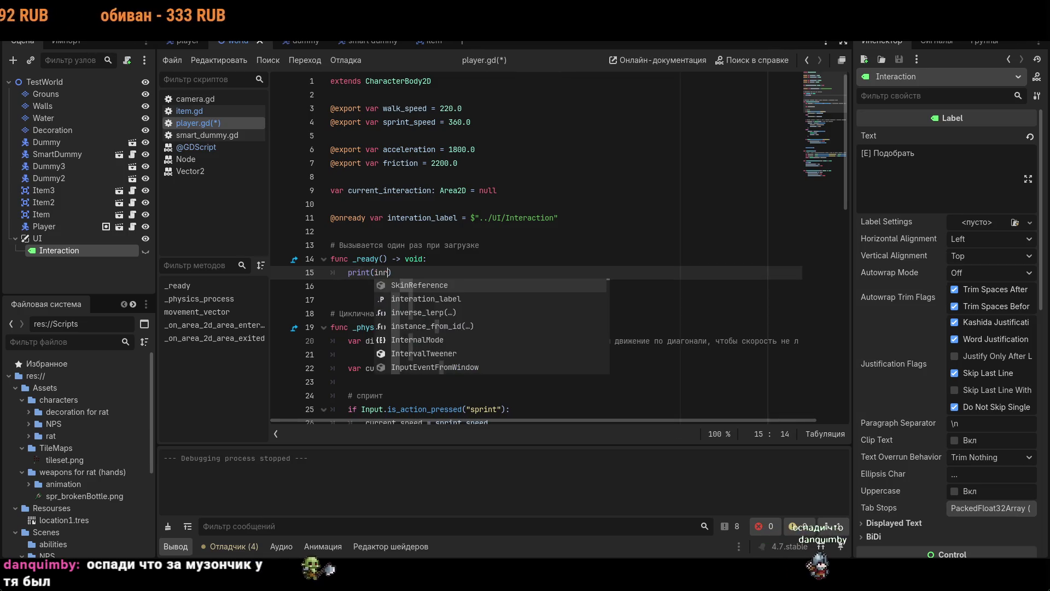
key("Return")
key("ctrl+s")
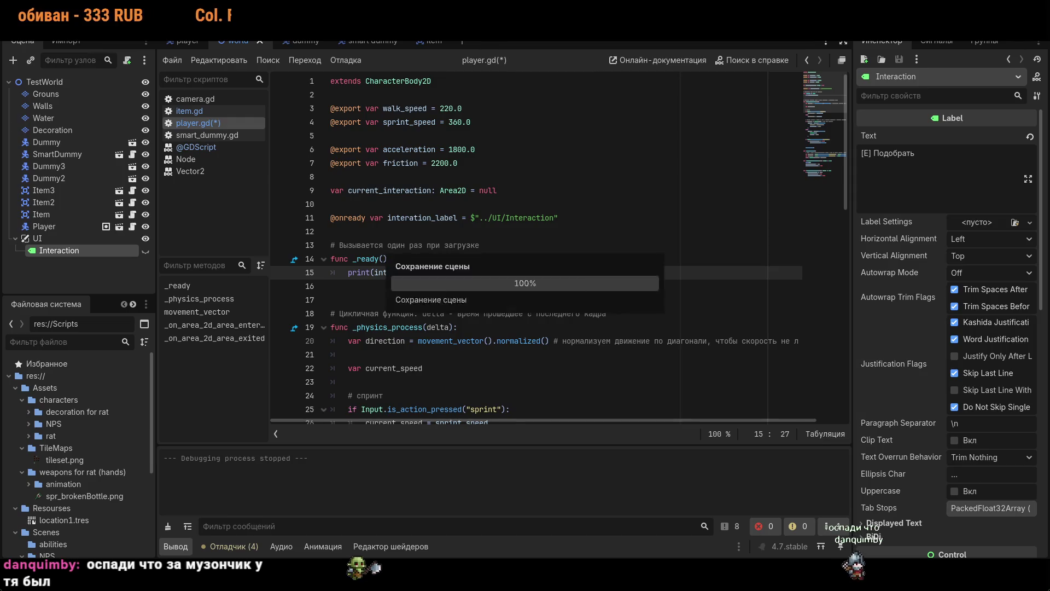
key("F5")
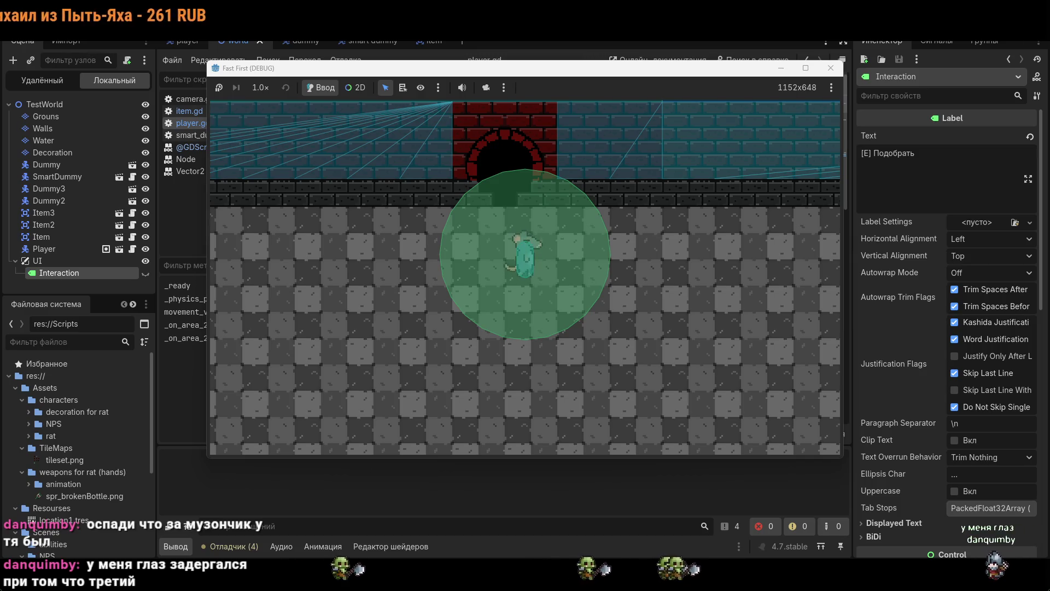
- Close the game window, adjust the extra number argument in the print call, and save
left_click_drag(805, 75, 853, 60)
left_click(874, 62)
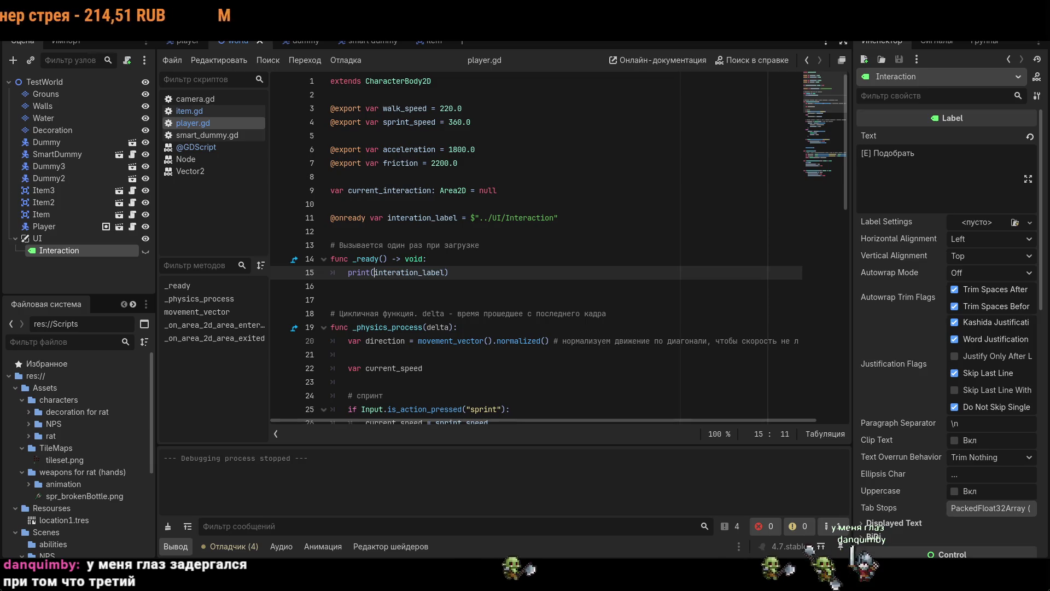
type(",")
key("Left")
key("Left")
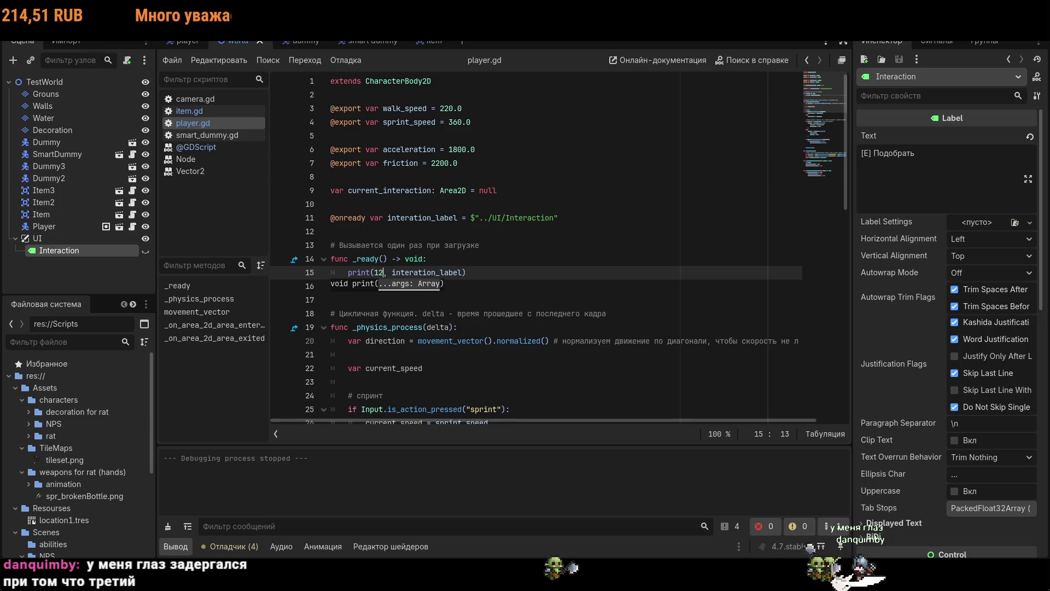
key("BackSpace")
key("ctrl+s")
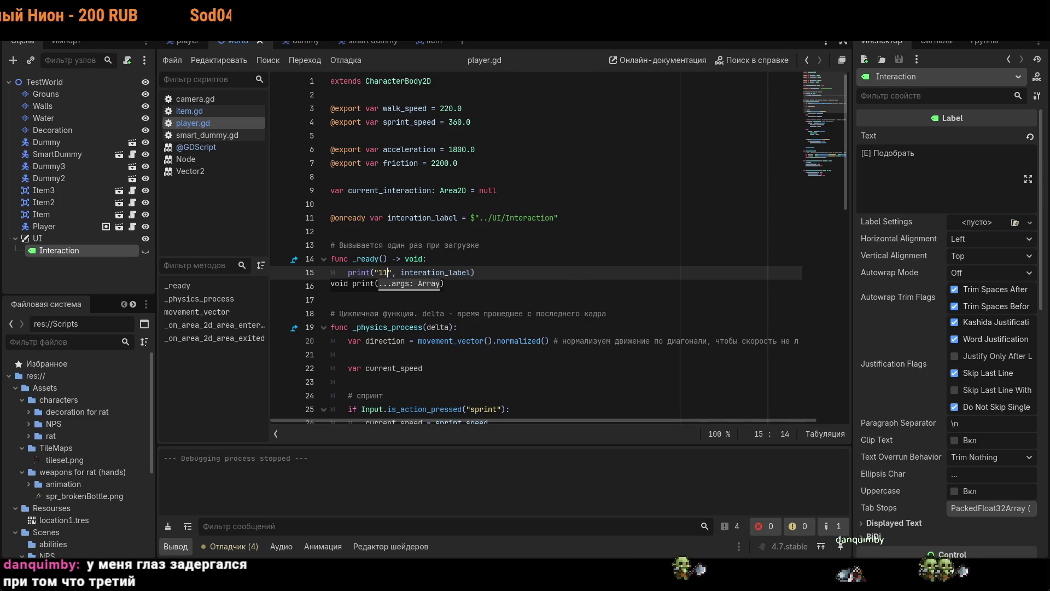
- Rerun the game, walk the rat toward the water, stop it, and review the print line
key("F5")
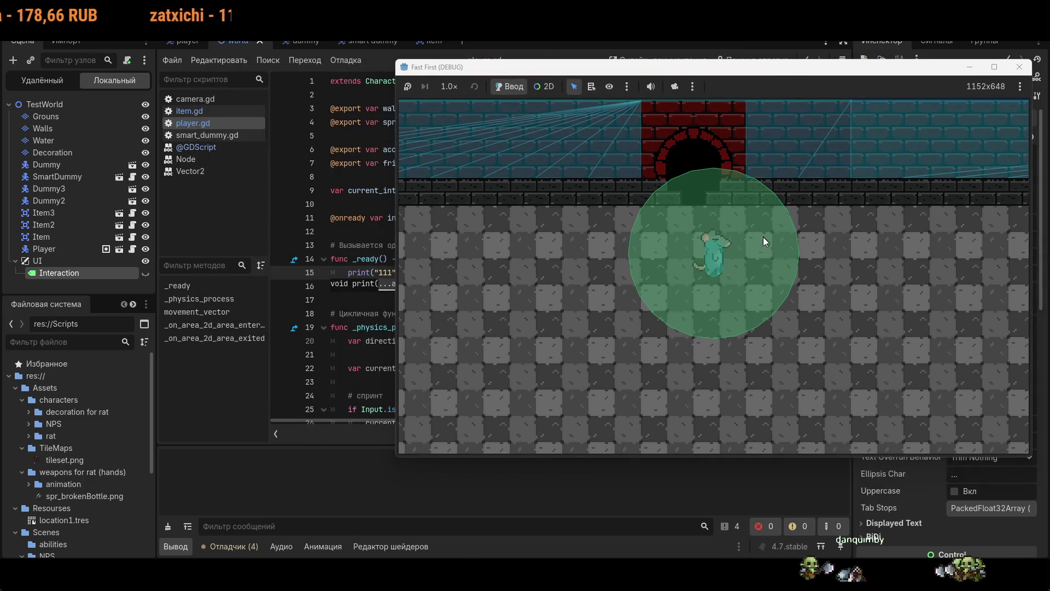
key("s")
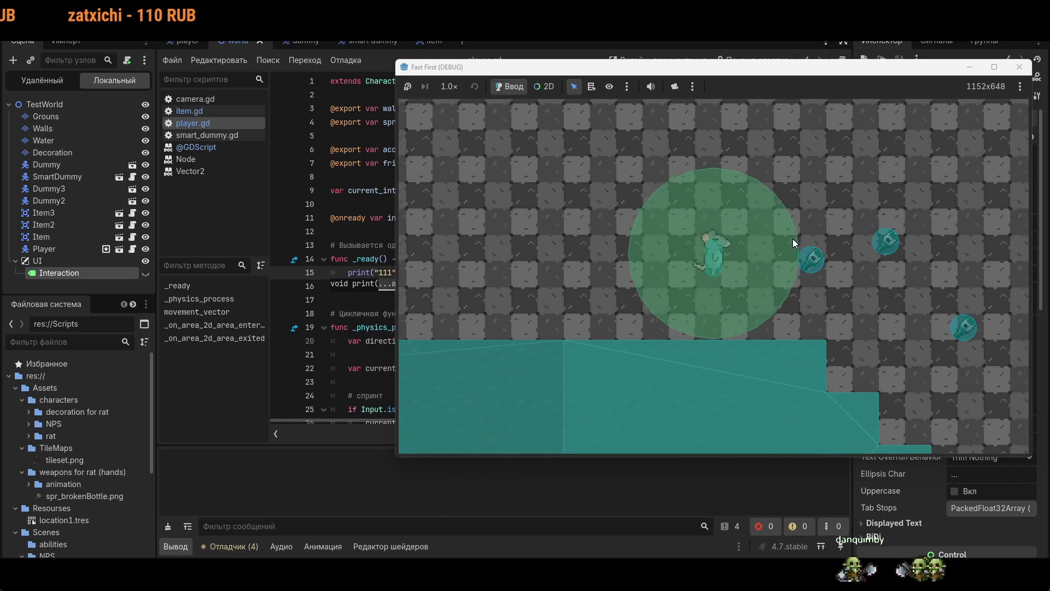
key("d")
key("F8")
left_click(479, 272)
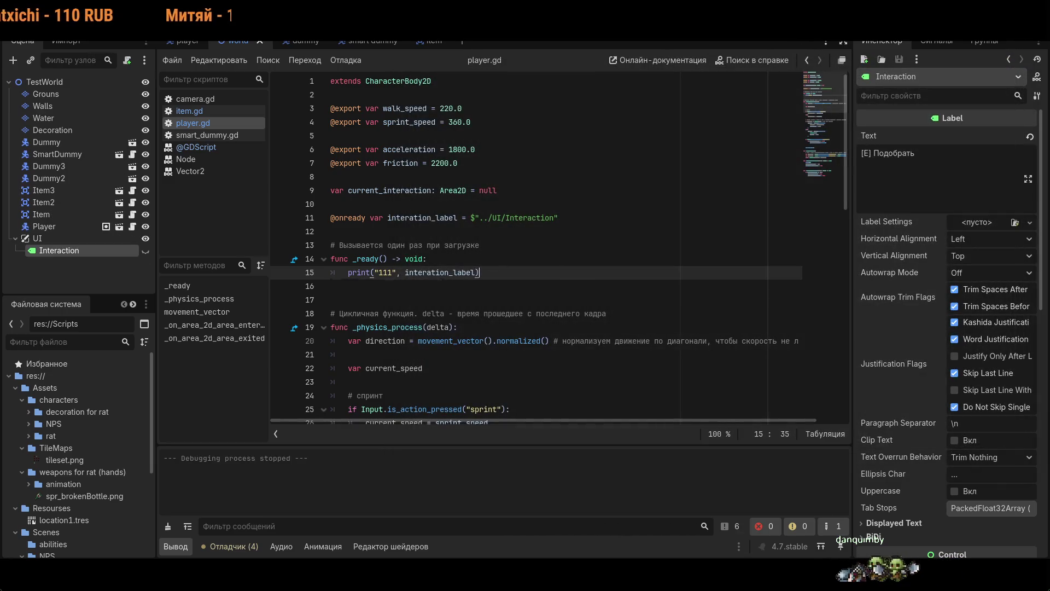
left_click_drag(349, 273, 481, 275)
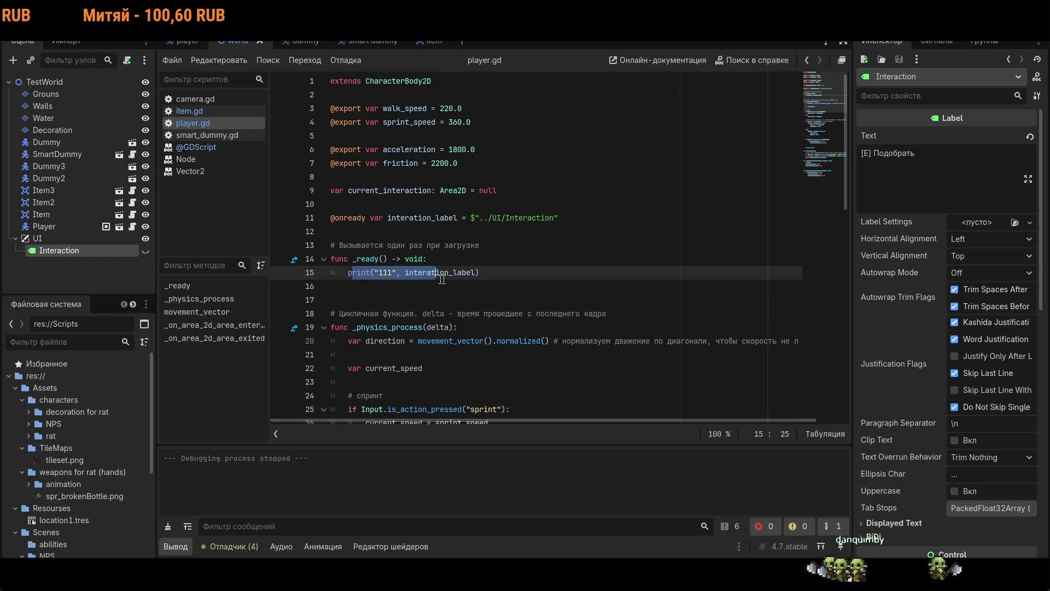
left_click(484, 272)
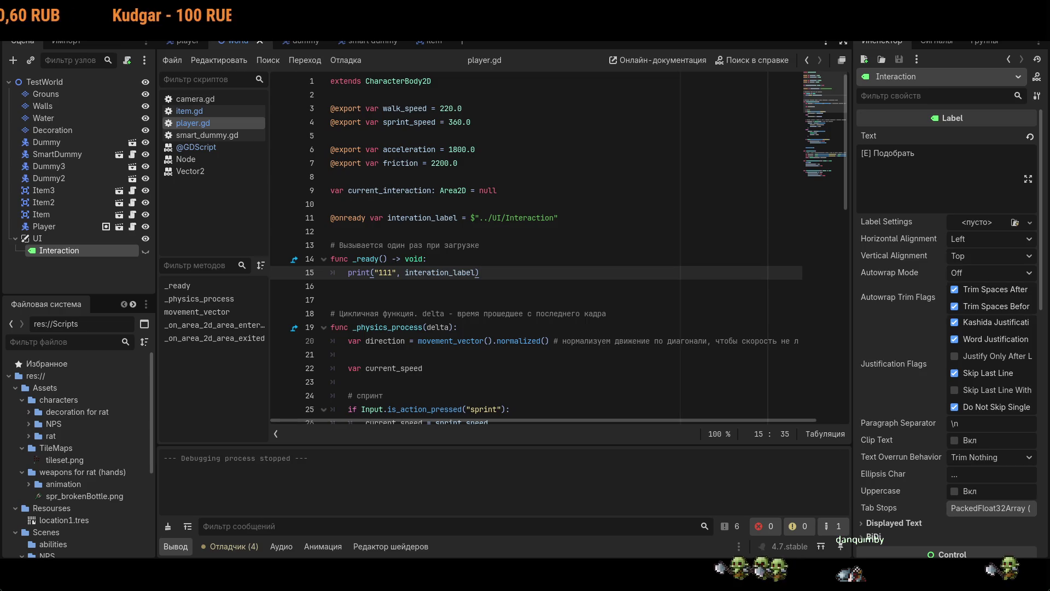
left_click(434, 41)
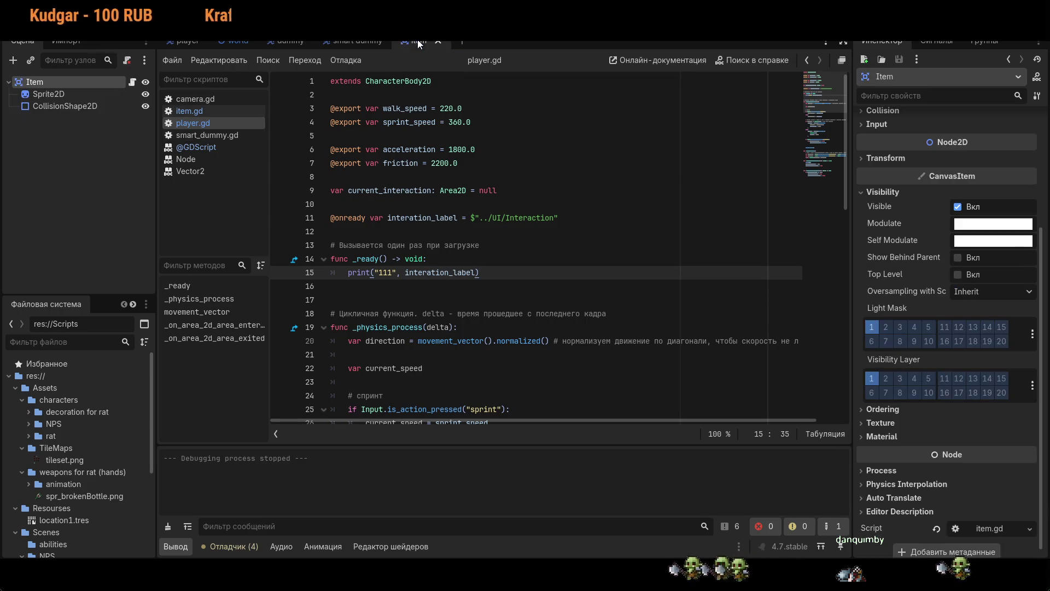
- From the world scene, open item.gd in the script list, then go back to player.gd
left_click(232, 42)
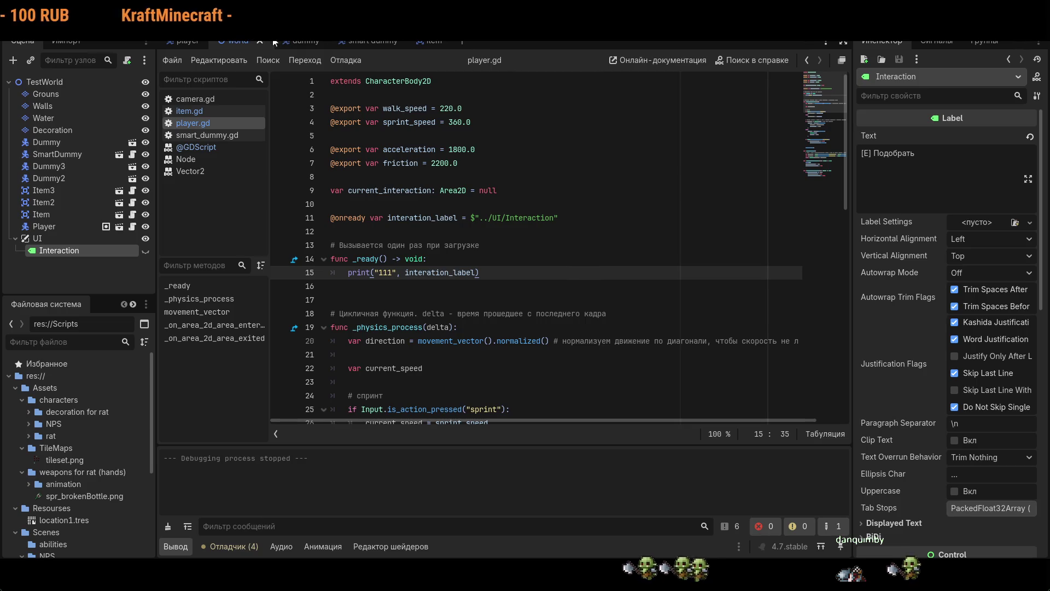
left_click(210, 111)
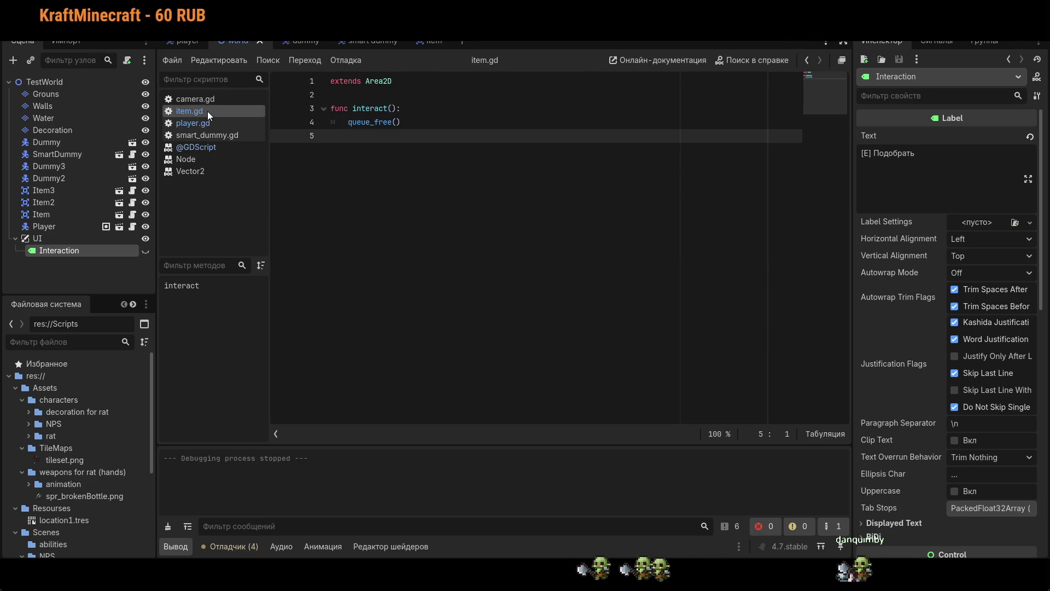
left_click(210, 122)
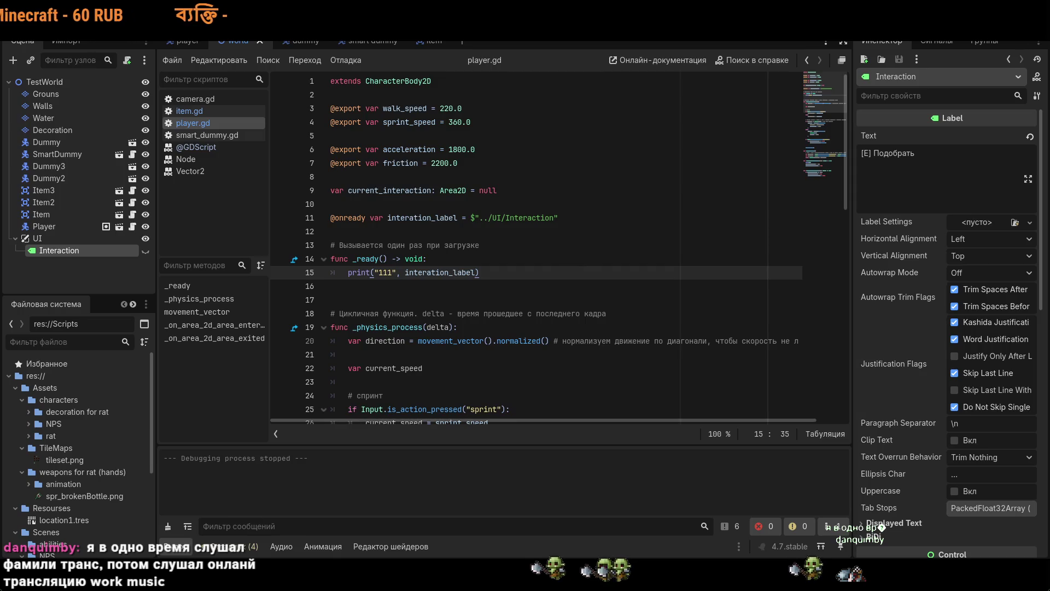
mouse_move(408, 150)
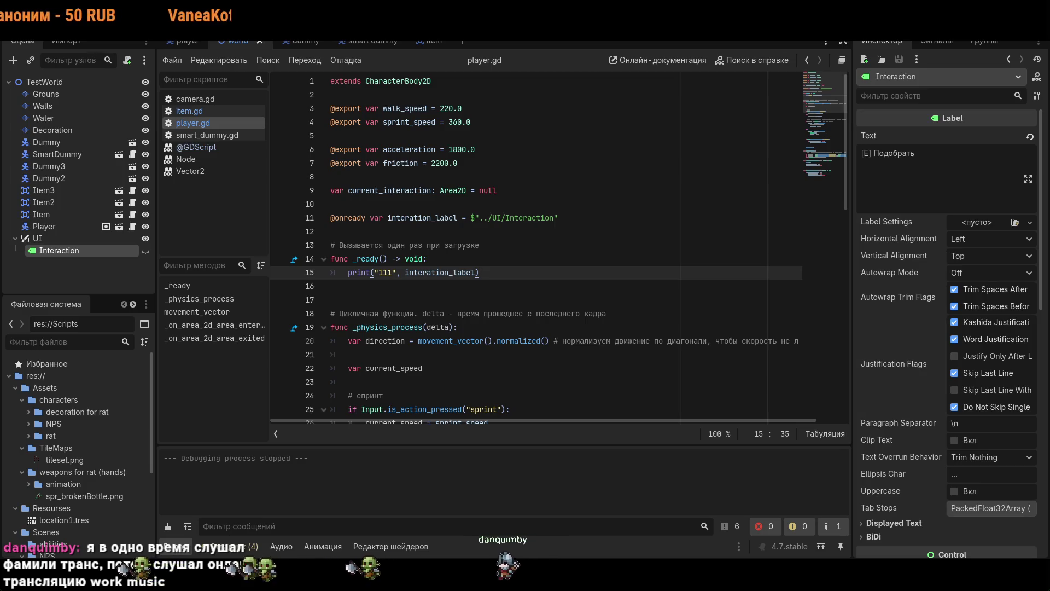
- Select Interation in the player scene and check its area_entered signal connection and groups
left_click(430, 40)
left_click(186, 40)
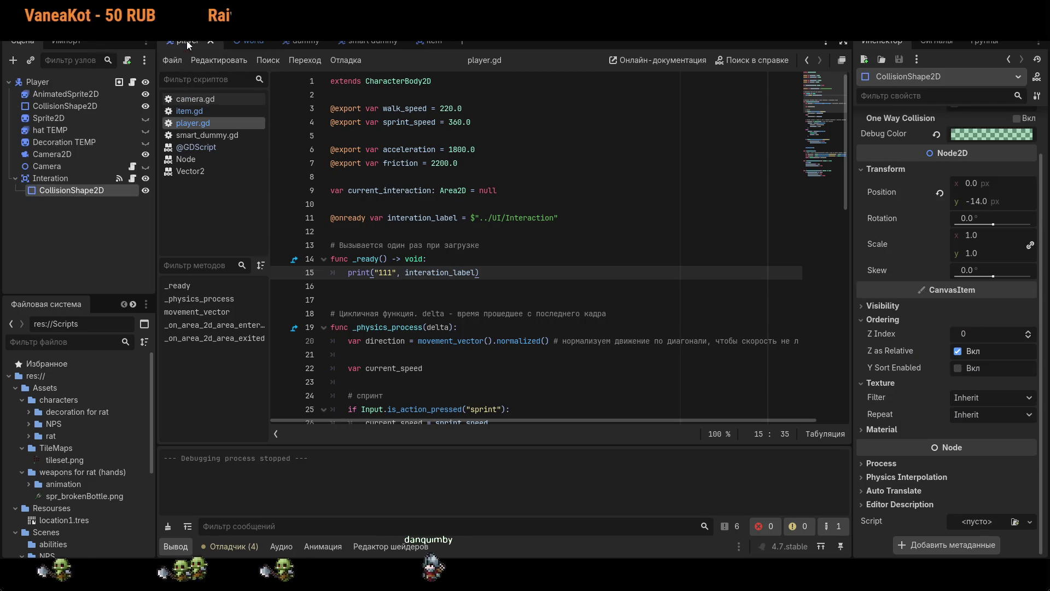
left_click(87, 179)
left_click(953, 46)
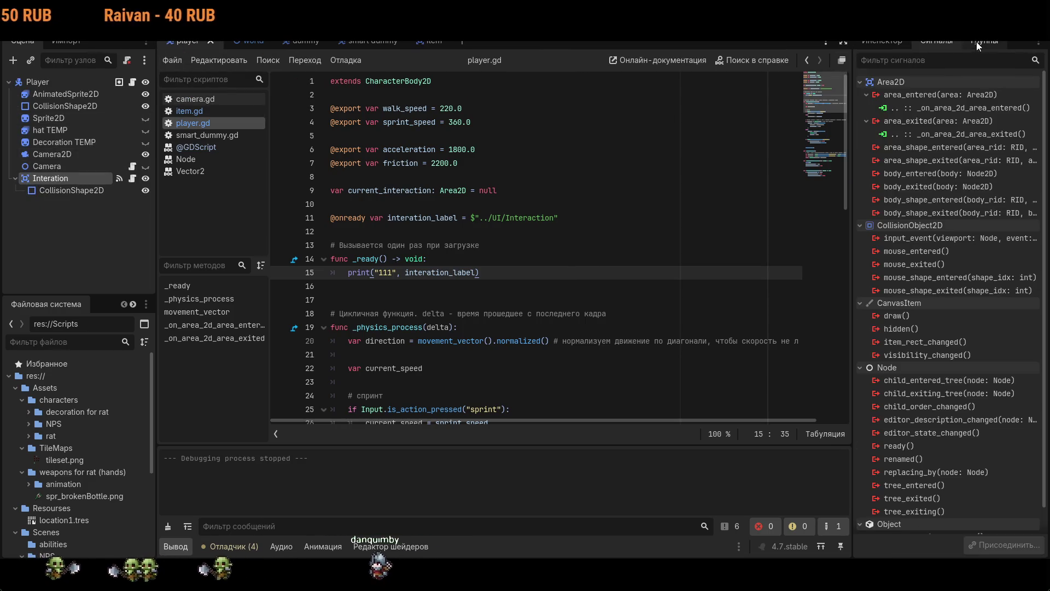
left_click(982, 43)
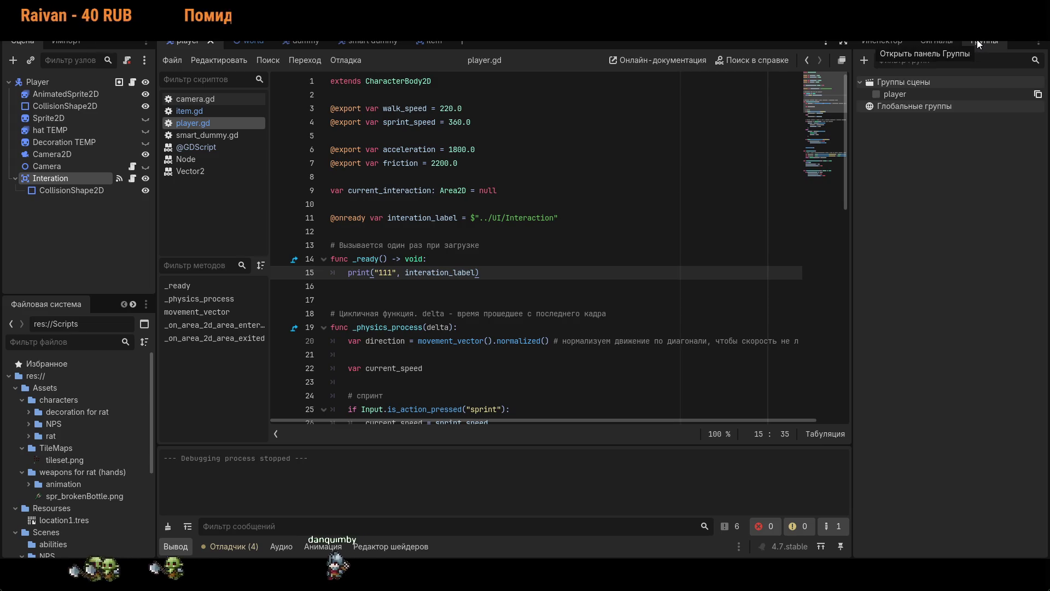
left_click(941, 44)
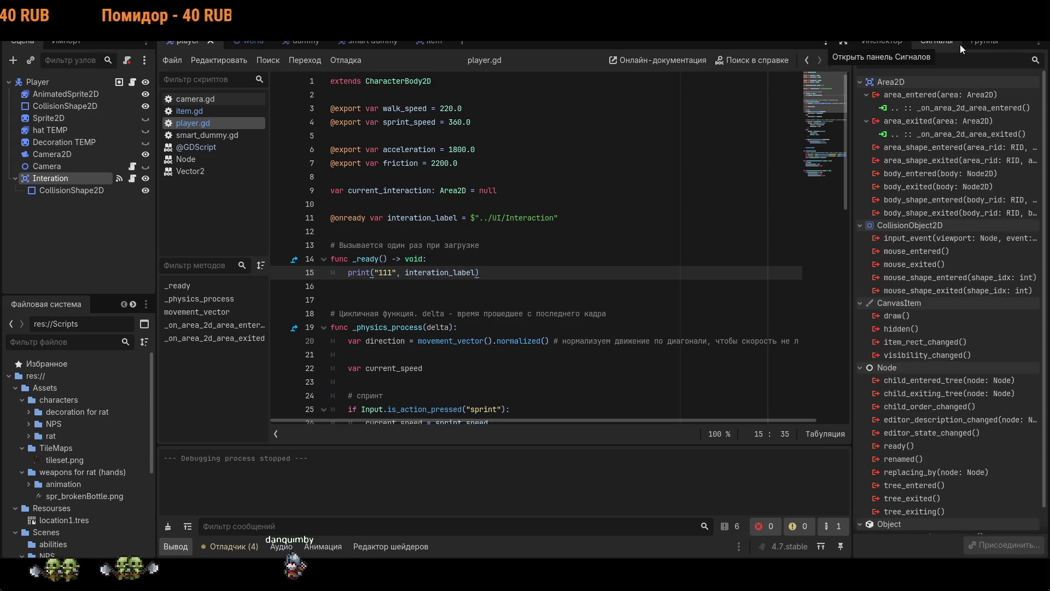
right_click(913, 109)
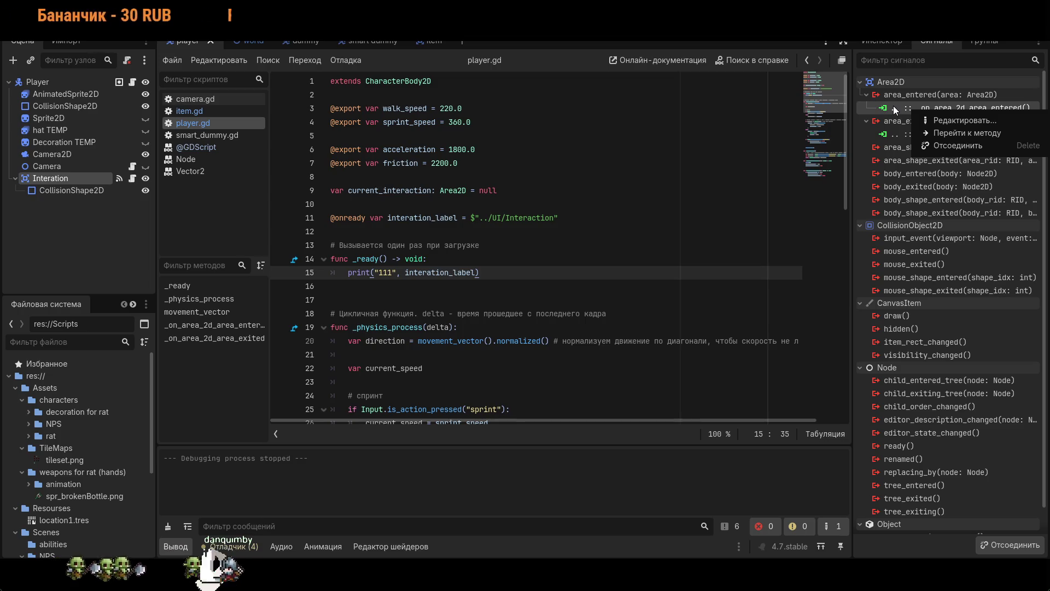
left_click(950, 71)
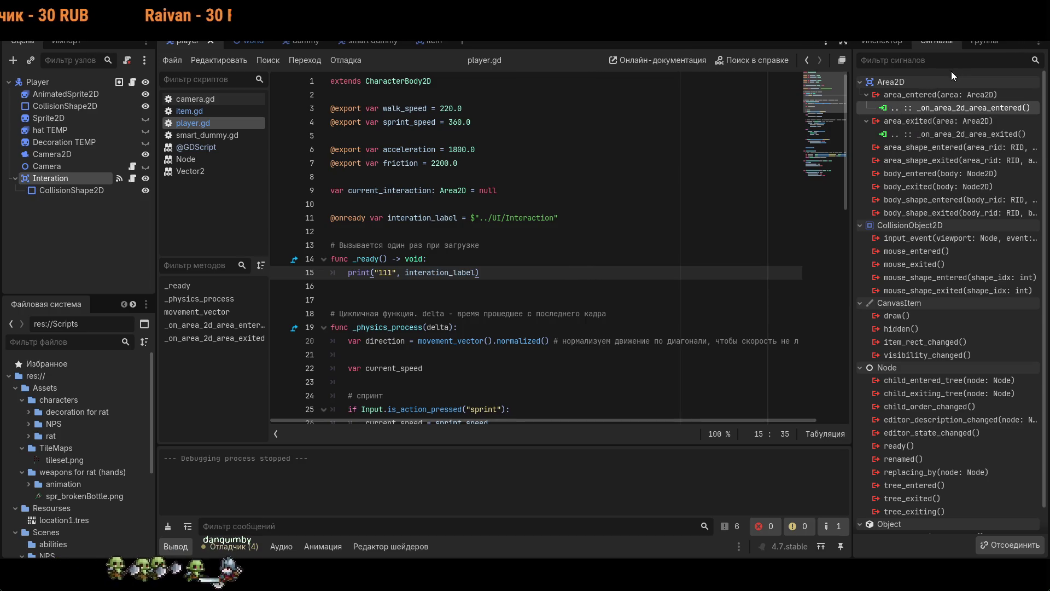
left_click(885, 41)
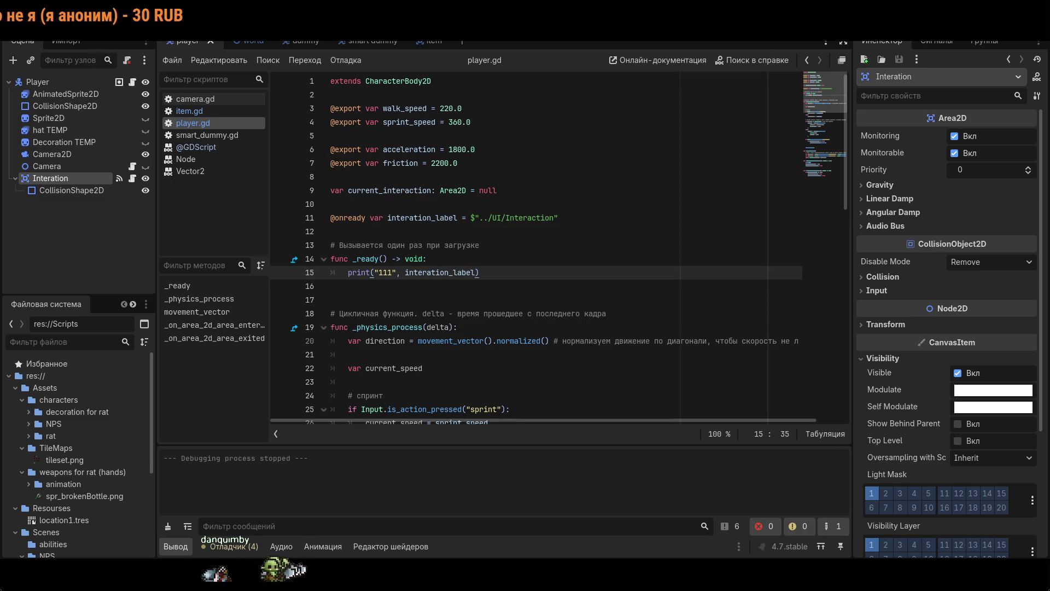
- Disconnect the old area_entered and area_exited handlers from the Interation node's signals
scroll(536, 246, "down", 10)
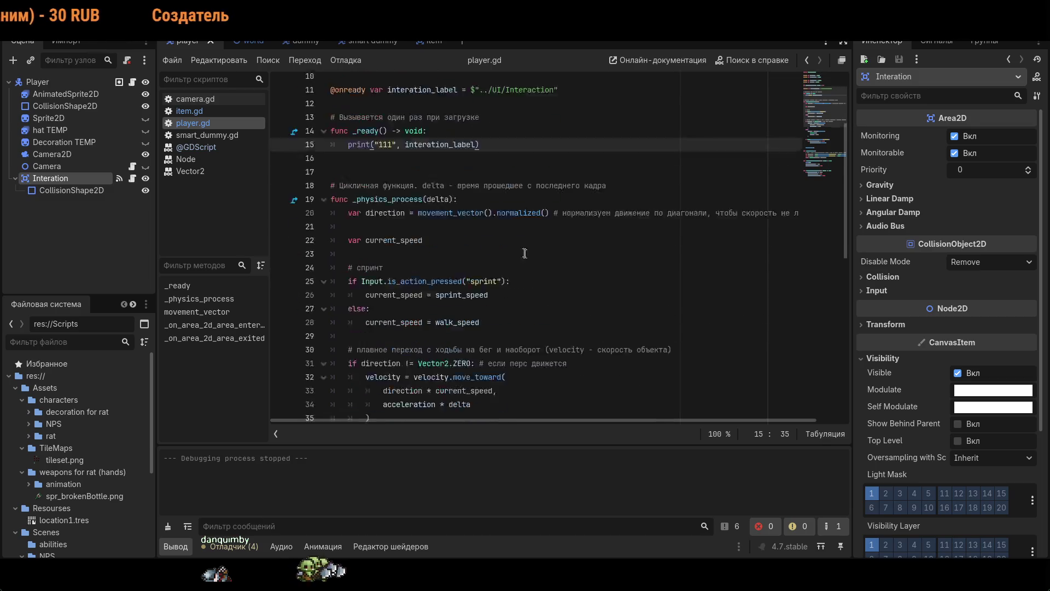
double_click(87, 181)
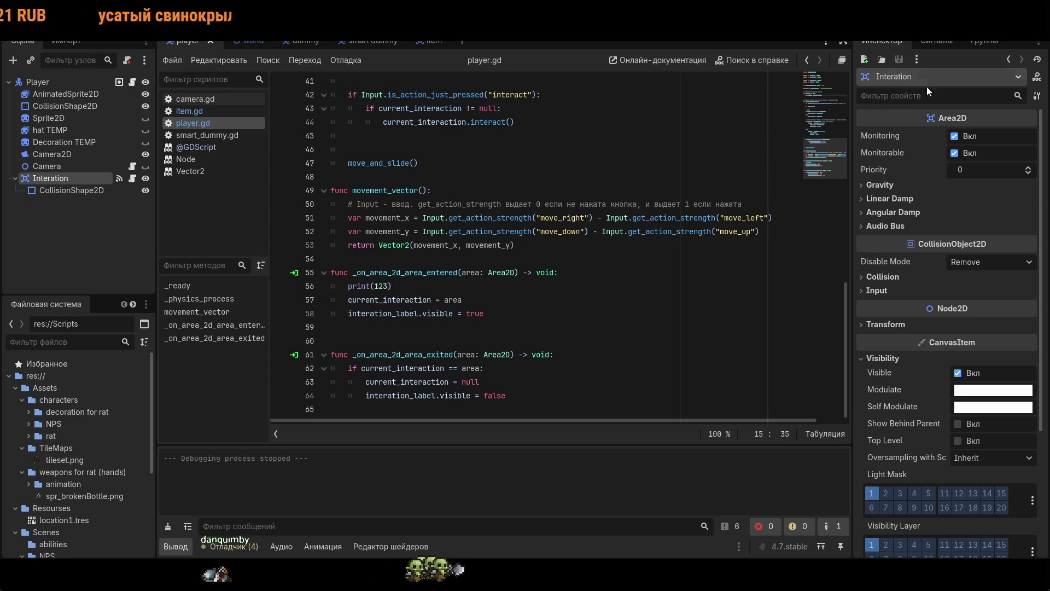
left_click(957, 45)
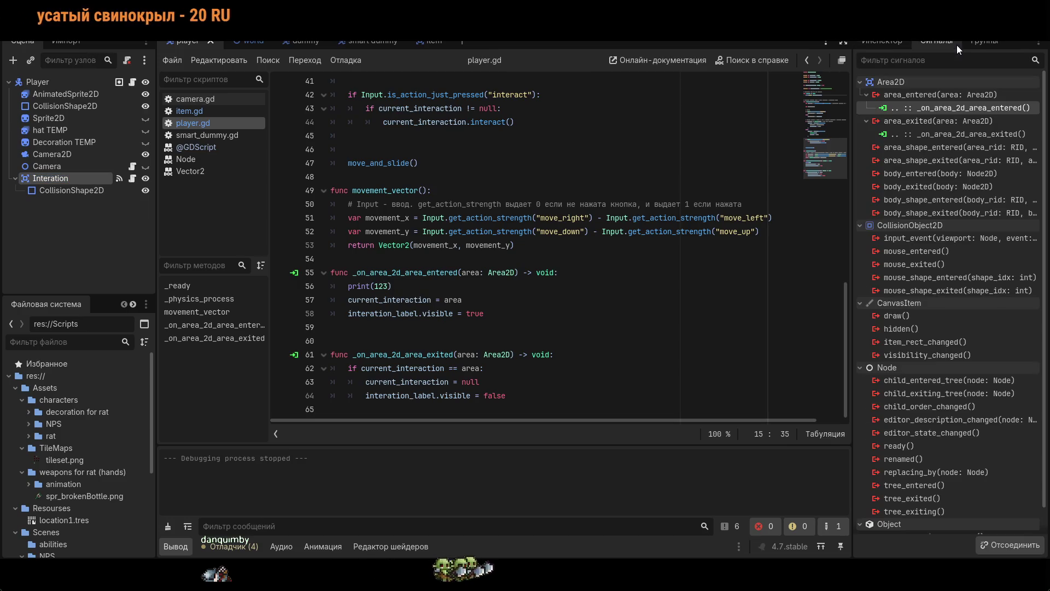
right_click(927, 112)
left_click(952, 146)
right_click(943, 121)
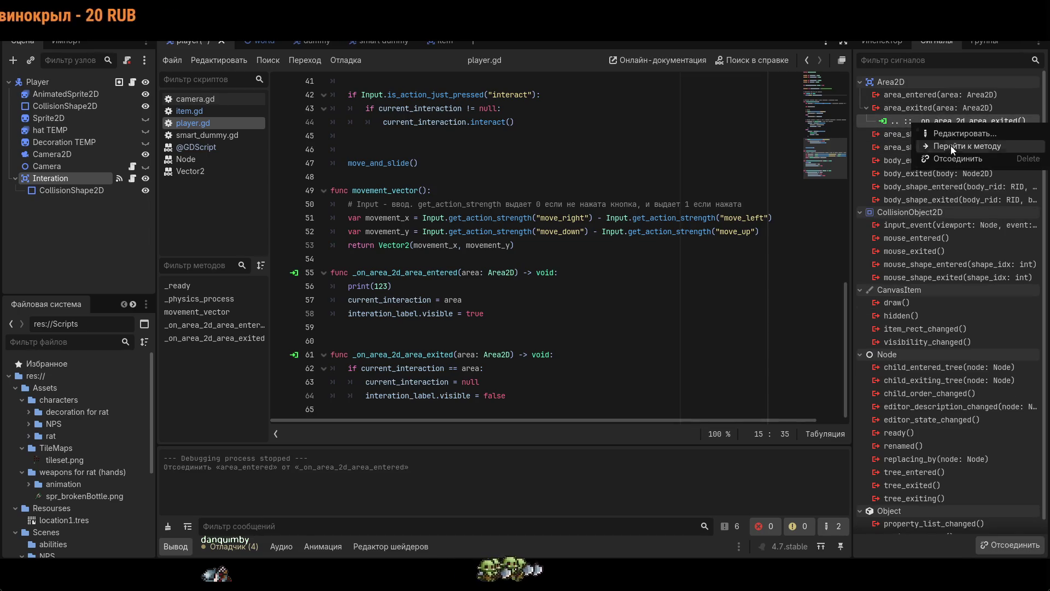
key("Delete")
- Connect area_entered and area_exited to new _on_interation_area_entered and _on_interation_area_exited methods
double_click(934, 94)
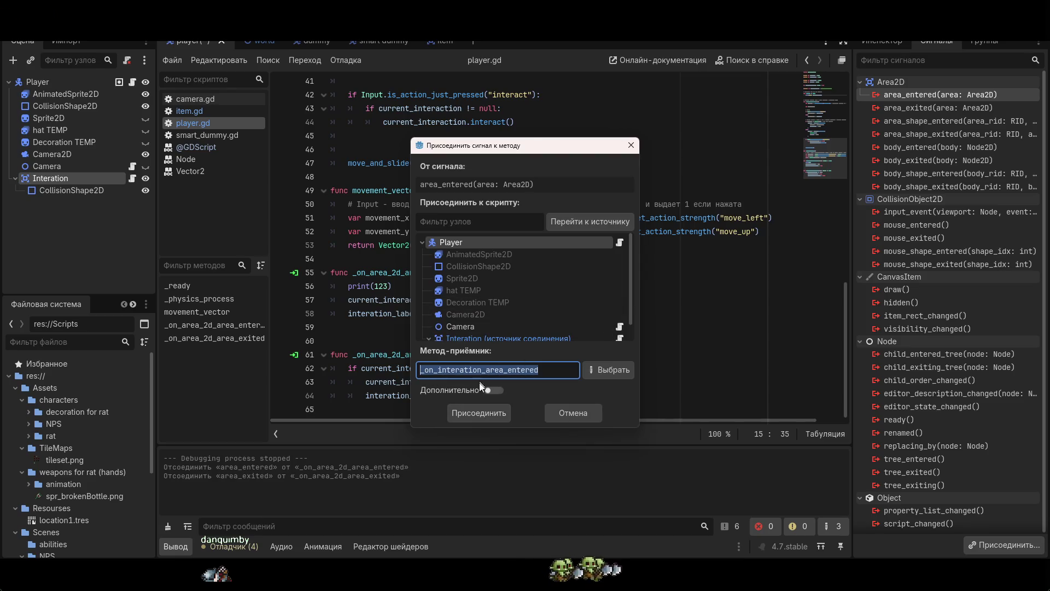
left_click(481, 412)
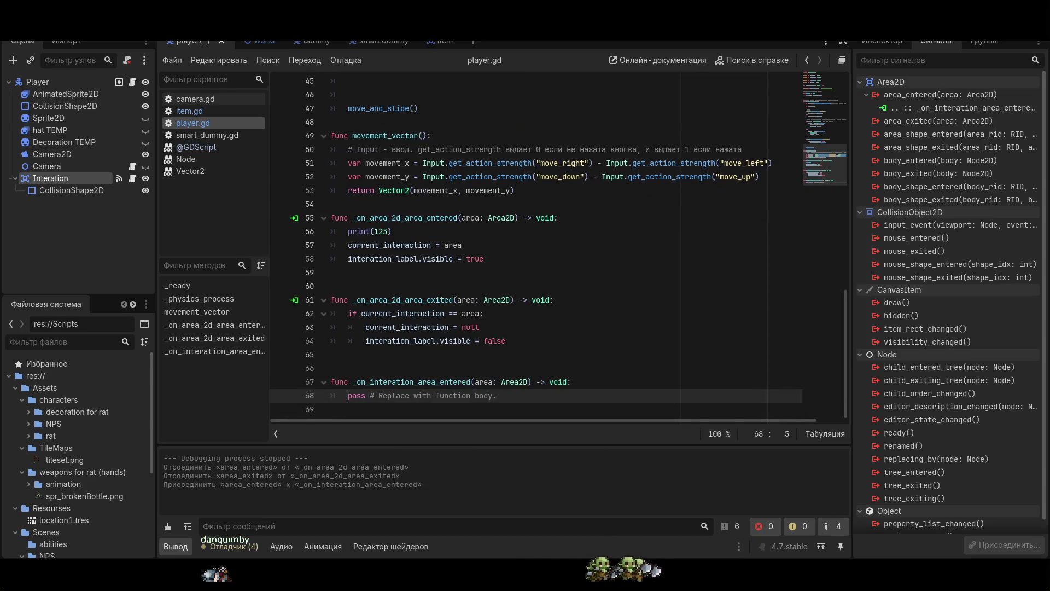
double_click(924, 124)
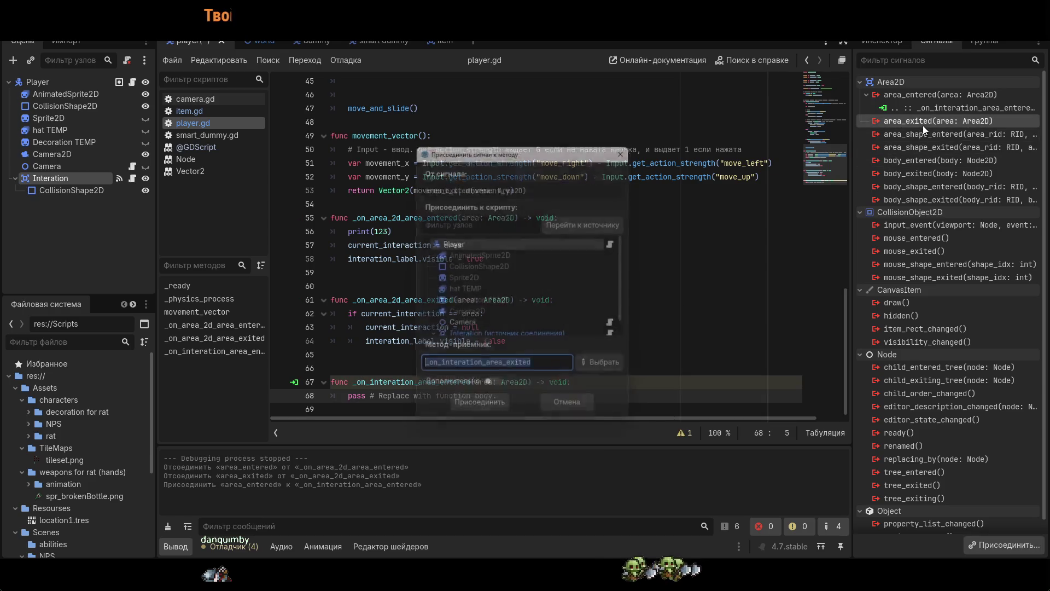
key("Return")
- Paste the old entered handler's body into the new entered function and copy the old exited if-block
mouse_move(485, 204)
left_mouse_down()
mouse_move(350, 191)
mouse_move(354, 179)
left_mouse_up()
key("ctrl+c")
left_click_drag(497, 341, 348, 341)
key("ctrl+v")
left_click_drag(506, 286, 349, 259)
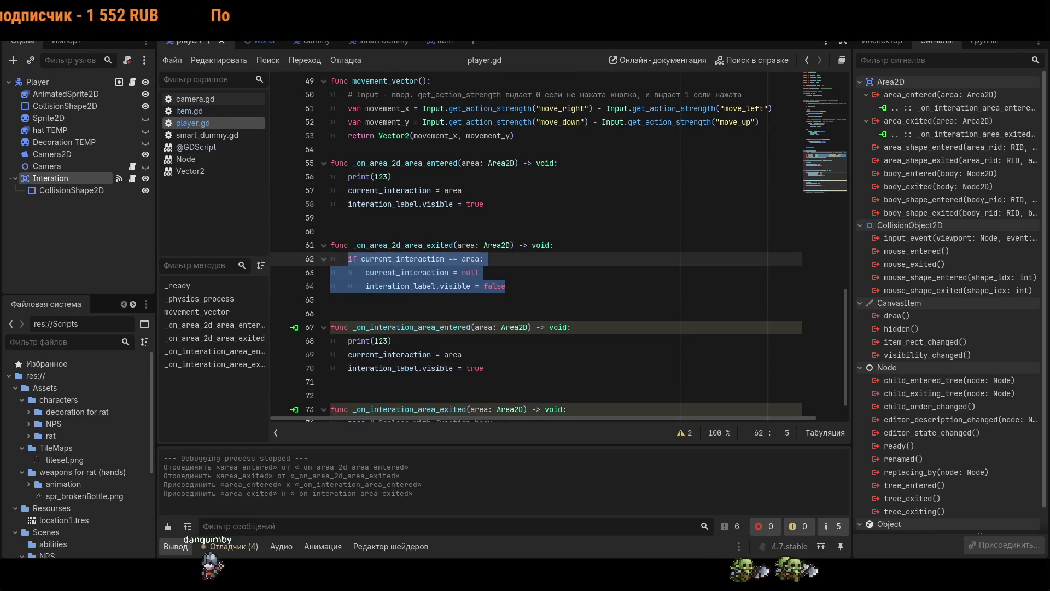
scroll(348, 259, "down", 1)
key("ctrl+c")
left_click_drag(493, 396, 347, 395)
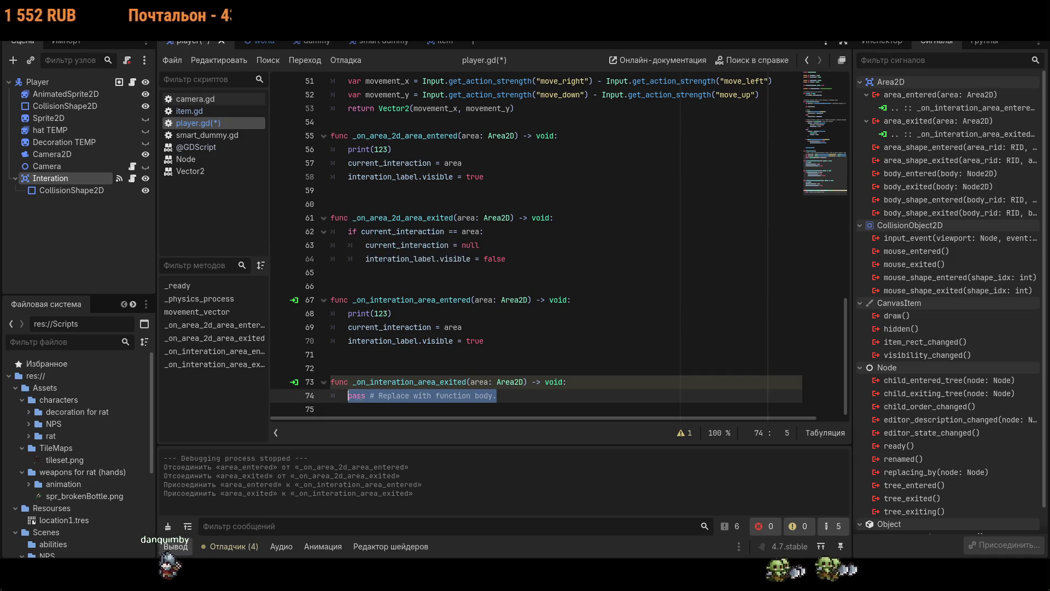
- Paste the if-block into the new exited handler, delete the old _on_area_2d functions, and save player.gd
key("ctrl+v")
left_click_drag(331, 254, 331, 146)
key("BackSpace")
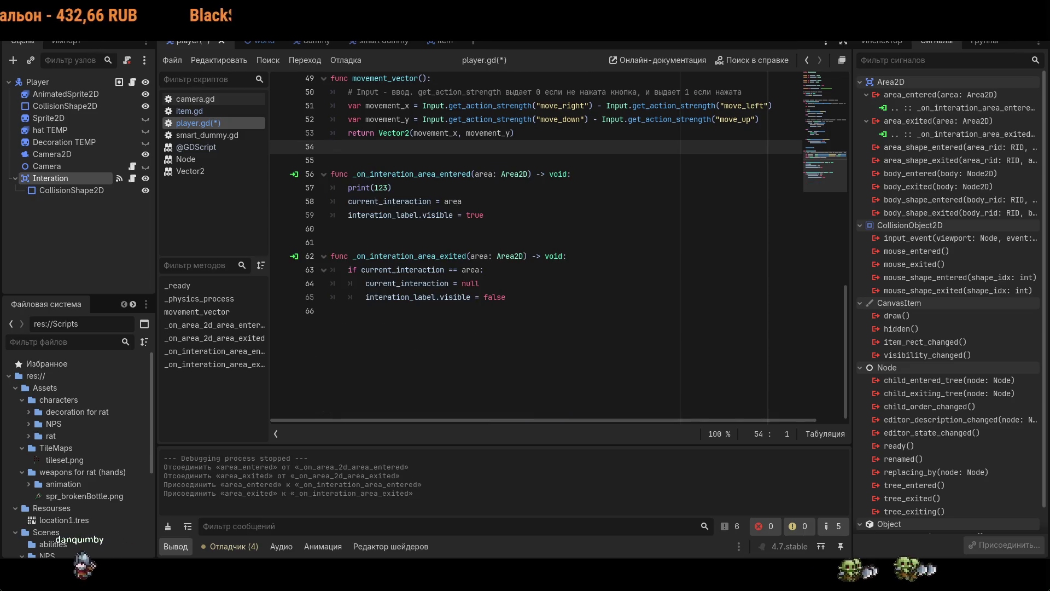
key("ctrl+s")
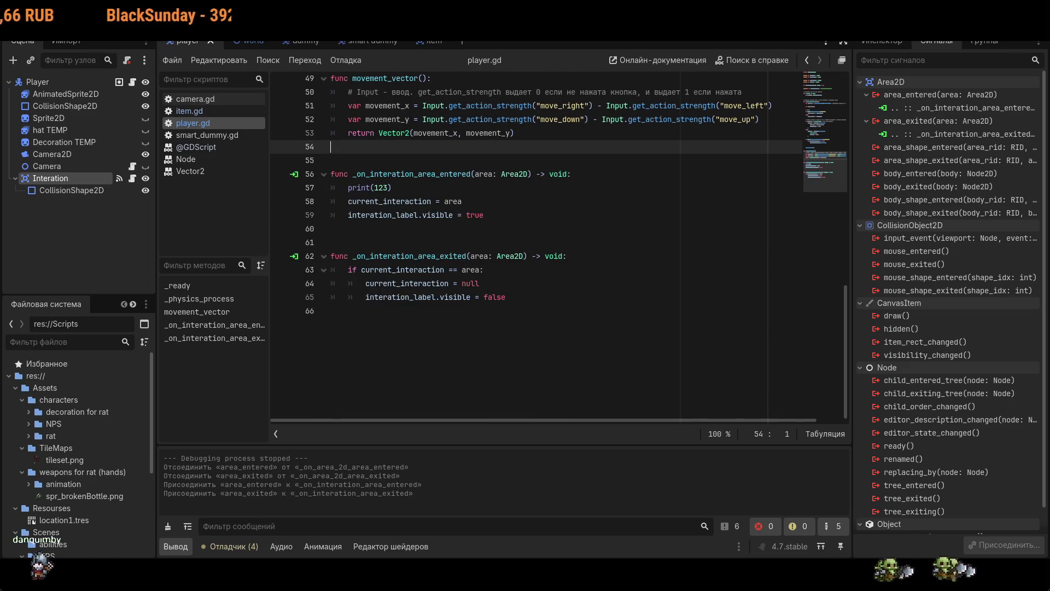
- Test-run the game walking the rat down-left, then relaunch it and stop it again
key("F5")
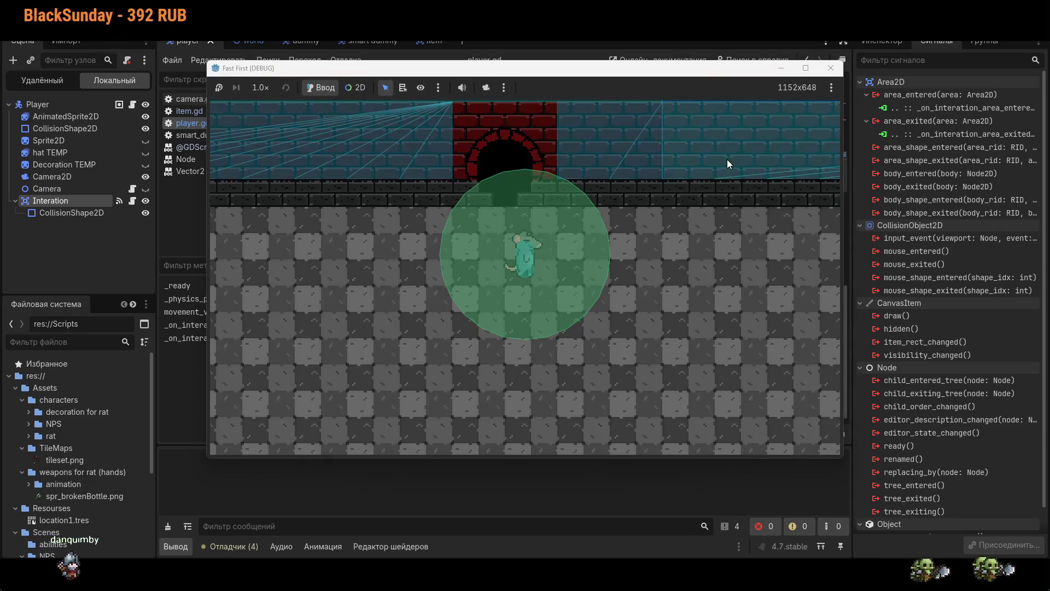
key("s")
key("a")
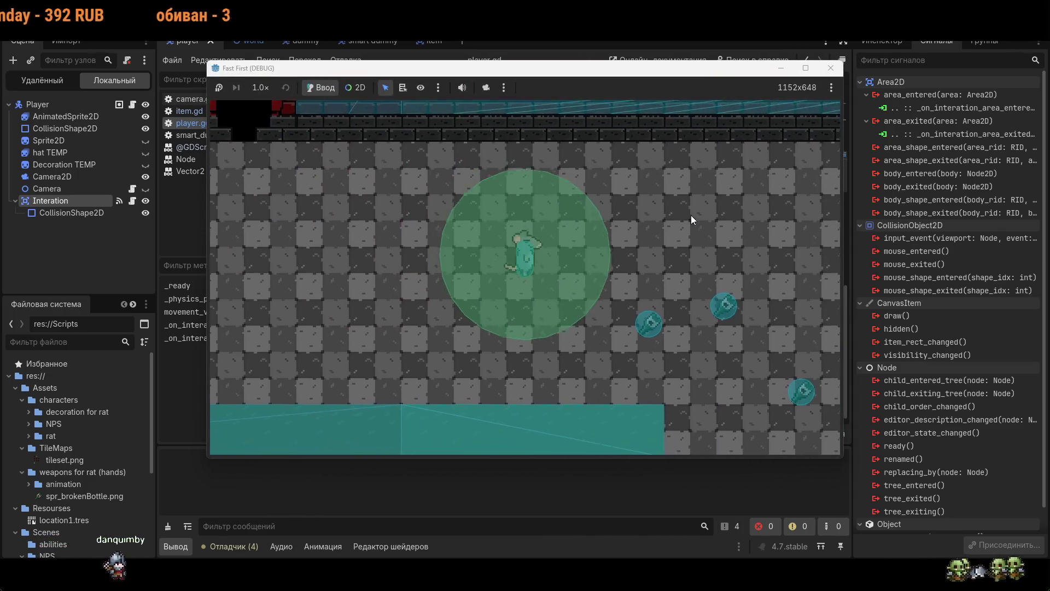
key("s")
key("a")
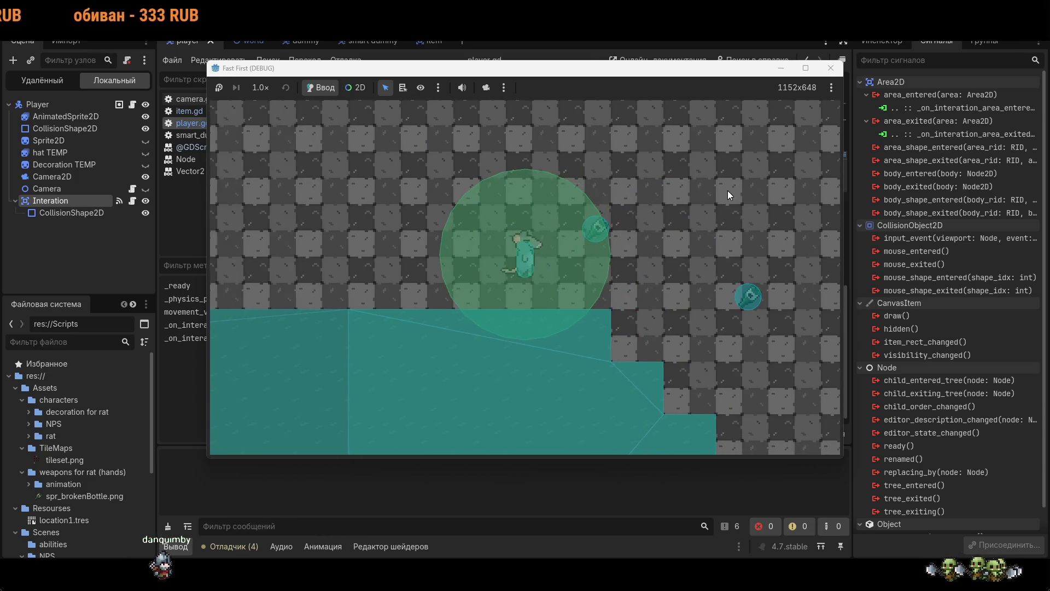
left_click(831, 68)
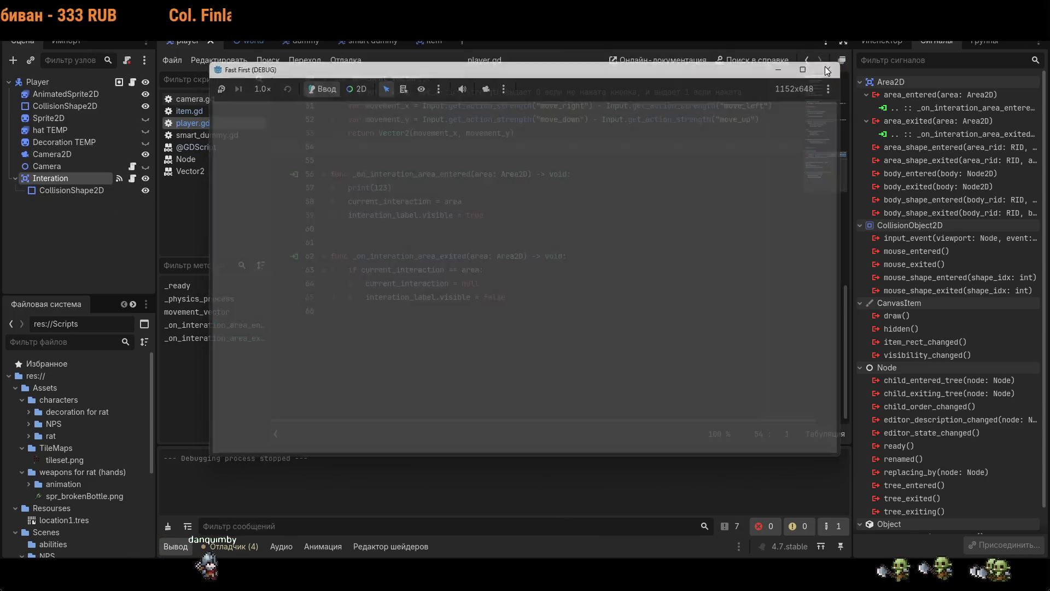
scroll(547, 209, "up", 3)
key("F5")
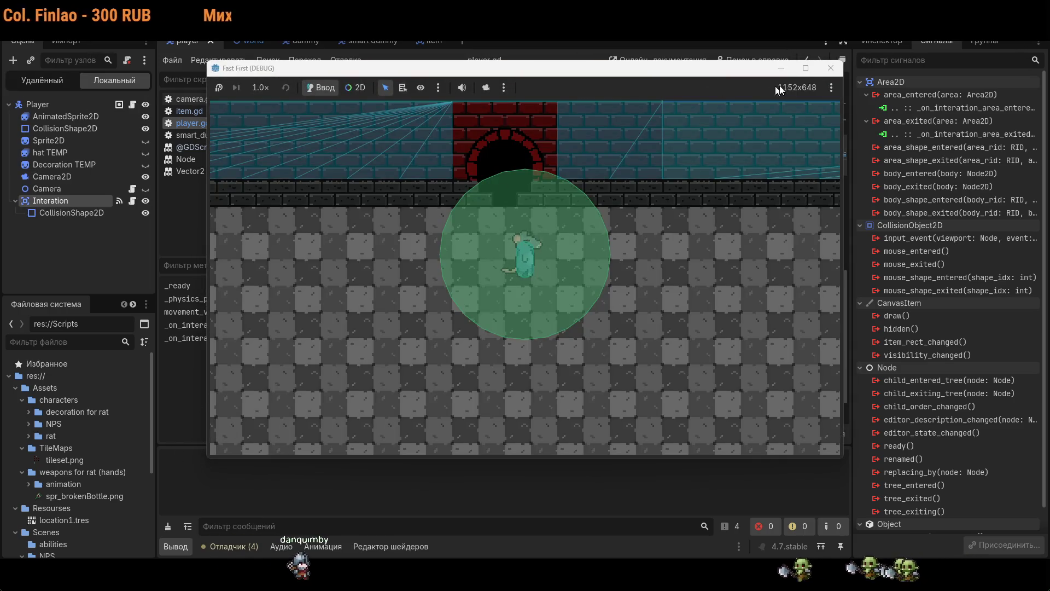
key("F8")
scroll(585, 201, "up", 5)
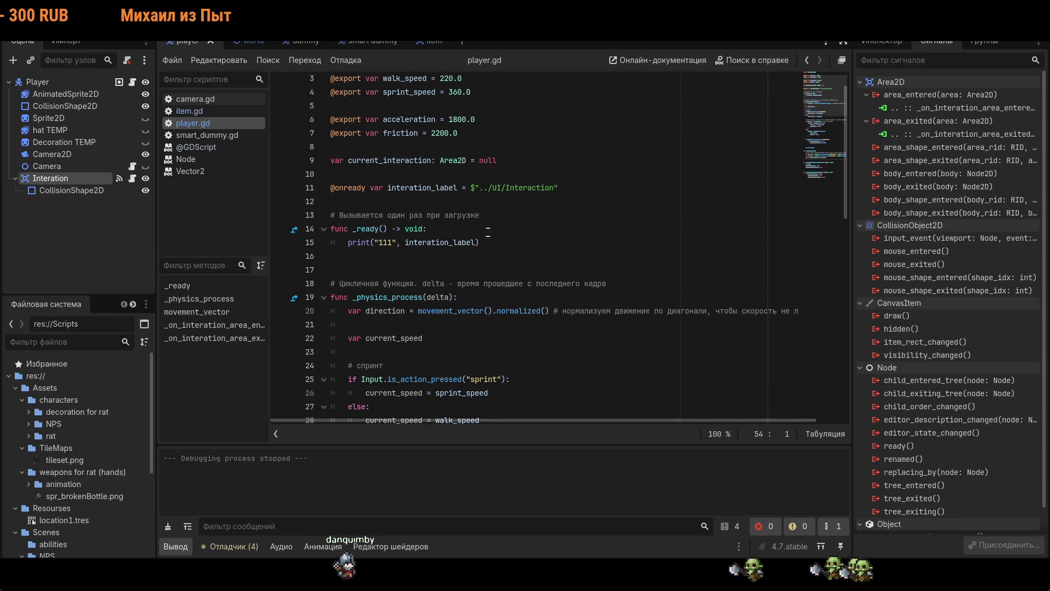
- Remove interation_label from the print call in _ready and test-run the game
left_click(493, 247)
key("Left")
key("ctrl+BackSpace")
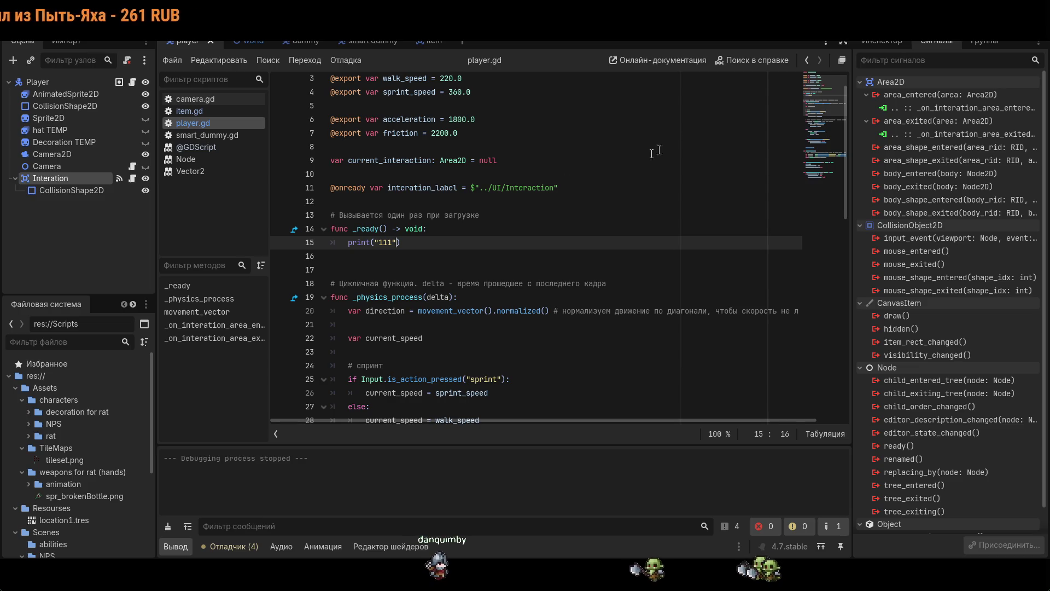
key("F5")
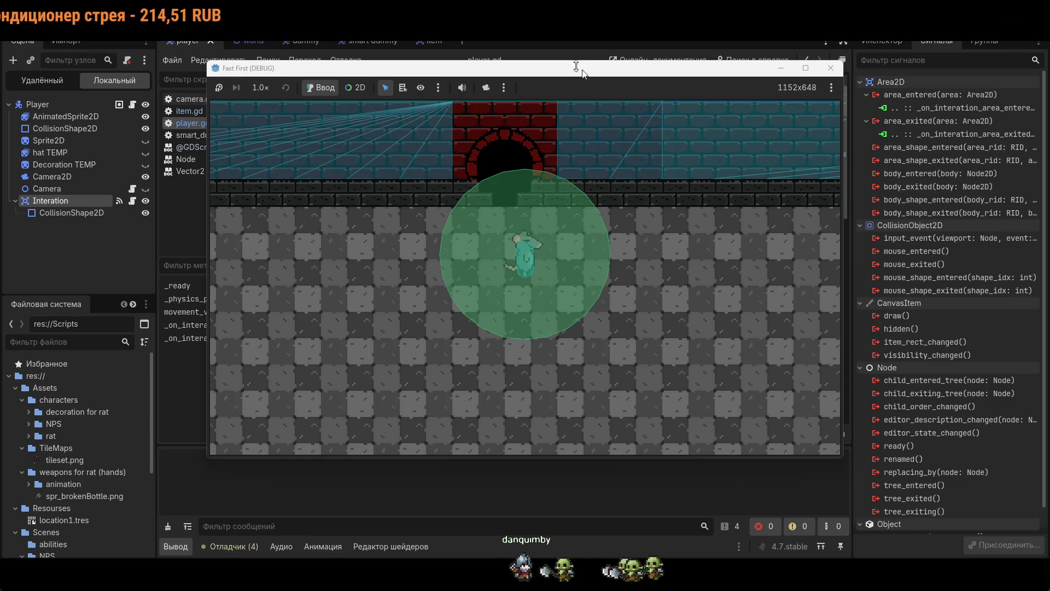
key("F8")
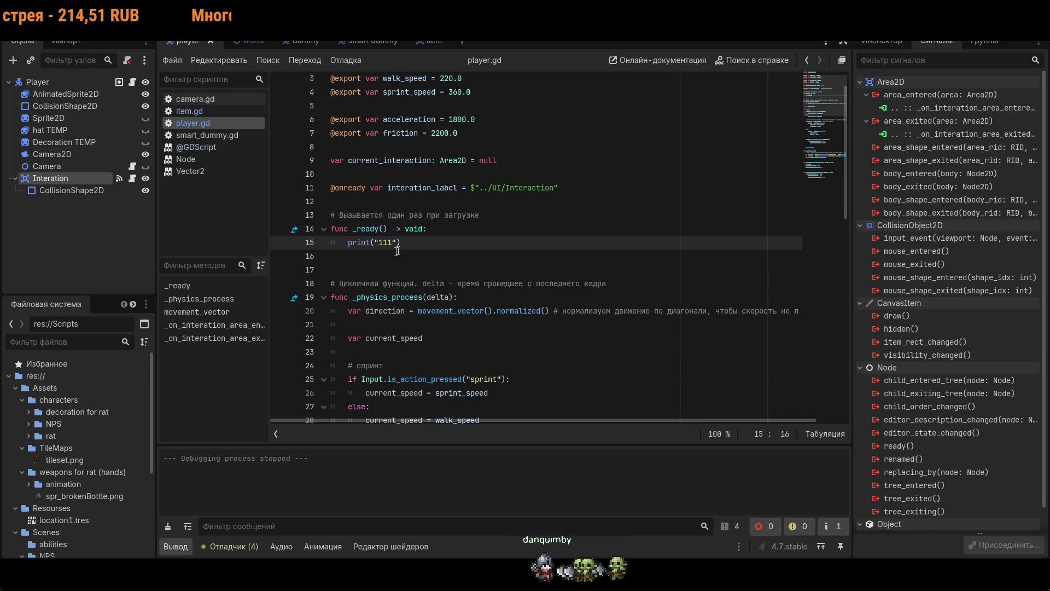
- Drop the -> void return type from _ready and test-run again, walking the rat down
left_click(425, 229)
key("ctrl+z")
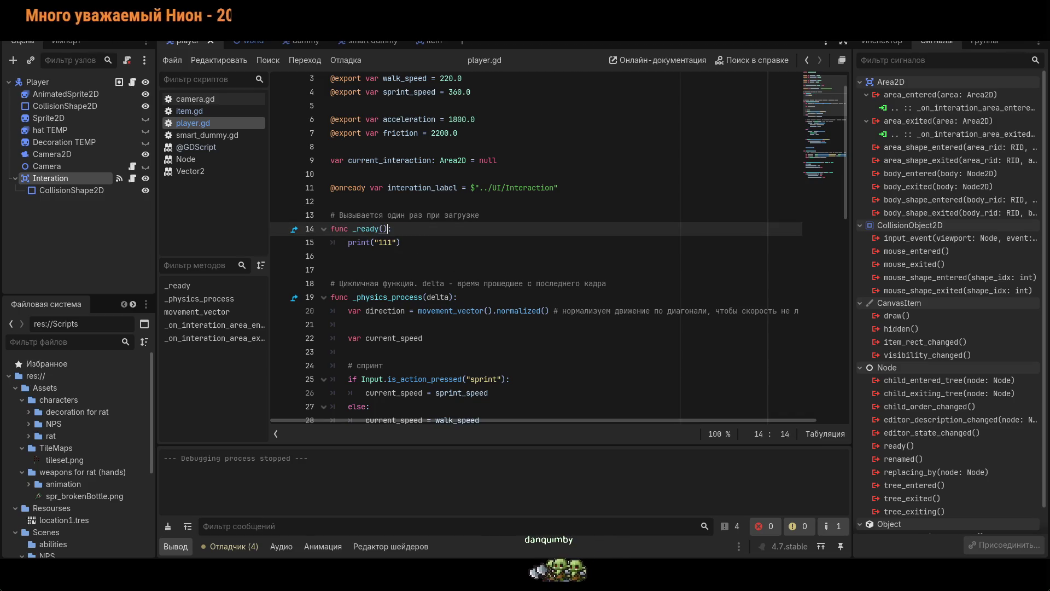
key("F5")
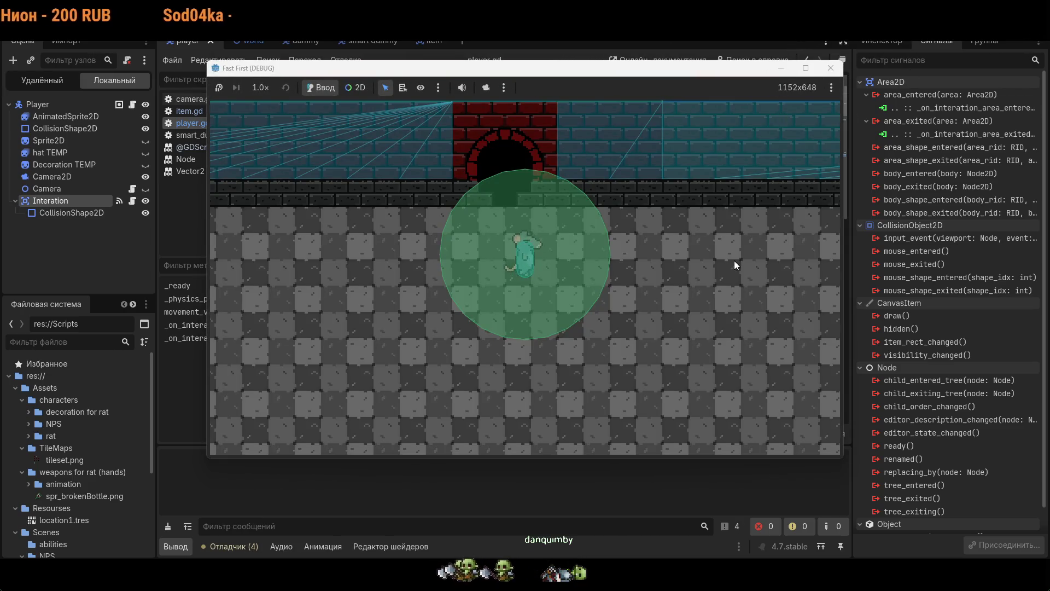
key("s")
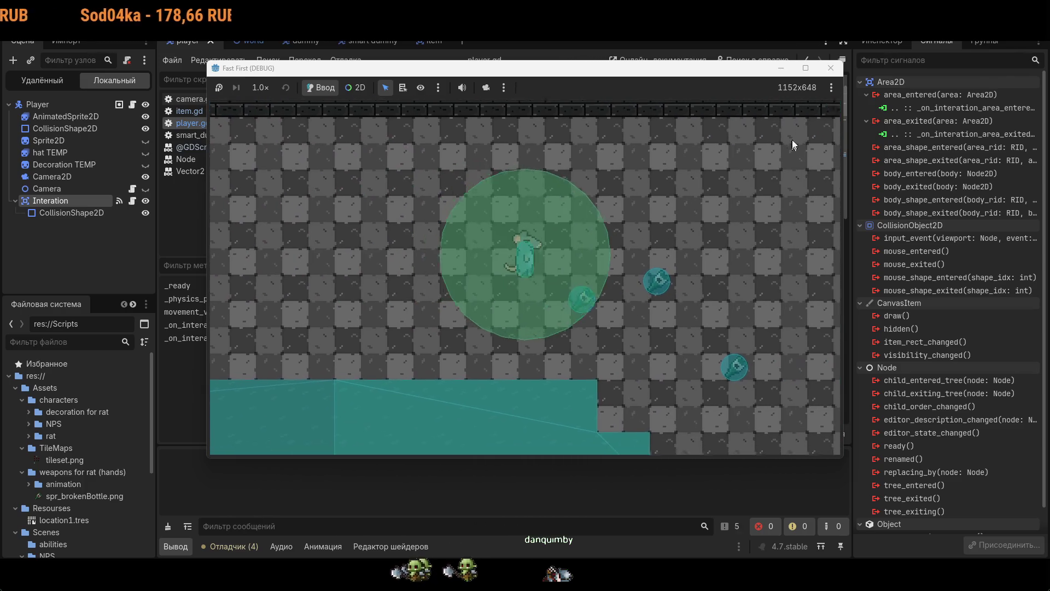
left_click(830, 68)
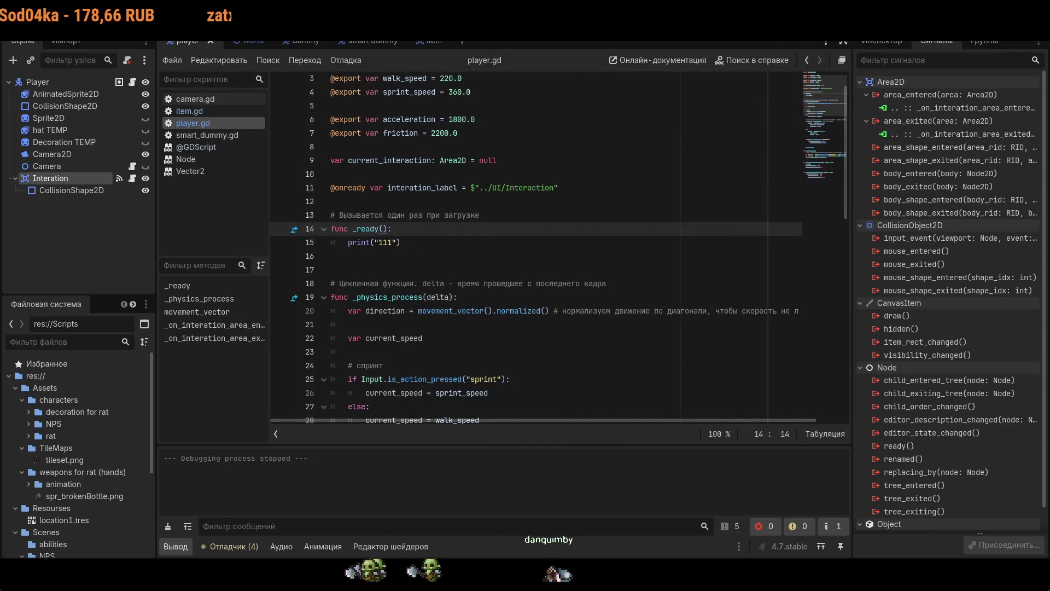
- Copy the print("111") statement onto a new line inside _physics_process
key("Down")
key("End")
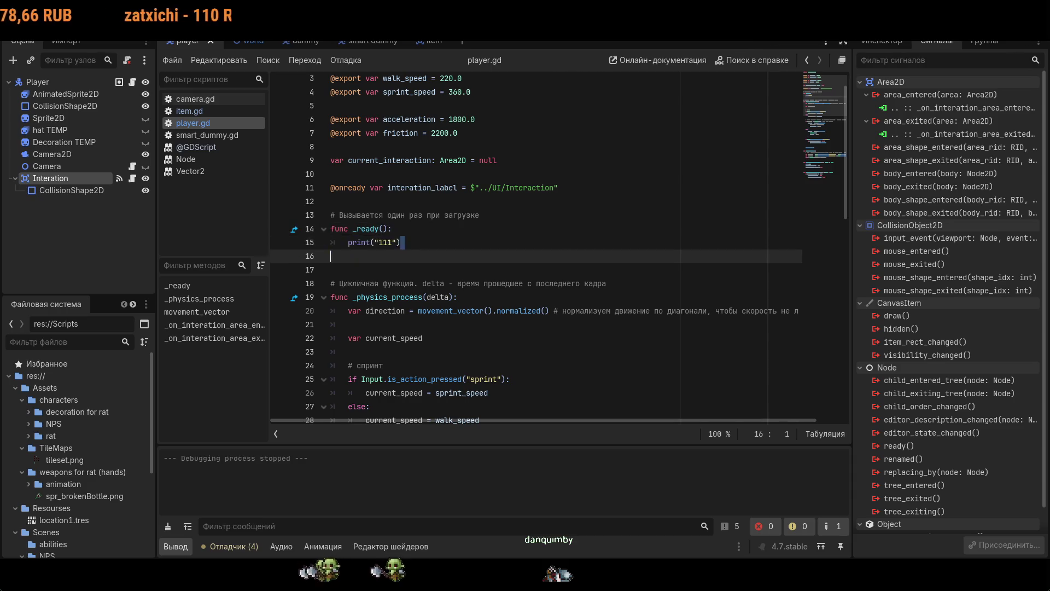
key("shift+Home")
left_click(331, 256)
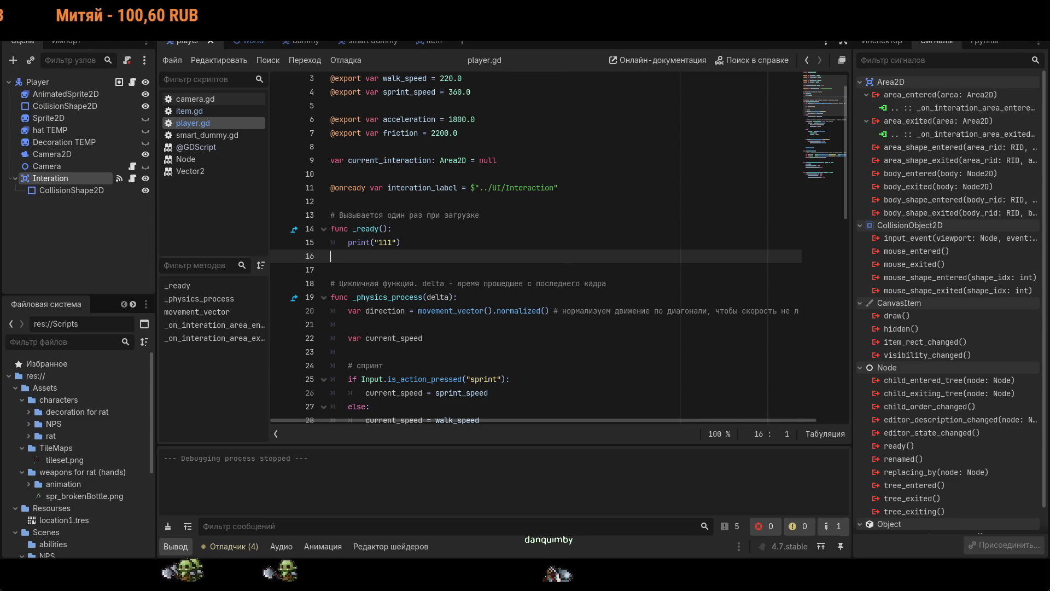
key("Up")
key("End")
key("shift+Home")
key("ctrl+c")
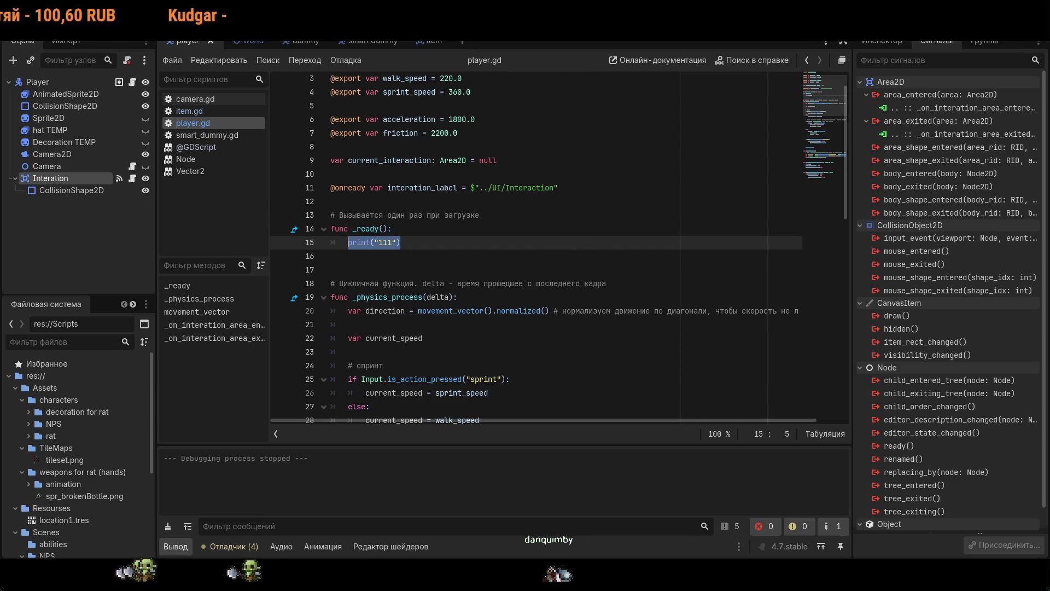
key("Down")
key("Down")
key("Down")
key("End")
key("Return")
key("ctrl+v")
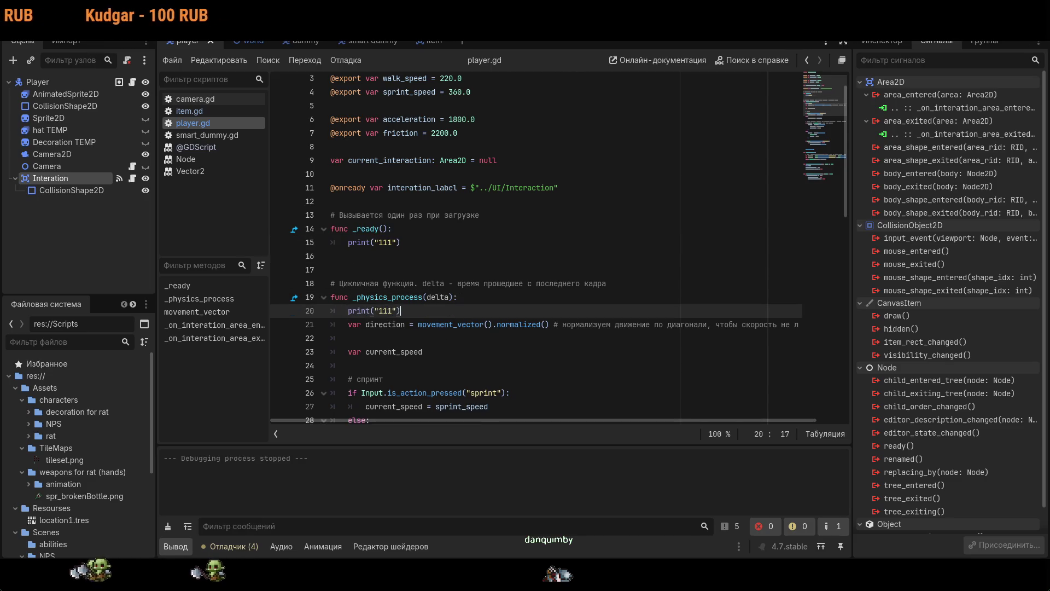
- Run the game to check per-frame prints, delete the temporary print line, and run again
key("F5")
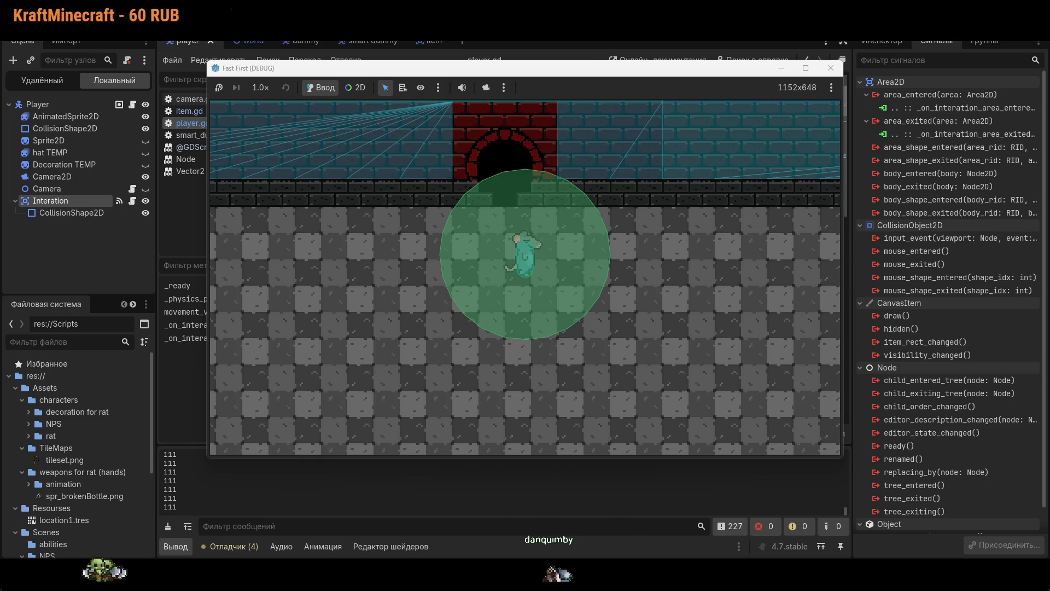
key("F8")
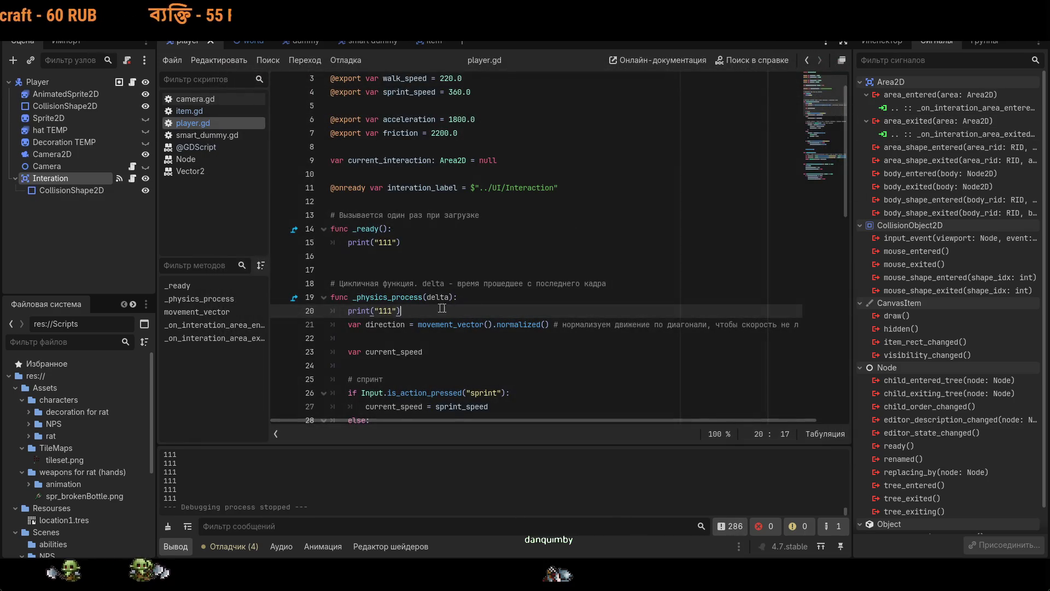
key("shift+Home")
key("BackSpace")
key("BackSpace")
key("BackSpace")
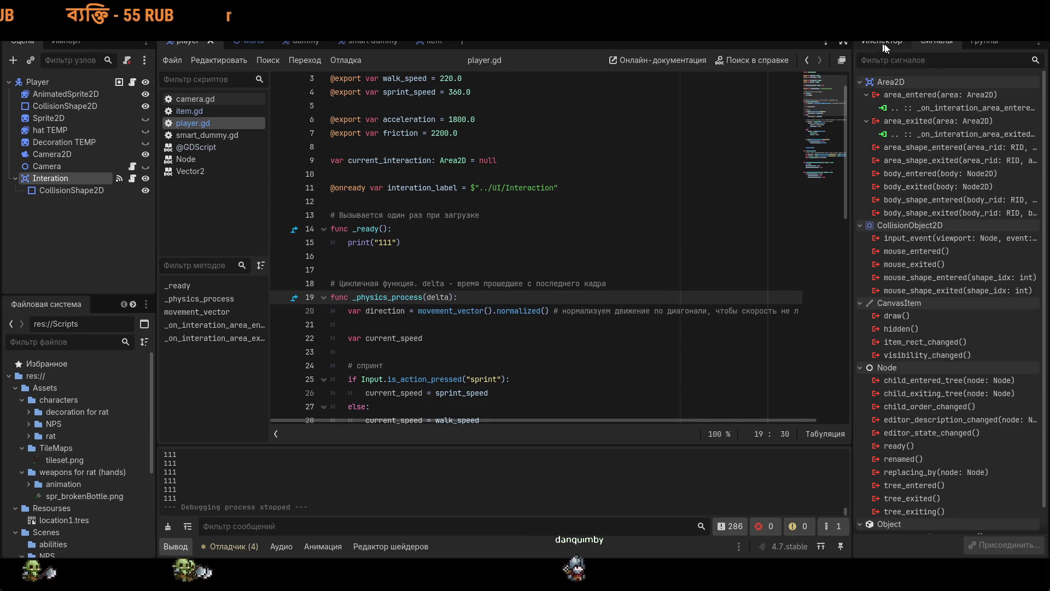
key("F5")
key("F8")
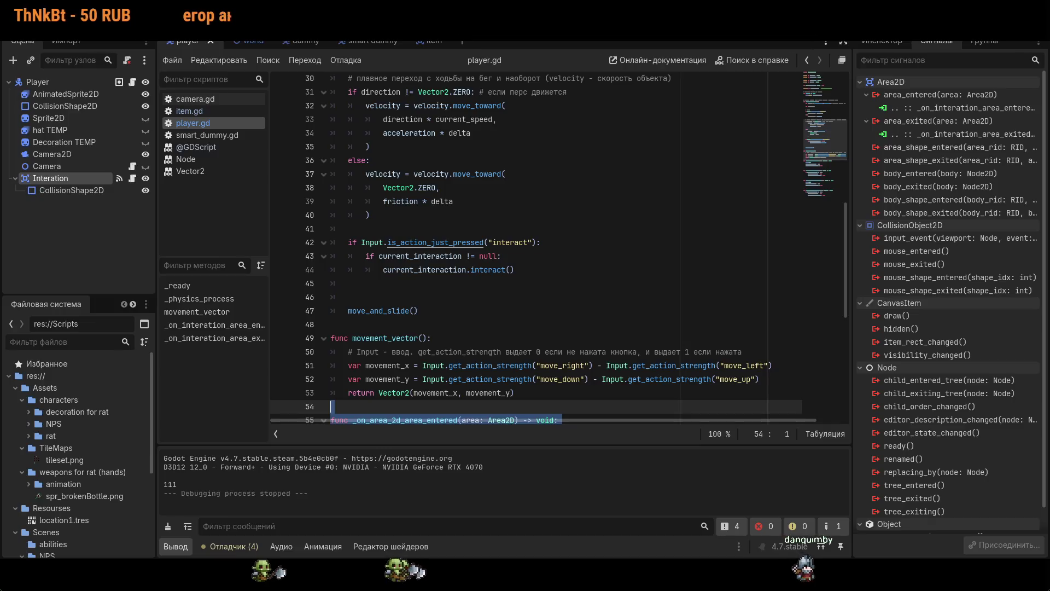
- Run the game with print("111", interation_label) restored in _ready
scroll(547, 246, "down", 3)
scroll(547, 246, "up", 5)
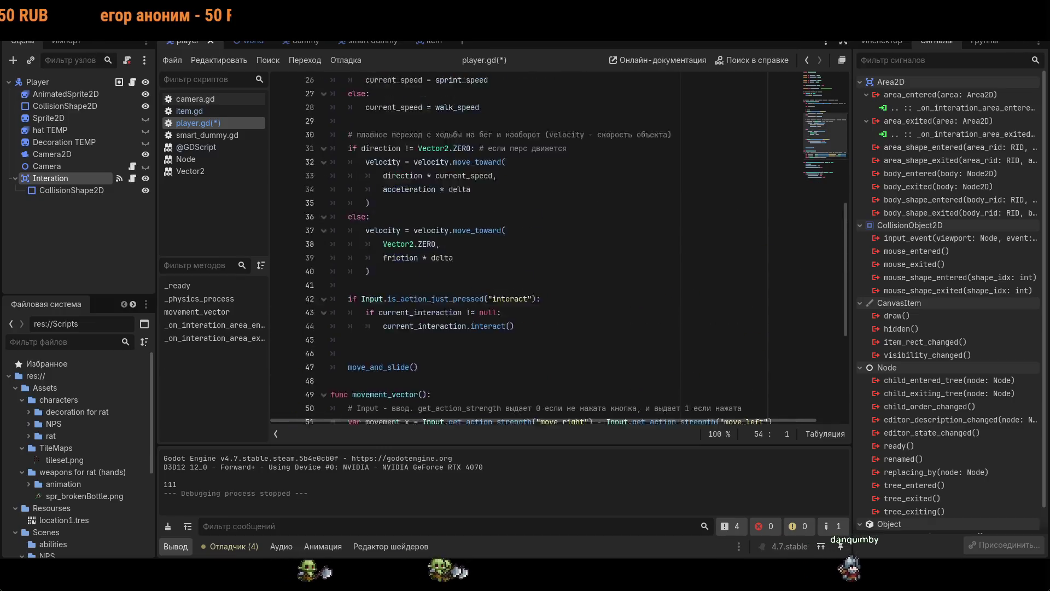
scroll(434, 267, "up", 9)
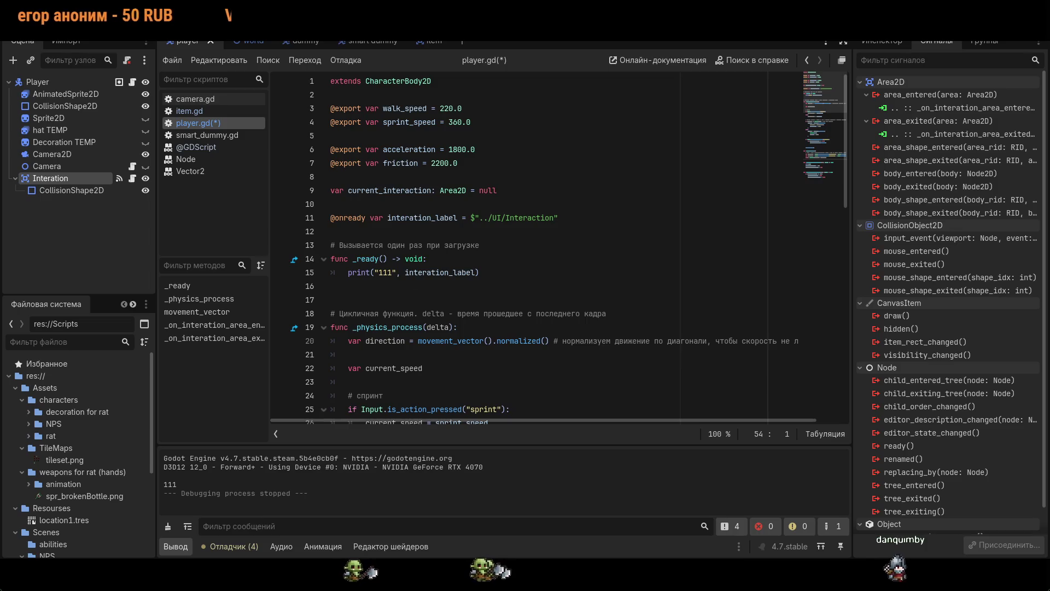
left_click(450, 262)
key("F5")
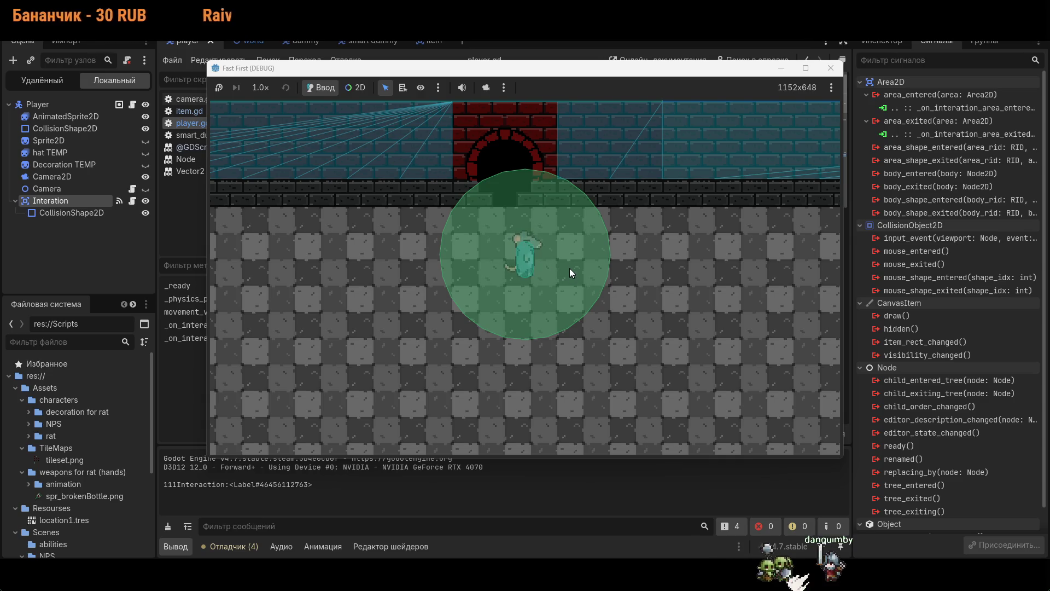
- Walk the rat down-right into range of the items and back, then switch to the world scene
key("d")
key("s")
key("d")
key("s")
key("a")
key("w")
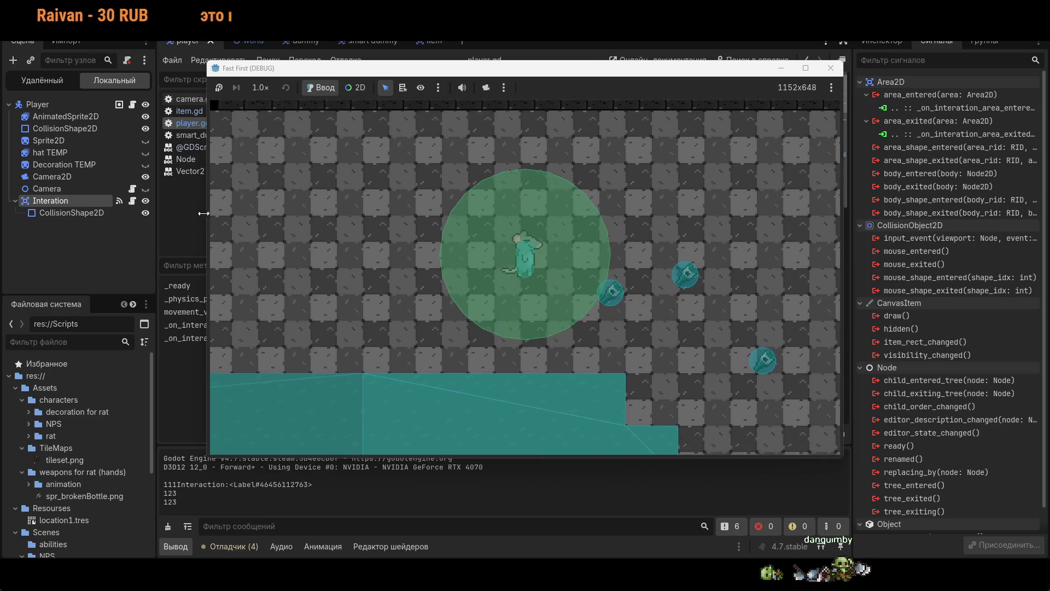
left_click(249, 41)
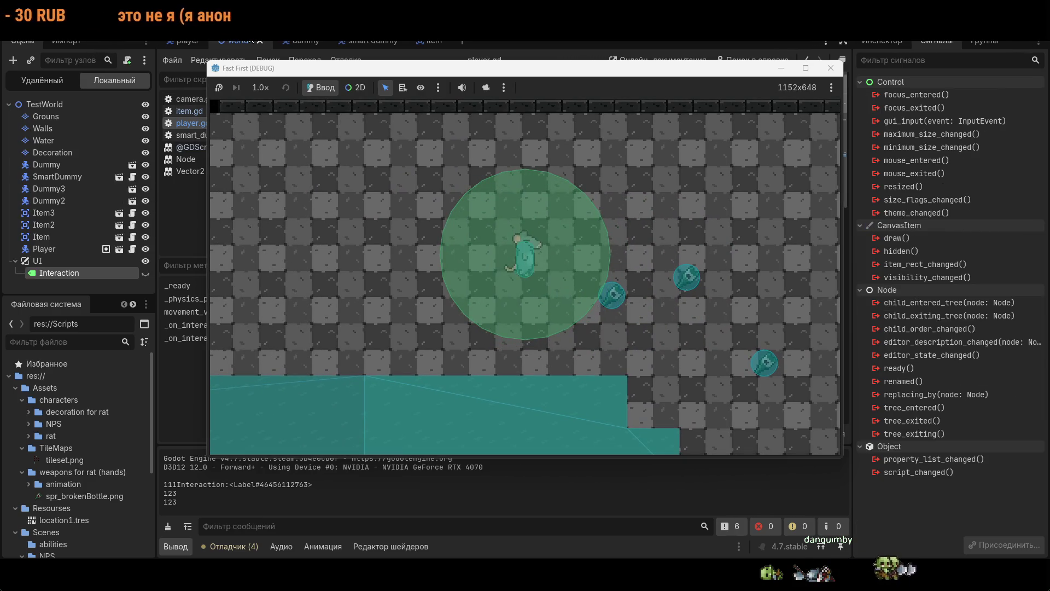
- Toggle the Interaction label's visibility several times and show its properties
left_click(146, 273)
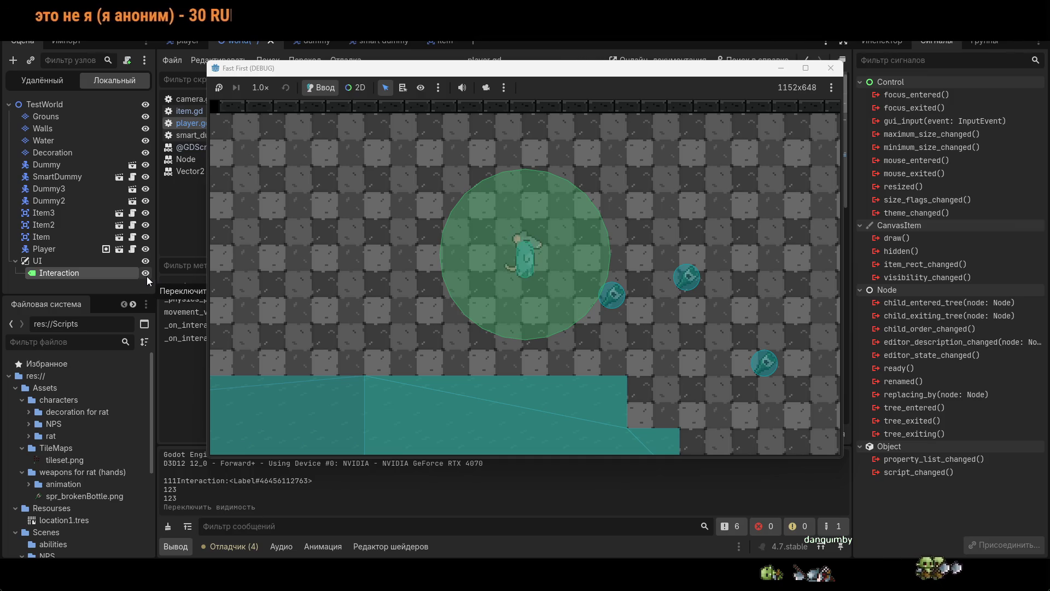
left_click(146, 275)
left_click(147, 274)
left_click(147, 274)
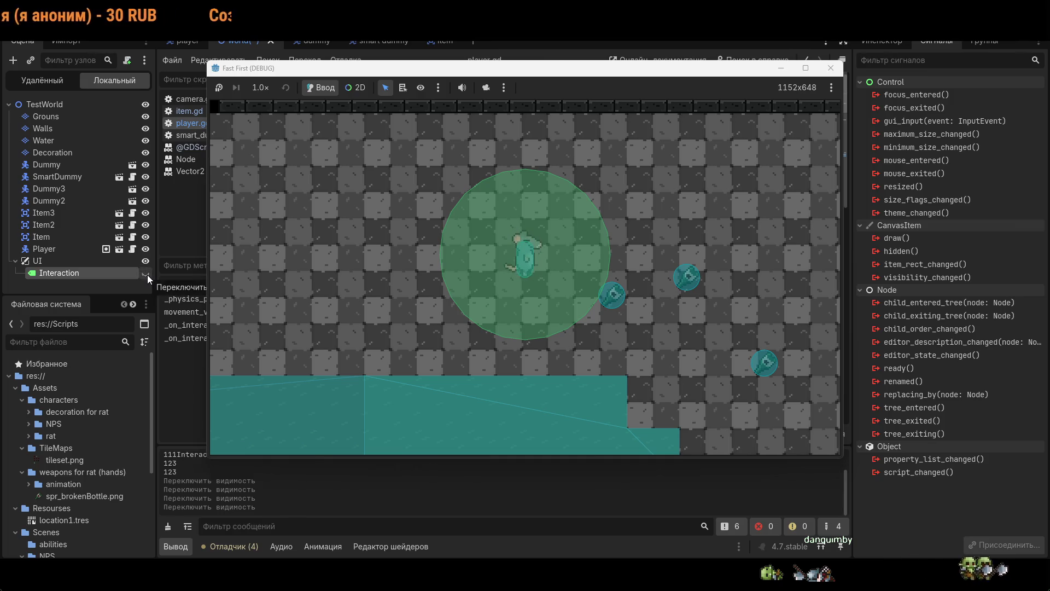
left_click(147, 275)
left_click(147, 275)
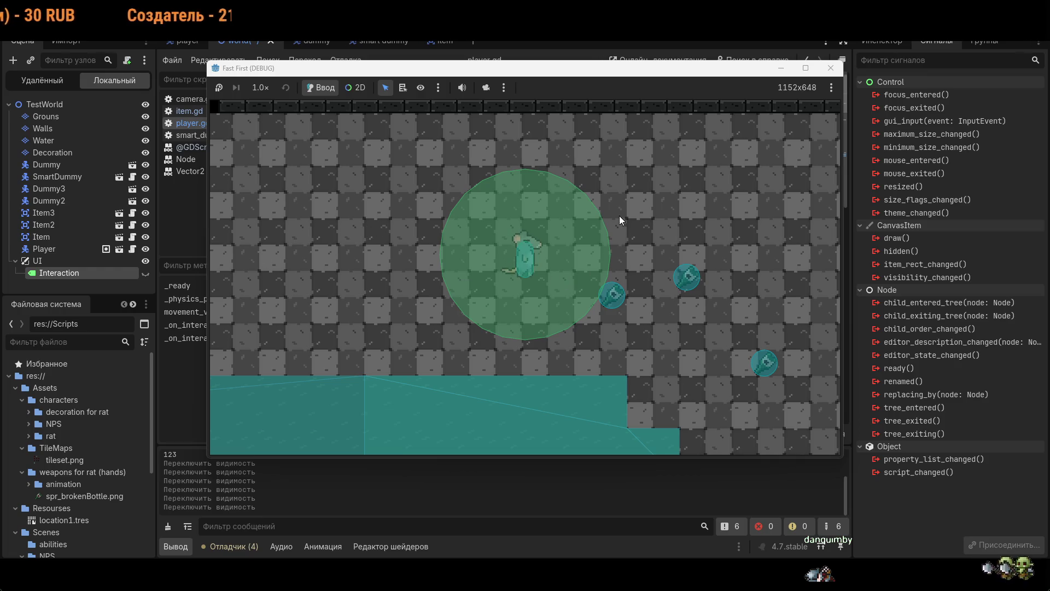
left_click(878, 41)
- Walk the rat up, right, down and right while checking the output log, then stop the game
key("w")
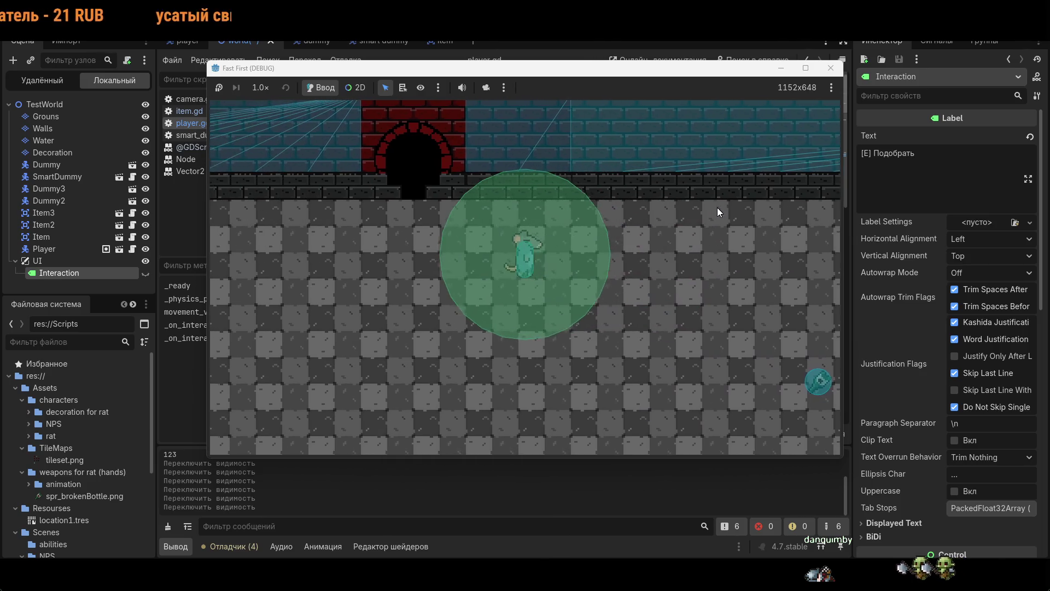
key("d")
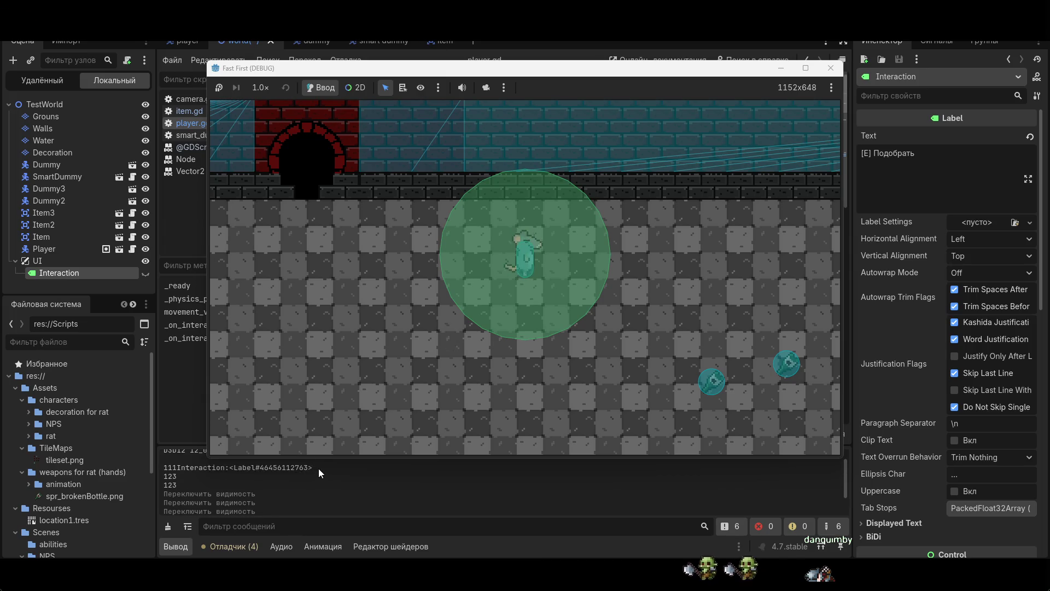
left_click(384, 491)
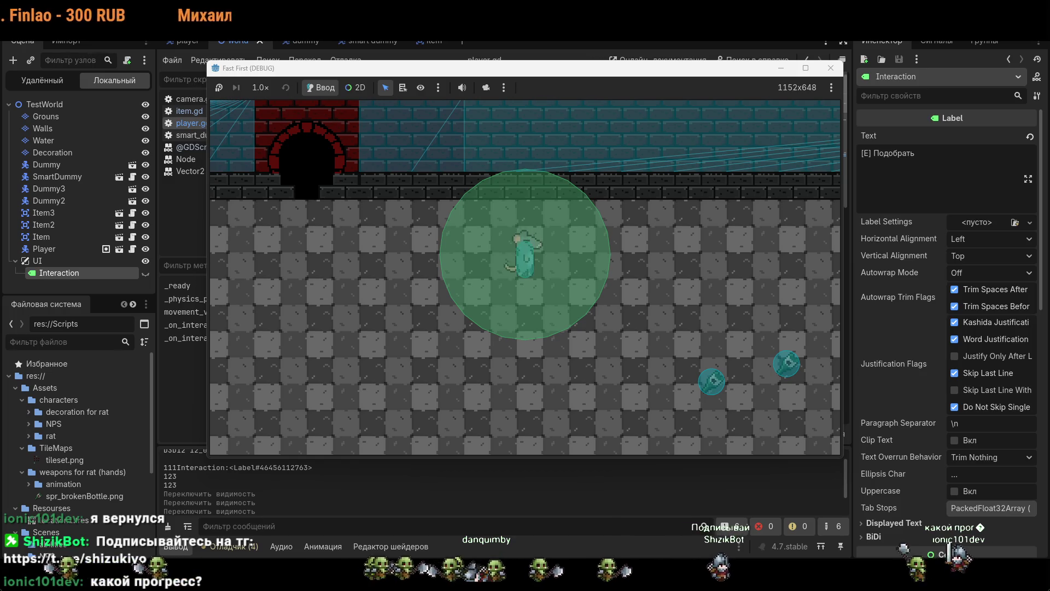
key("s")
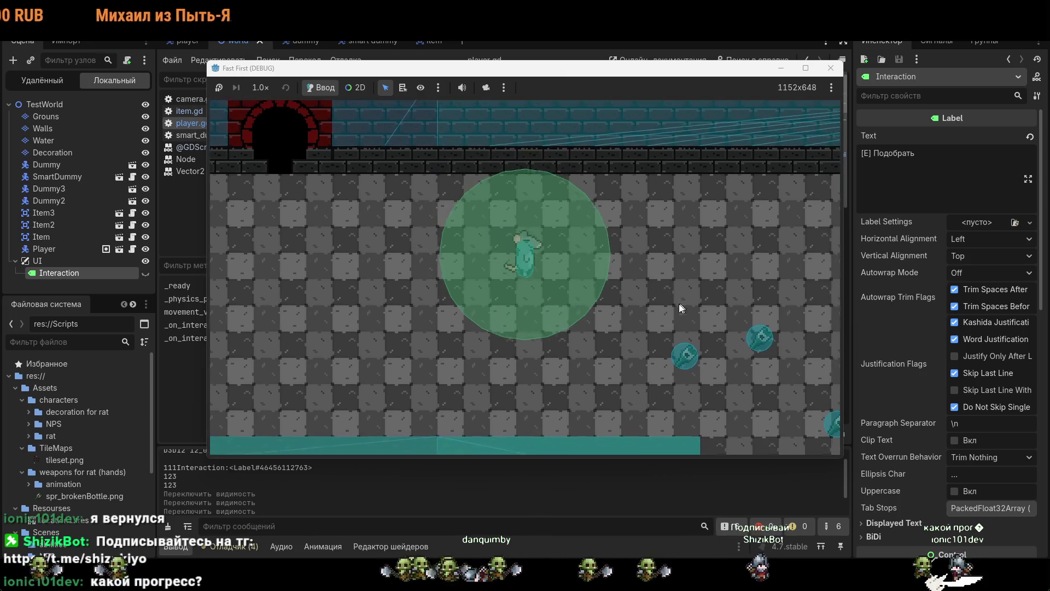
key("d")
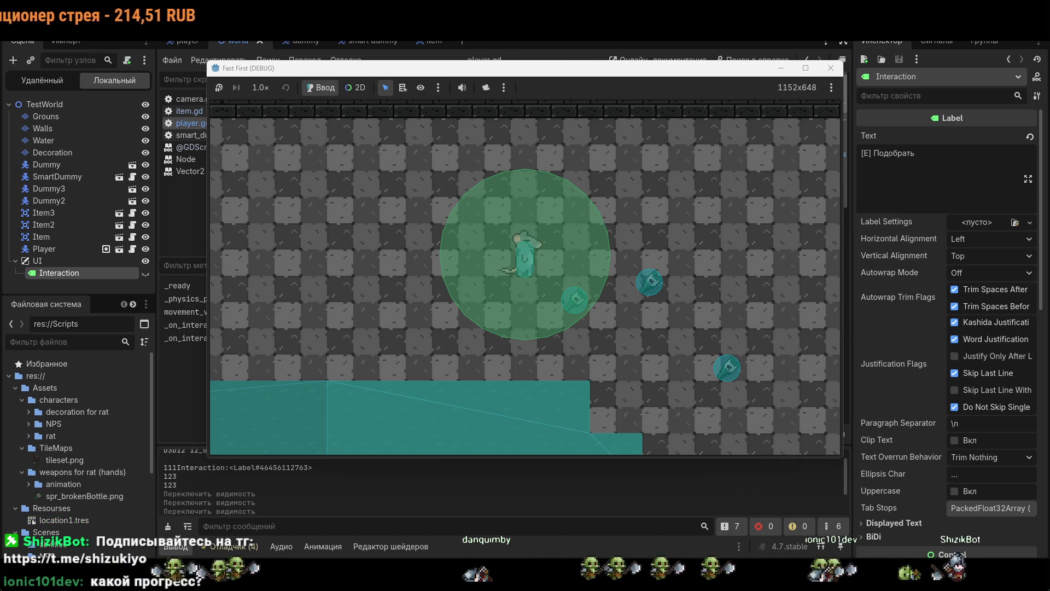
left_click(836, 72)
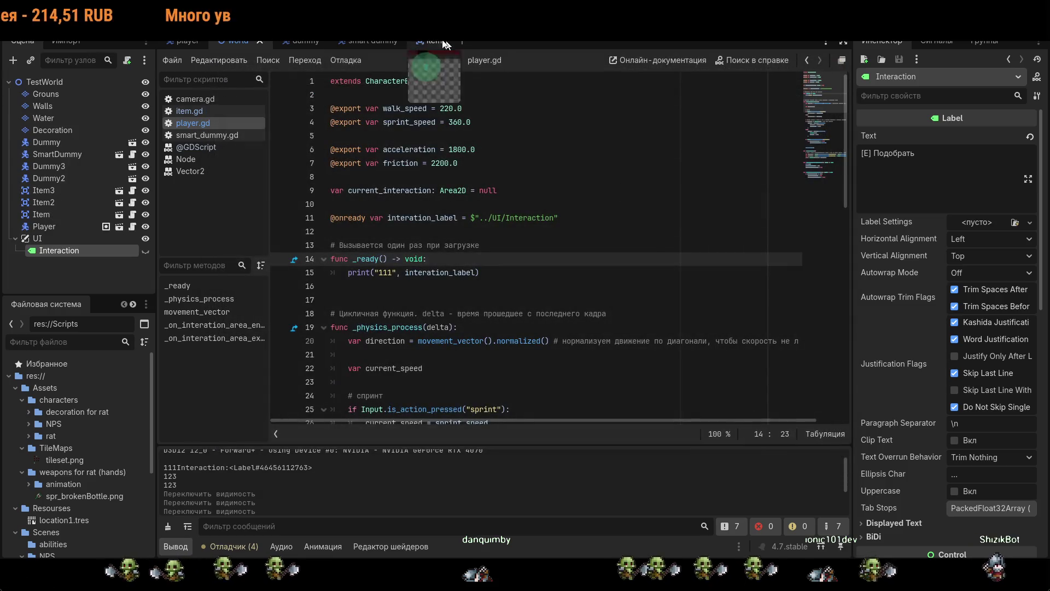
- Nudge the [E] Подобрать label slightly down-left in the 2D view and hide the Interaction node
key("ctrl+F1")
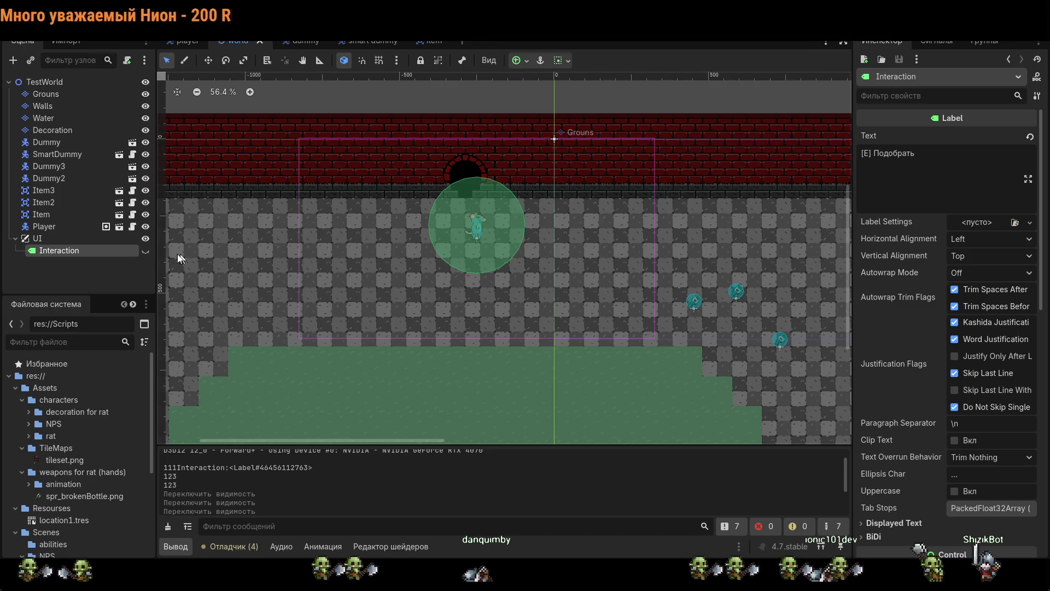
scroll(480, 197, "up", 4)
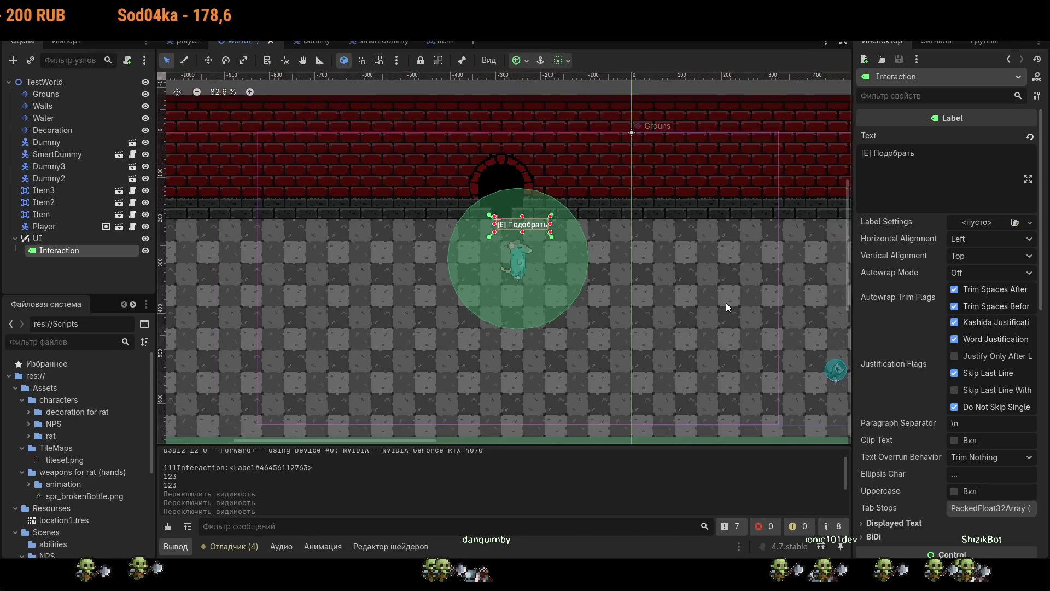
scroll(728, 298, "down", 2)
left_click_drag(547, 235, 545, 242)
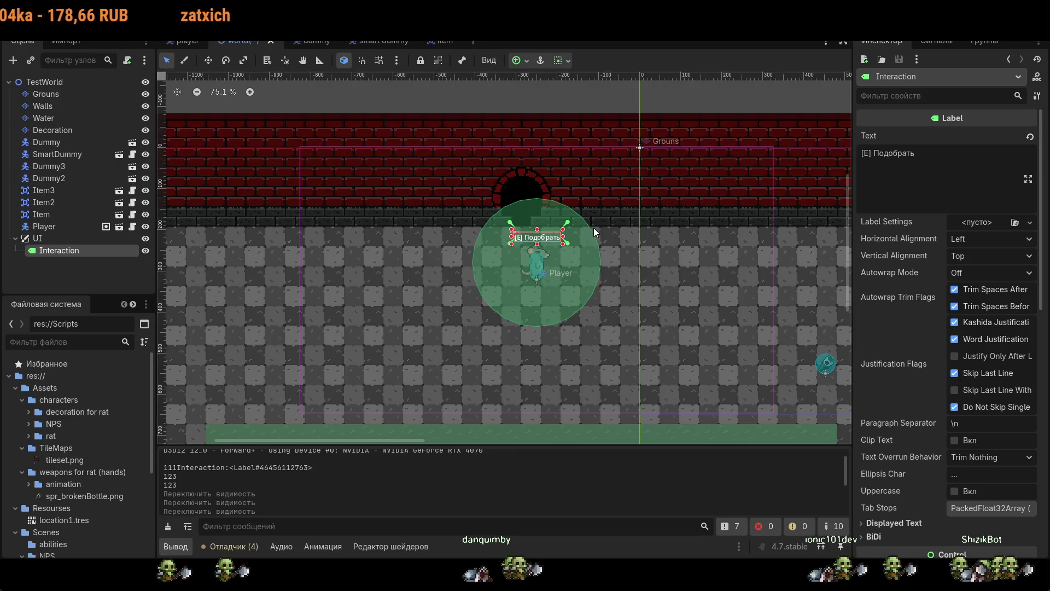
left_click(145, 250)
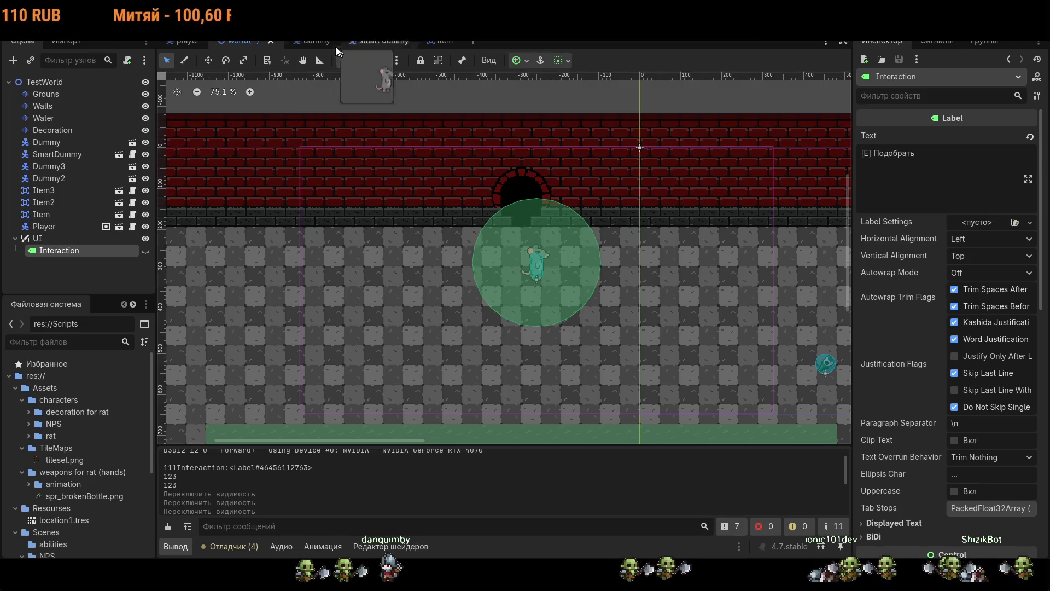
key("ctrl+F3")
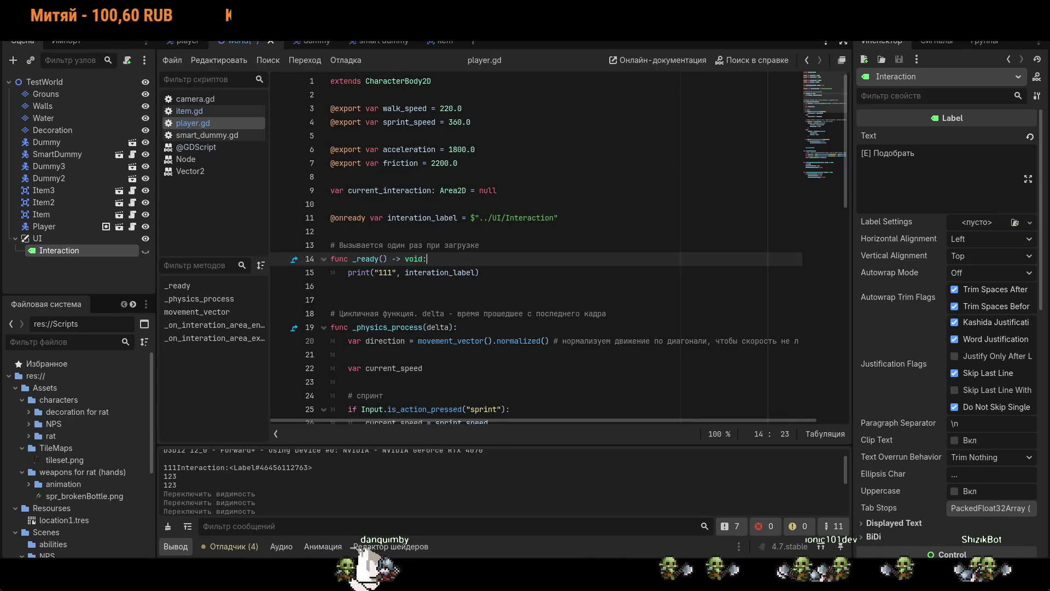
- Replace _ready's debug print line, save, and delete print(123) from _on_interation_area_entered
left_click_drag(479, 273, 344, 271)
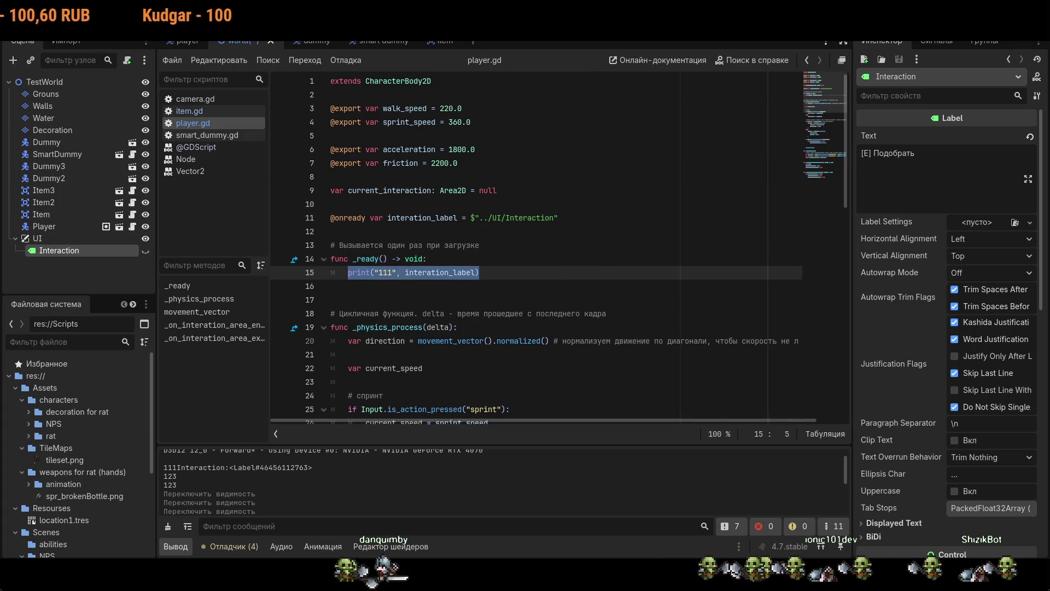
type("зфы")
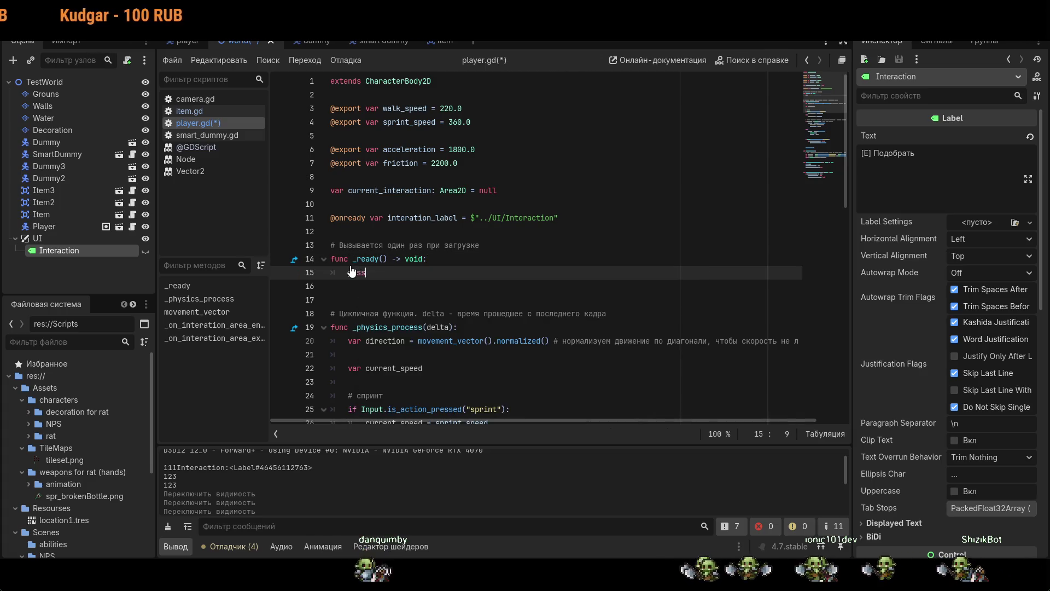
key("ctrl+s")
scroll(520, 318, "down", 12)
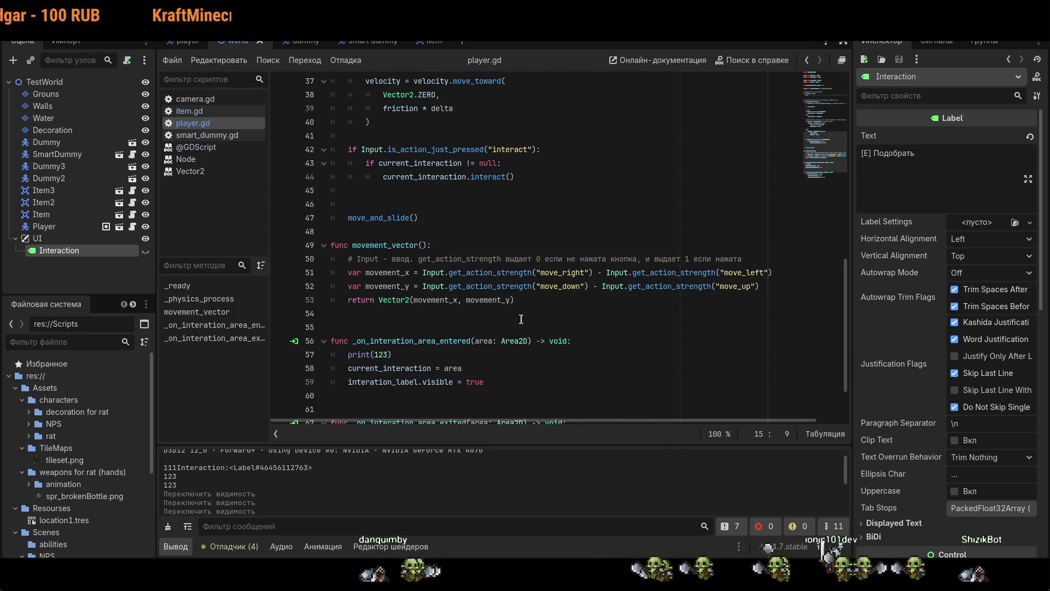
scroll(520, 318, "down", 2)
left_click_drag(391, 286, 280, 290)
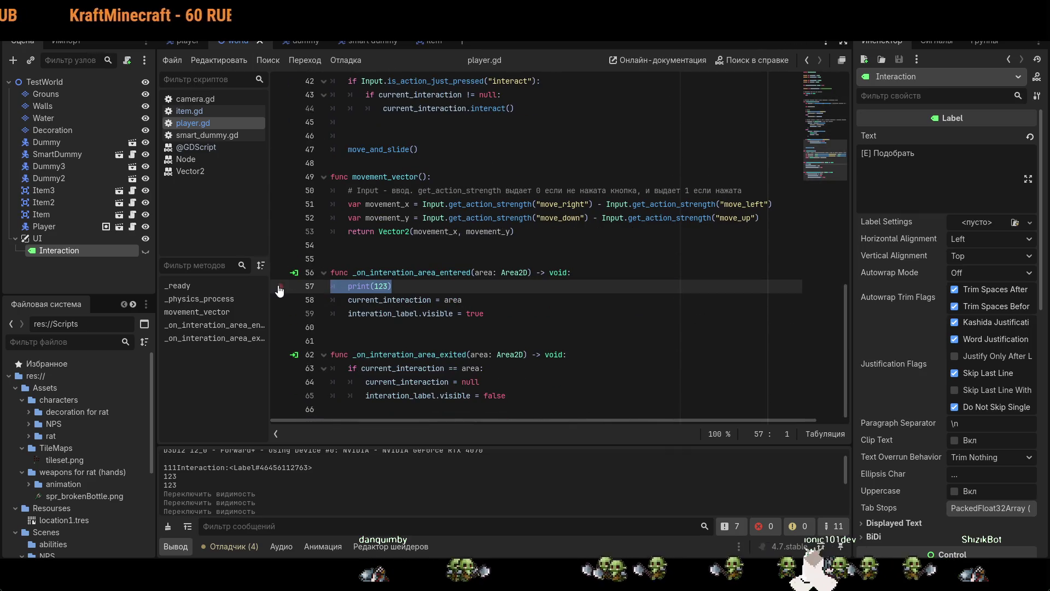
key("BackSpace")
key("BackSpace")
triple_click(371, 297)
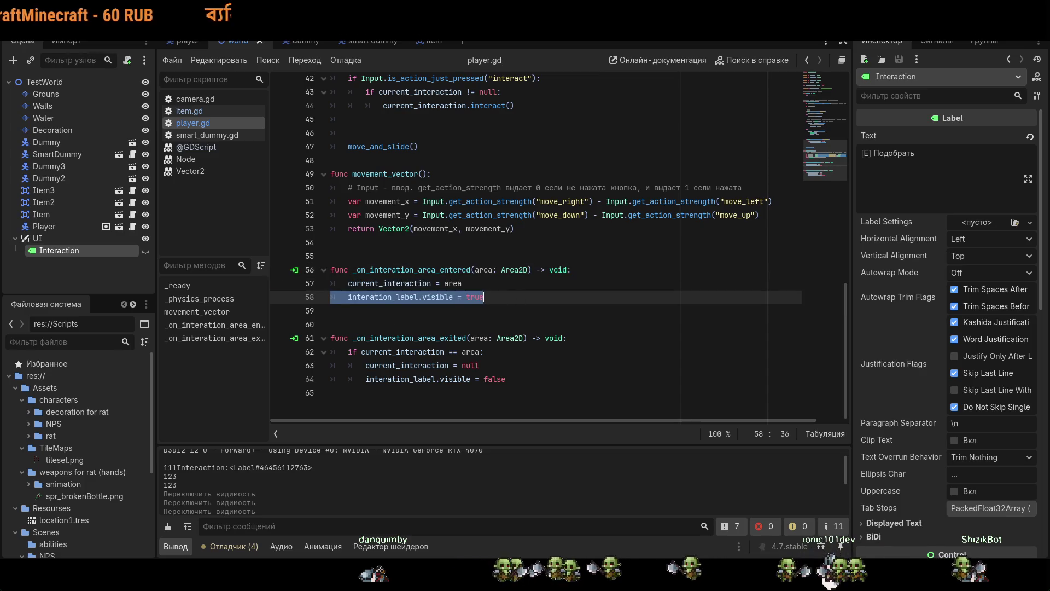
left_click(519, 299)
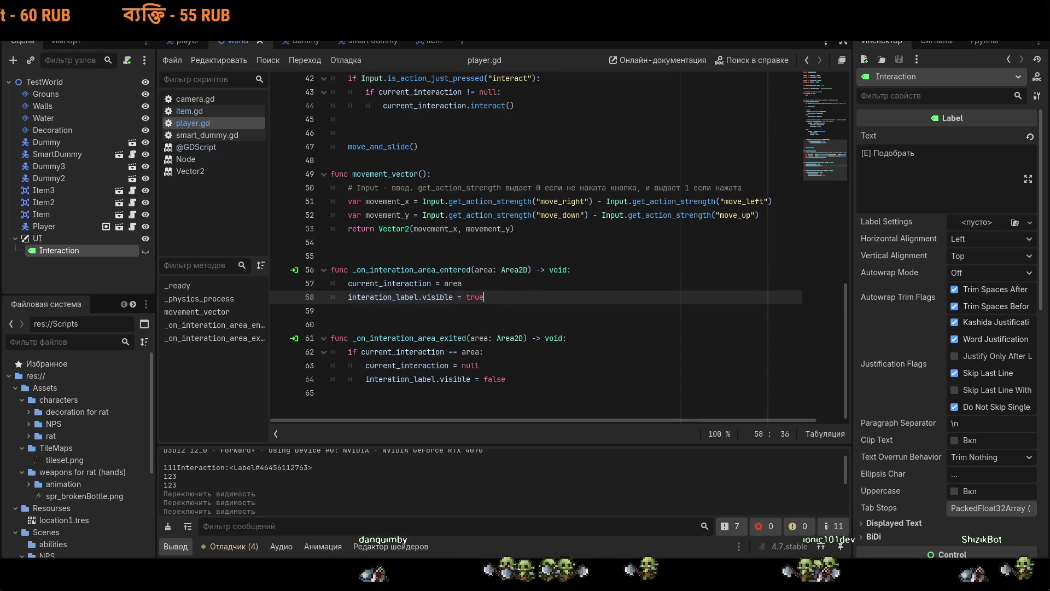
- Run the game and walk the rat around and beside the items, showing engine log messages in Output
key("F5")
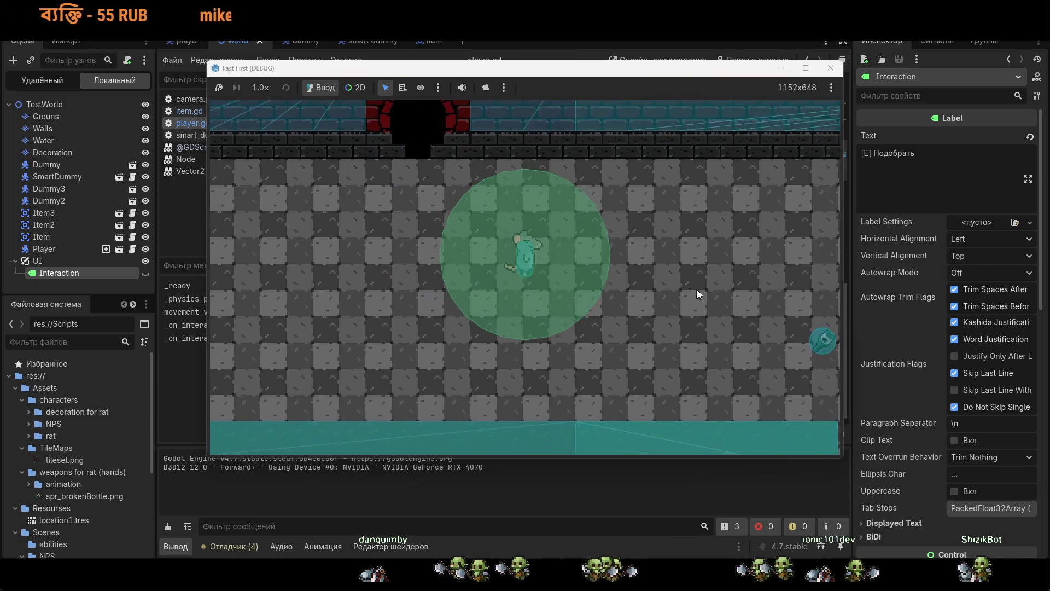
key("s")
key("s")
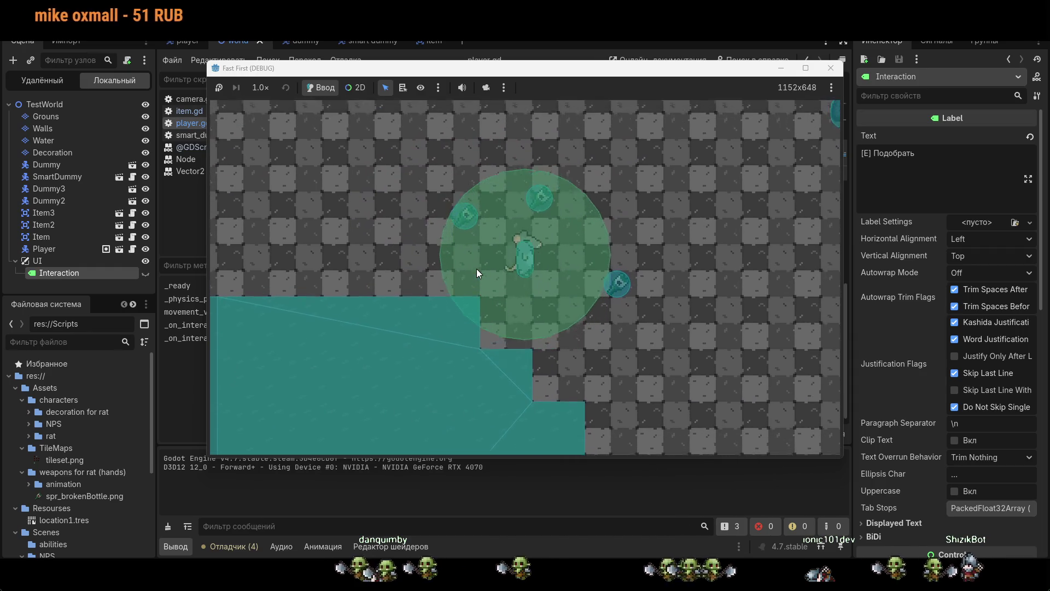
key("w")
key("d")
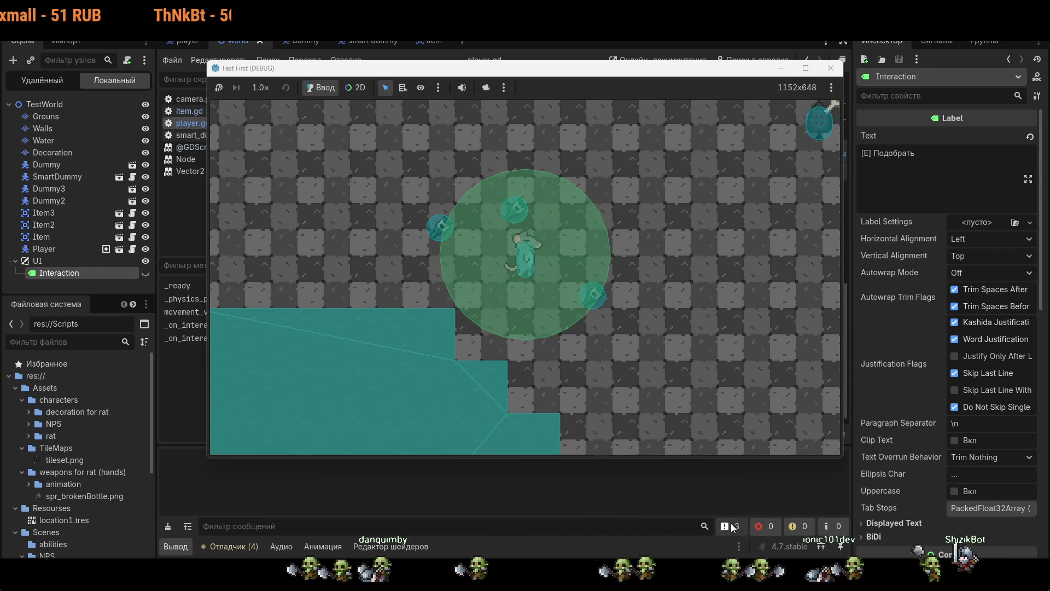
left_click(732, 526)
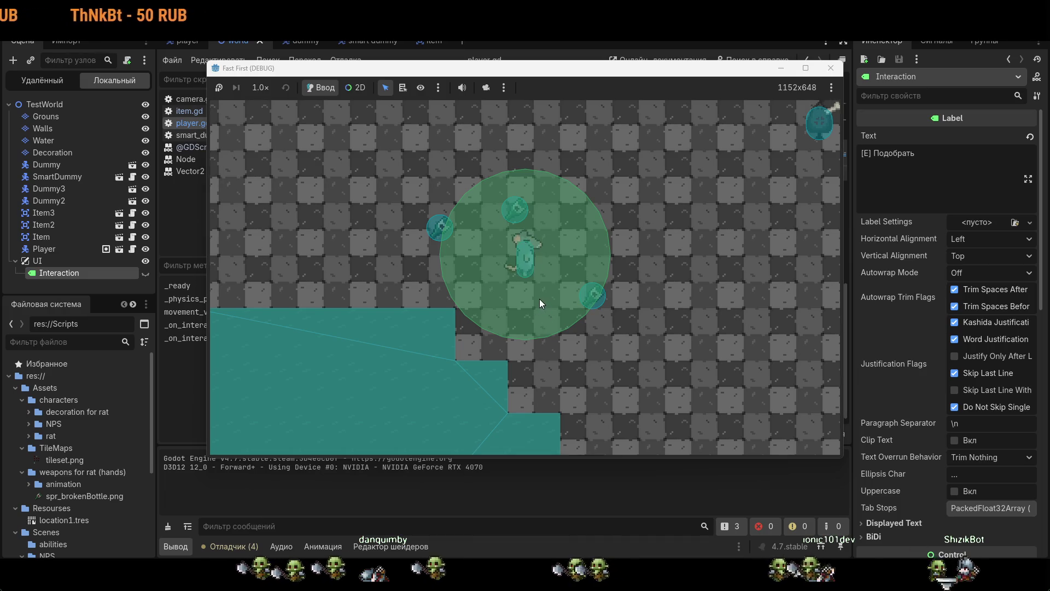
key("a")
key("w")
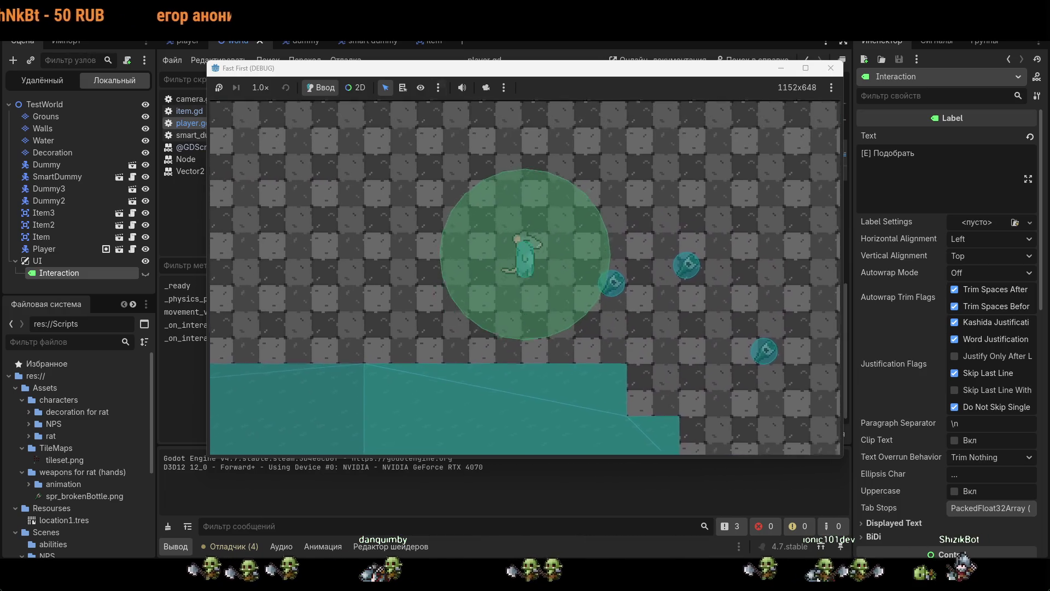
key("d")
key("w")
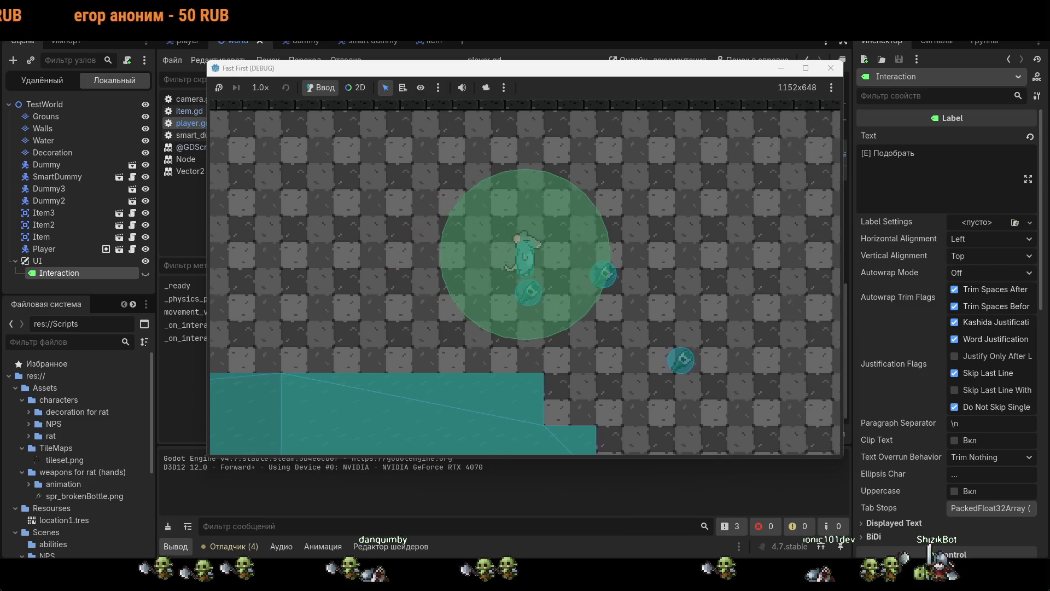
key("s")
key("d")
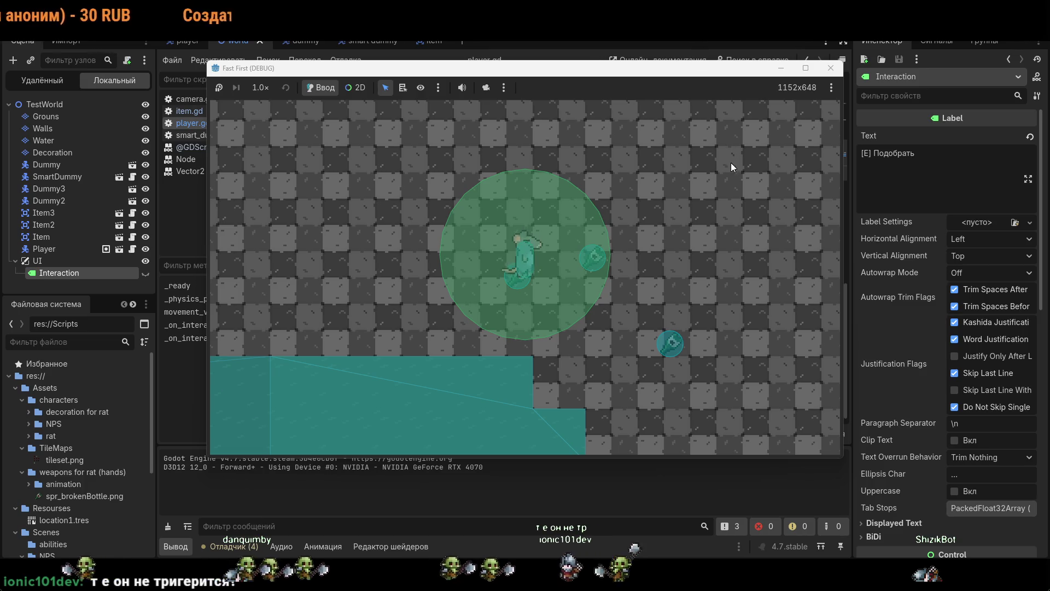
- Stop the game and delete -> void from both the entered and exited handler signatures
left_click(831, 68)
type("a")
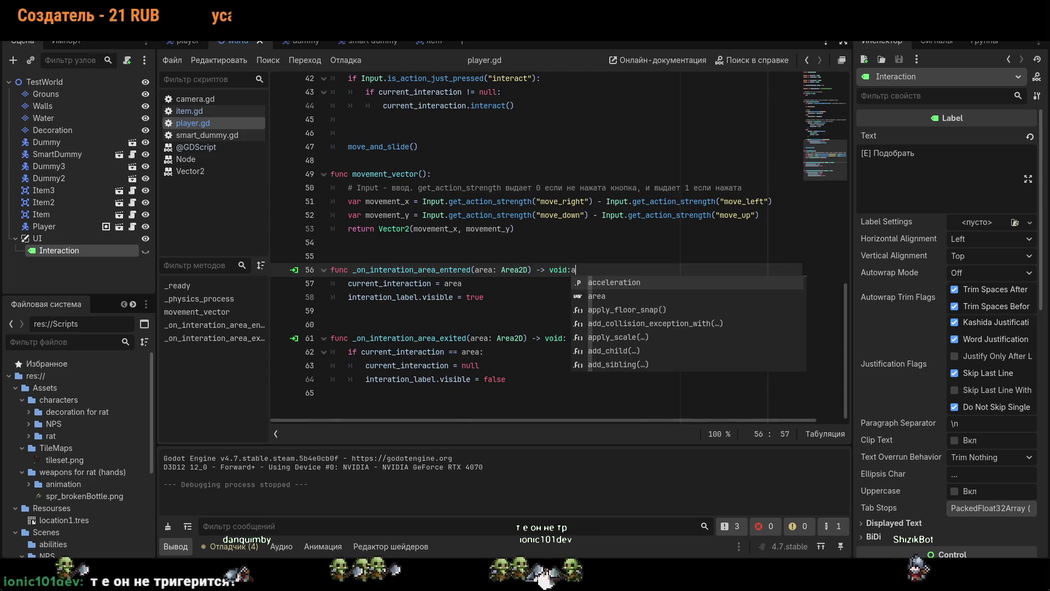
key("BackSpace")
key("Left")
key("BackSpace")
key("BackSpace")
key("BackSpace")
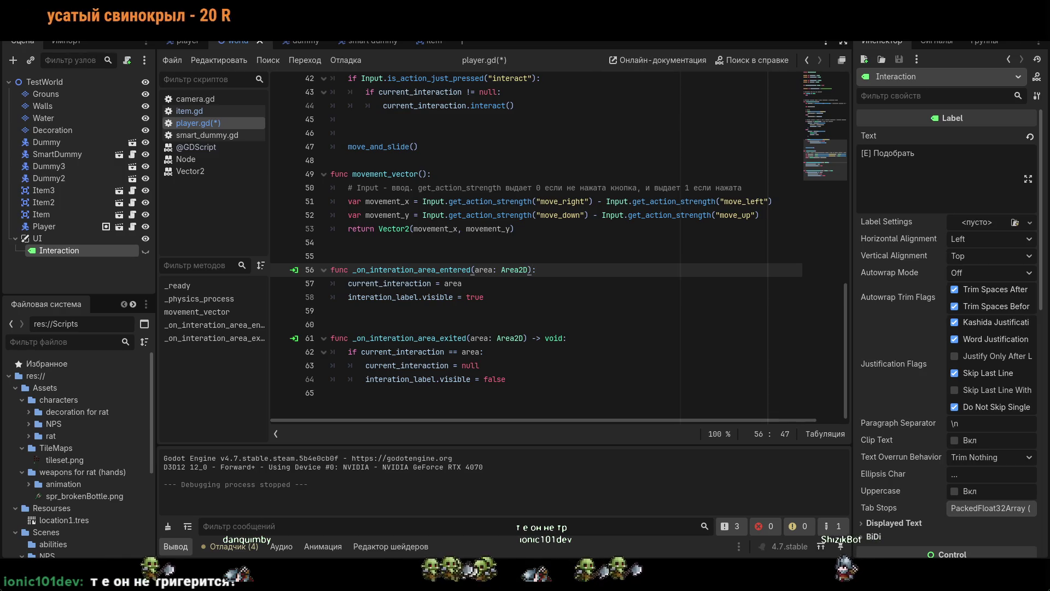
left_click(564, 338)
key("BackSpace")
key("BackSpace")
key("BackSpace")
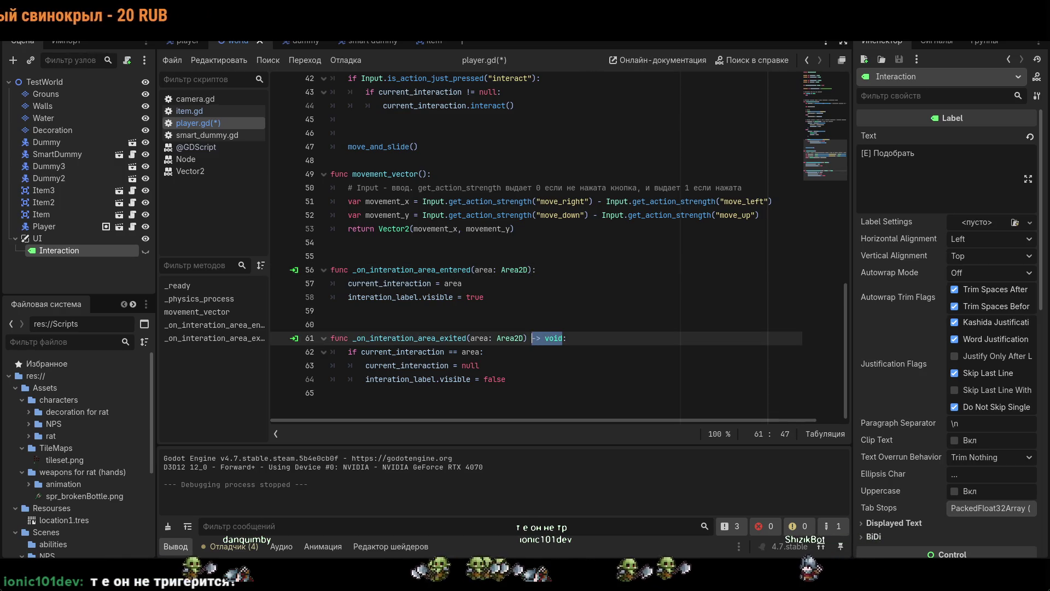
- Save and test-run the game, walking the rat down-right, down-left and up, then stop it
key("F5")
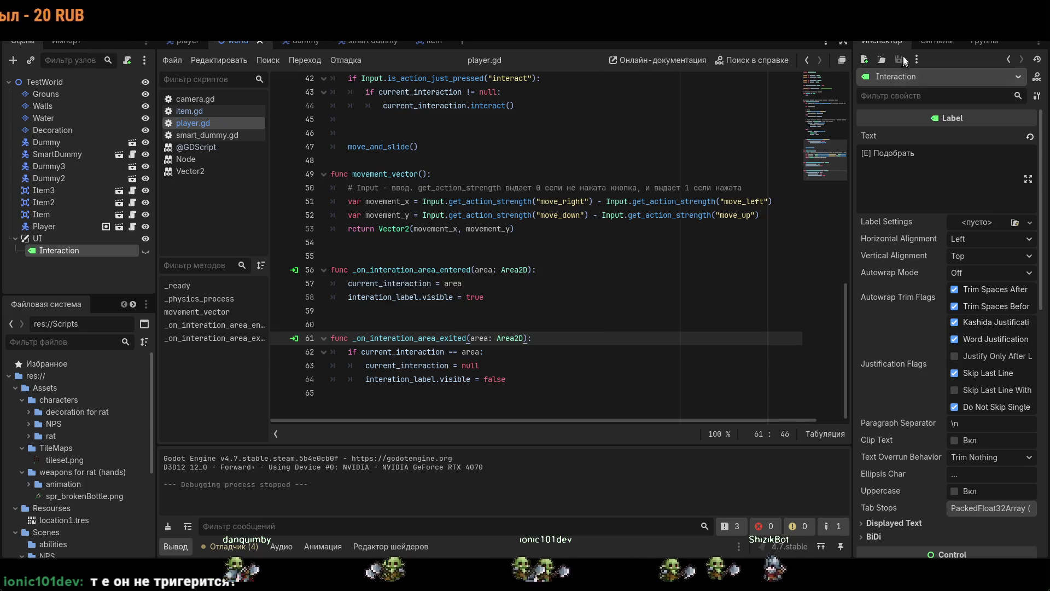
key("d")
key("s")
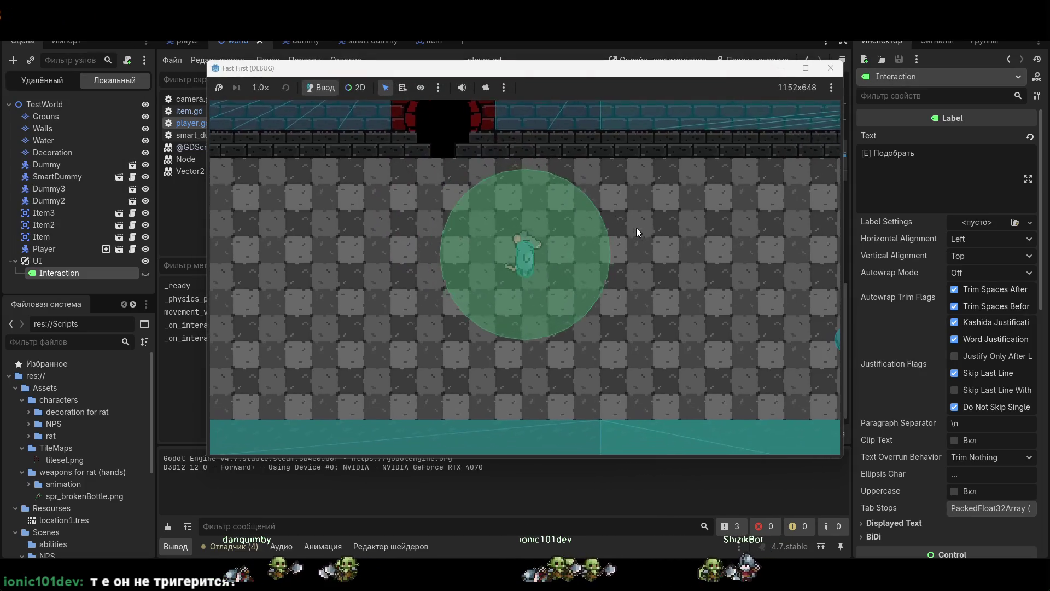
key("s")
key("a")
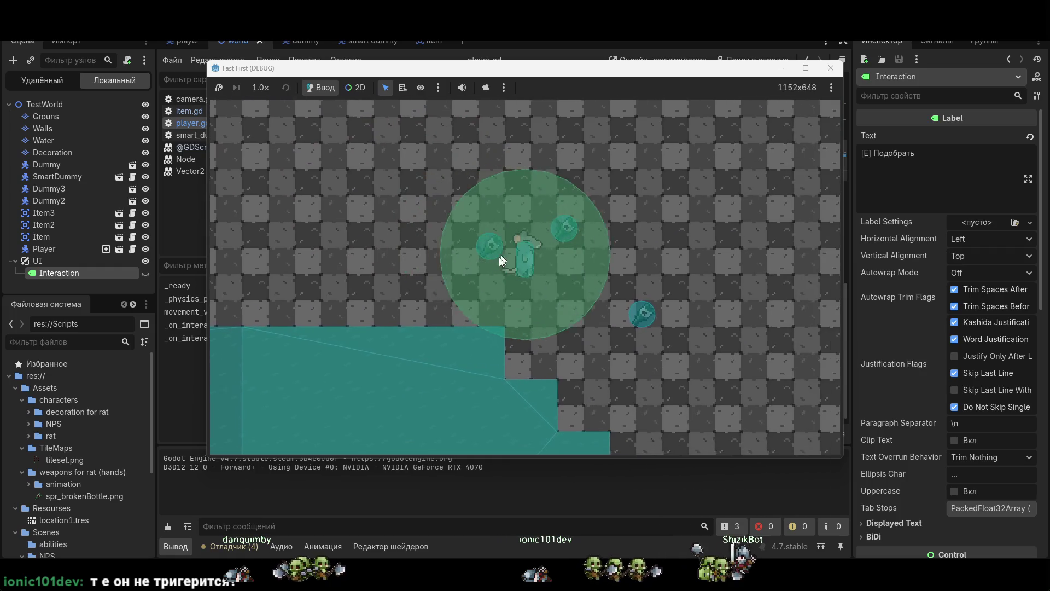
key("w")
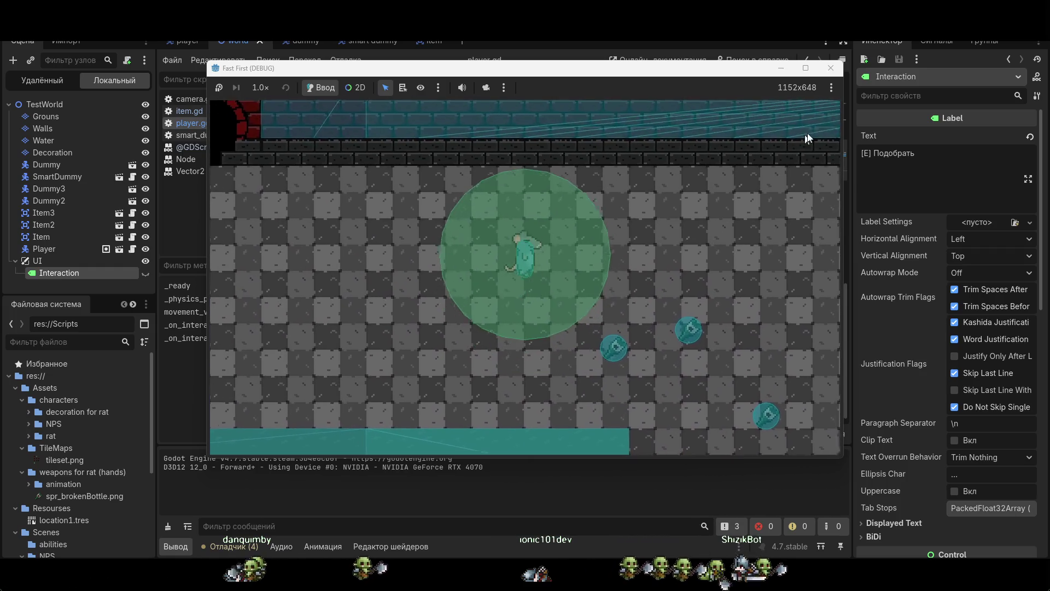
left_click(831, 68)
left_click(66, 238)
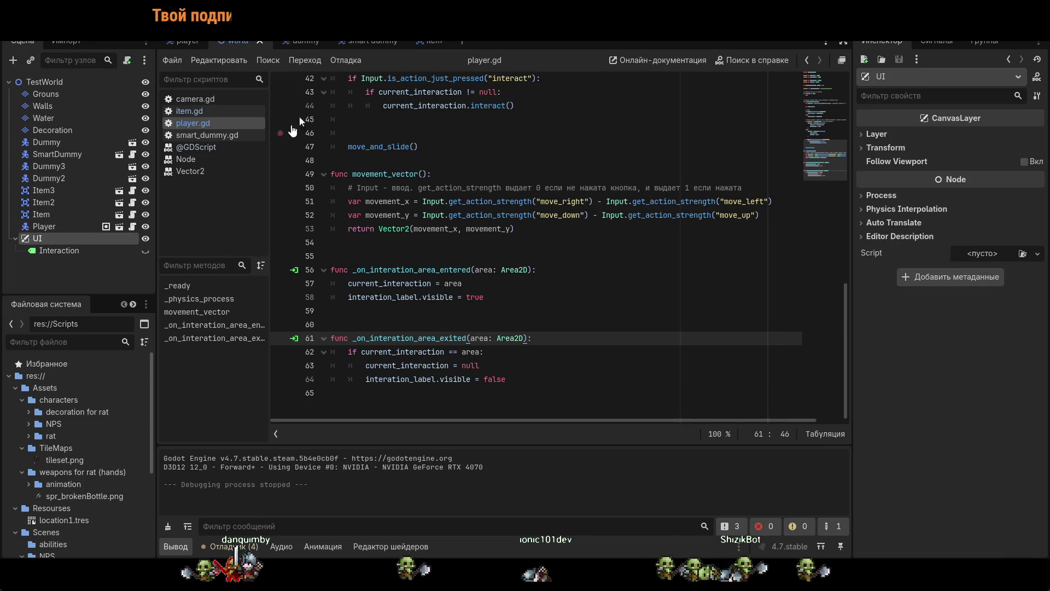
- Make the Interaction label visible again and move it slightly upward in the 2D view
key("ctrl+F1")
left_click(145, 251)
scroll(578, 219, "up", 1)
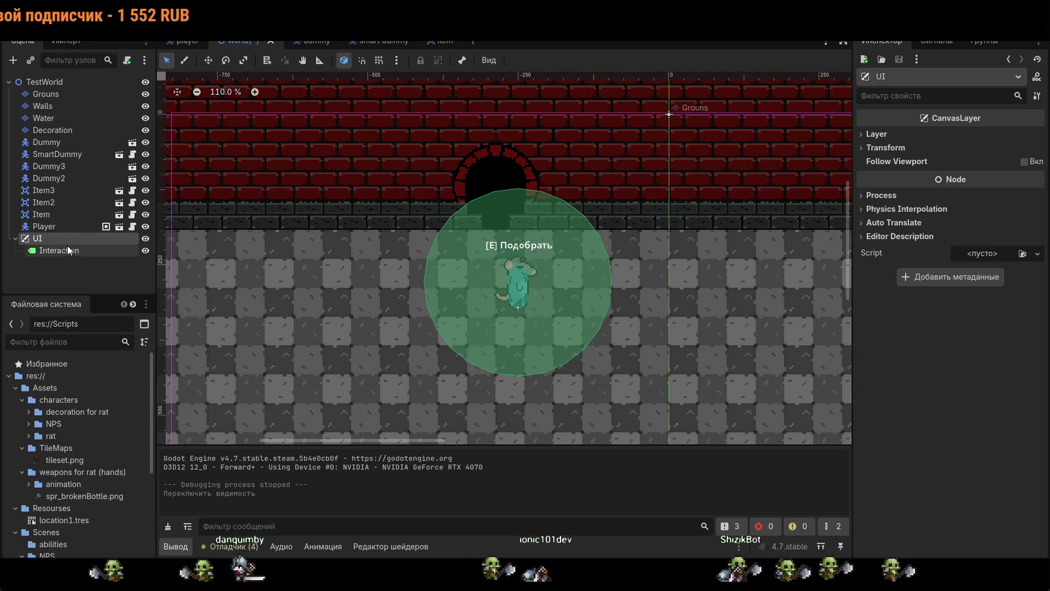
left_click(60, 250)
scroll(503, 236, "up", 5)
scroll(503, 236, "up", 1)
left_click_drag(503, 236, 504, 229)
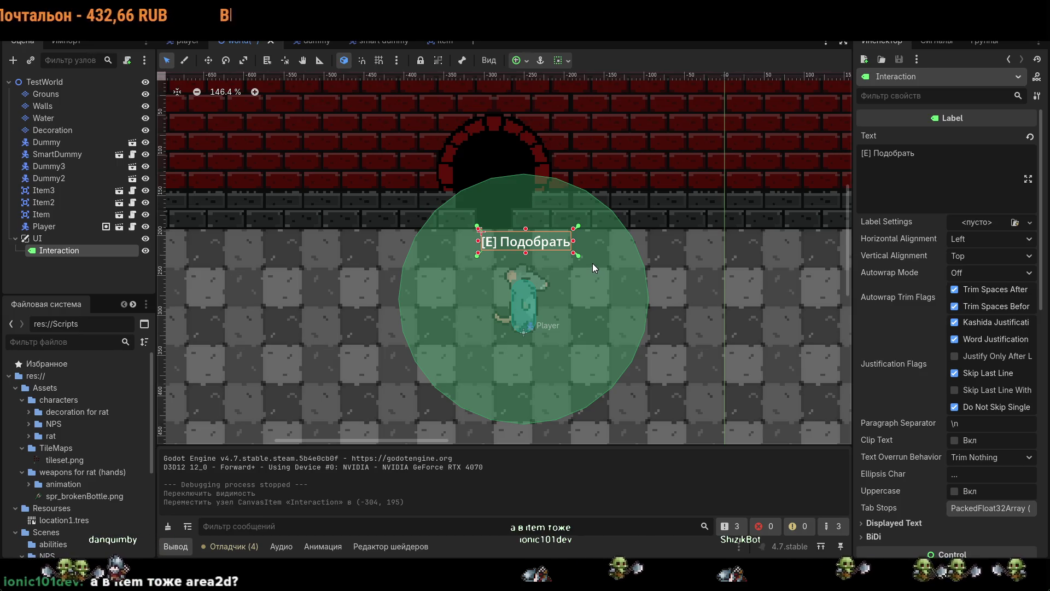
- Step through the item, dummy and world scene tabs to the Player scene
left_click(441, 40)
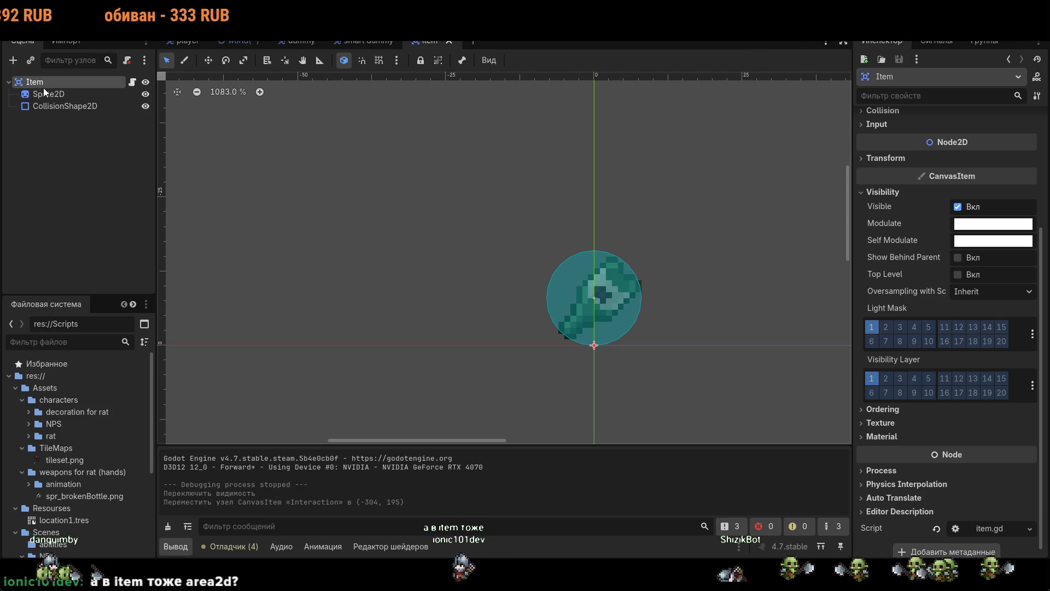
mouse_move(328, 46)
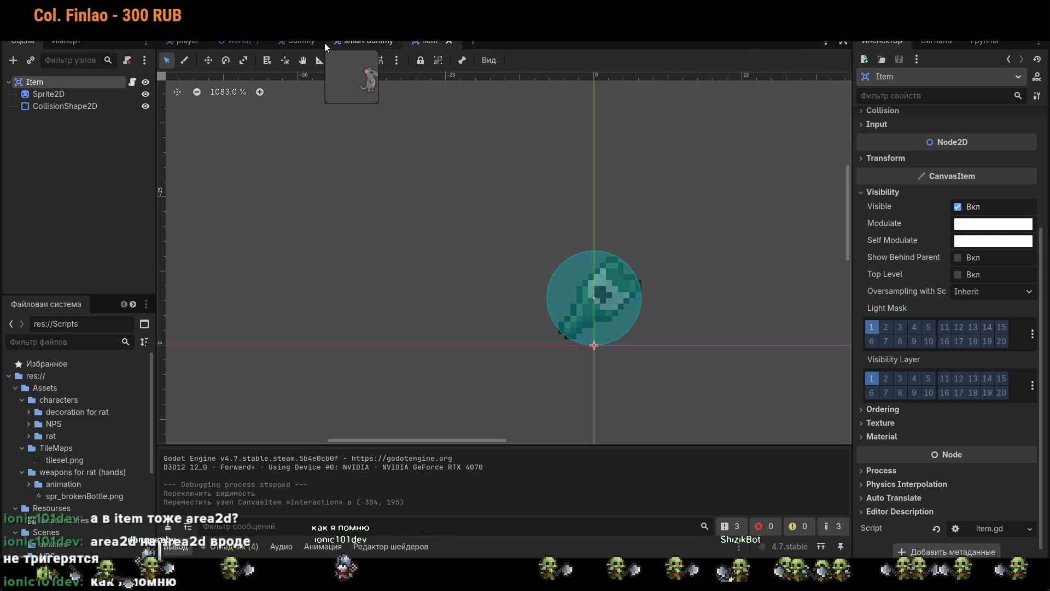
left_click(325, 42)
left_click(309, 42)
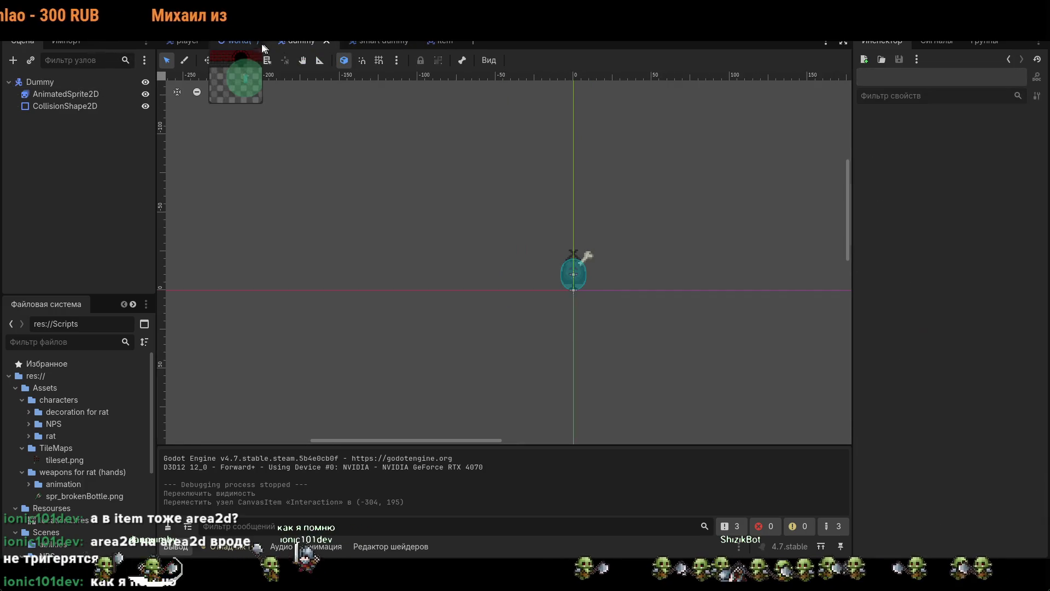
left_click(240, 43)
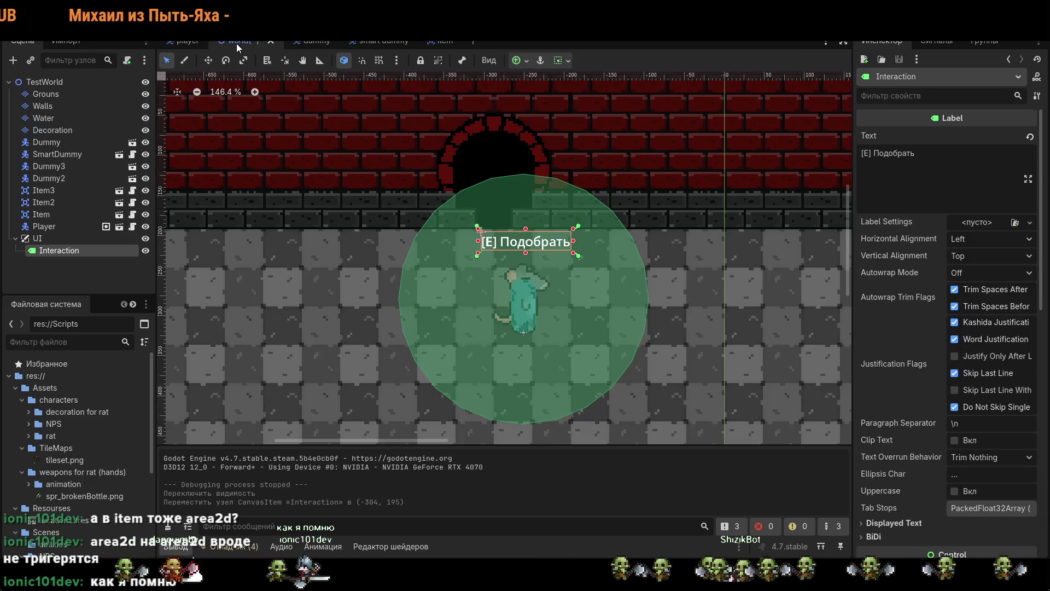
left_click(186, 42)
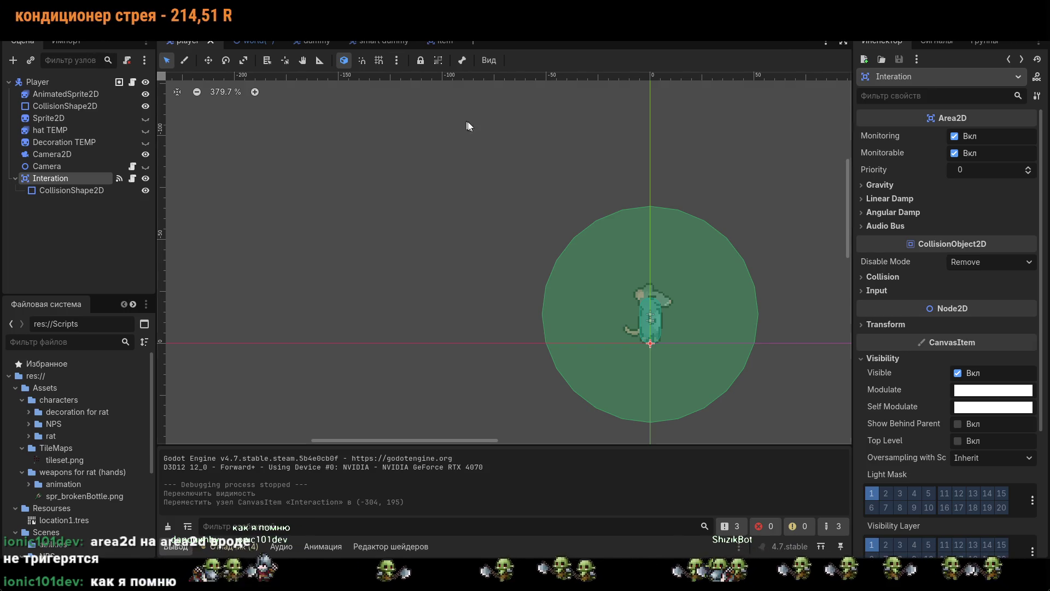
- Run the game with F5 and walk the rat right, down, then up-left
key("F5")
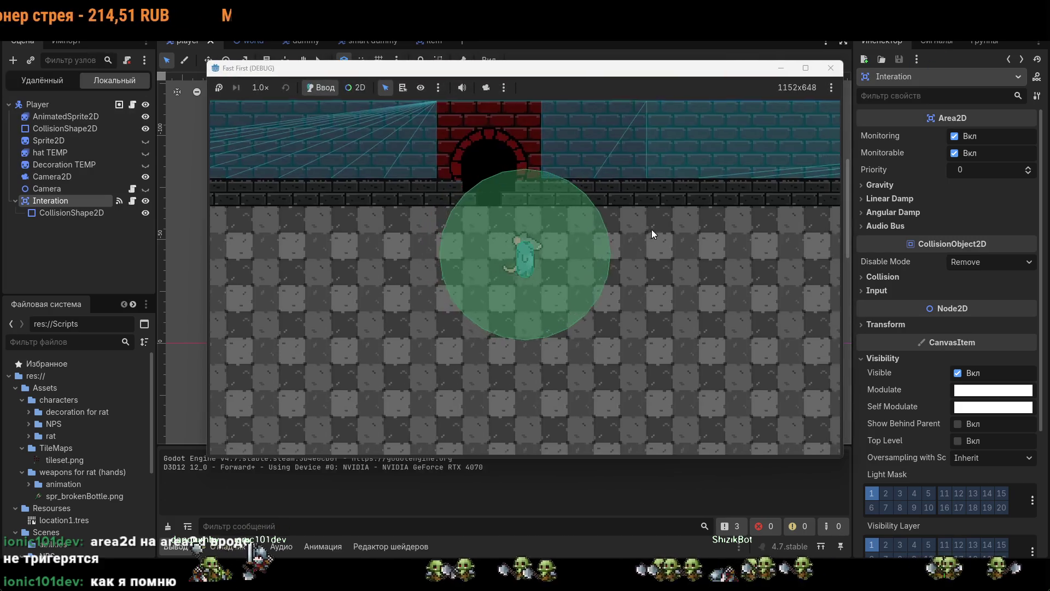
key("d")
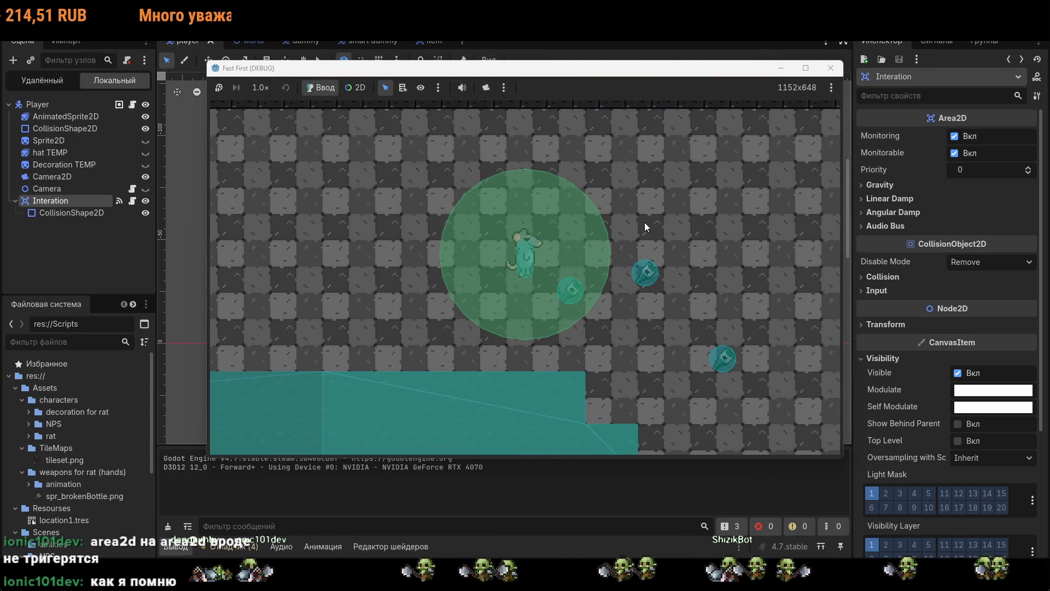
key("s")
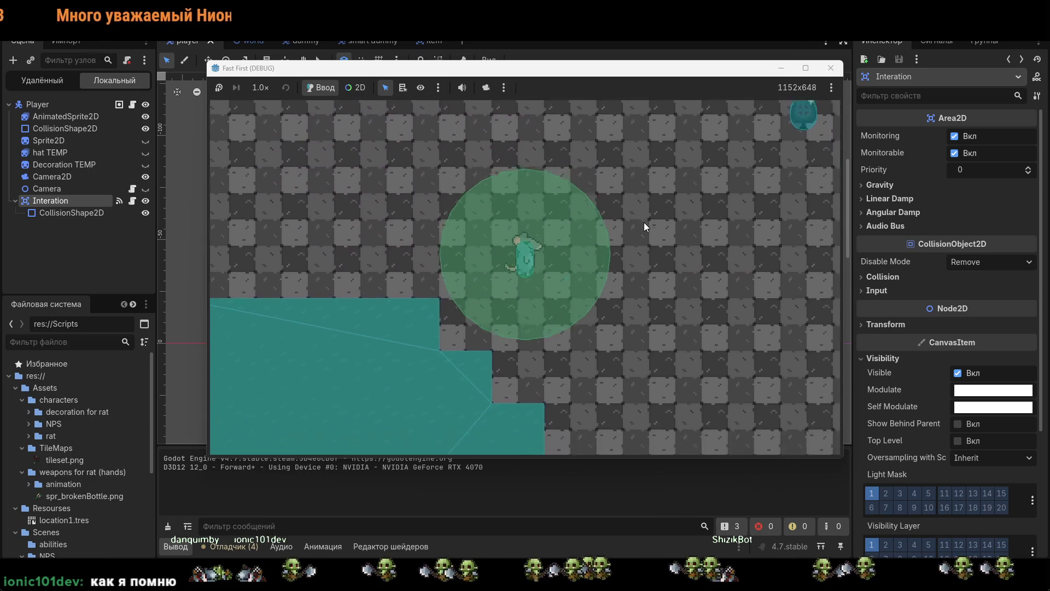
key("a")
key("w")
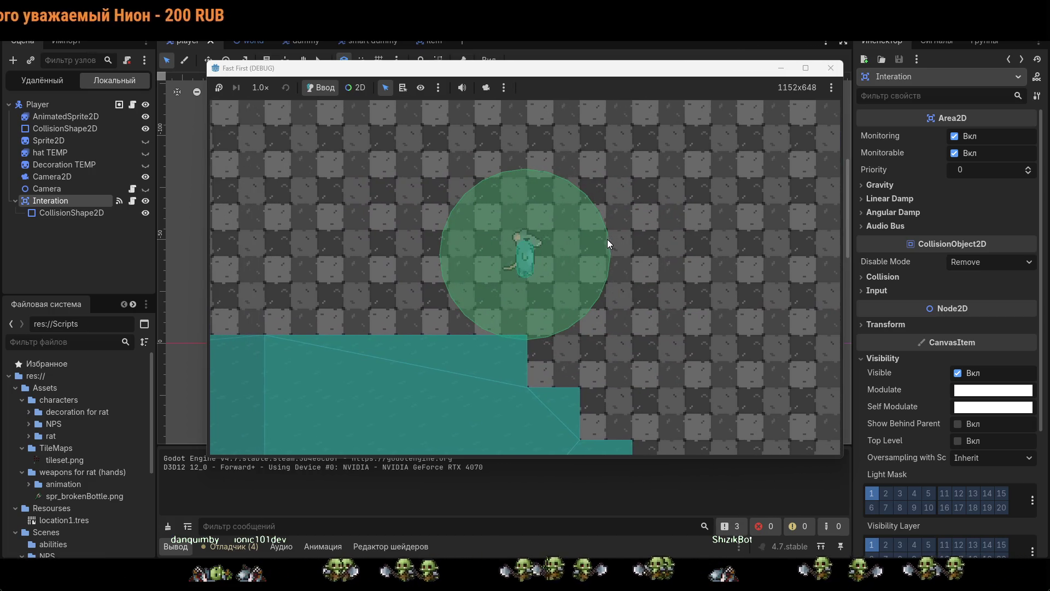
- Restart the game and walk the rat down-right toward the items and back
key("F8")
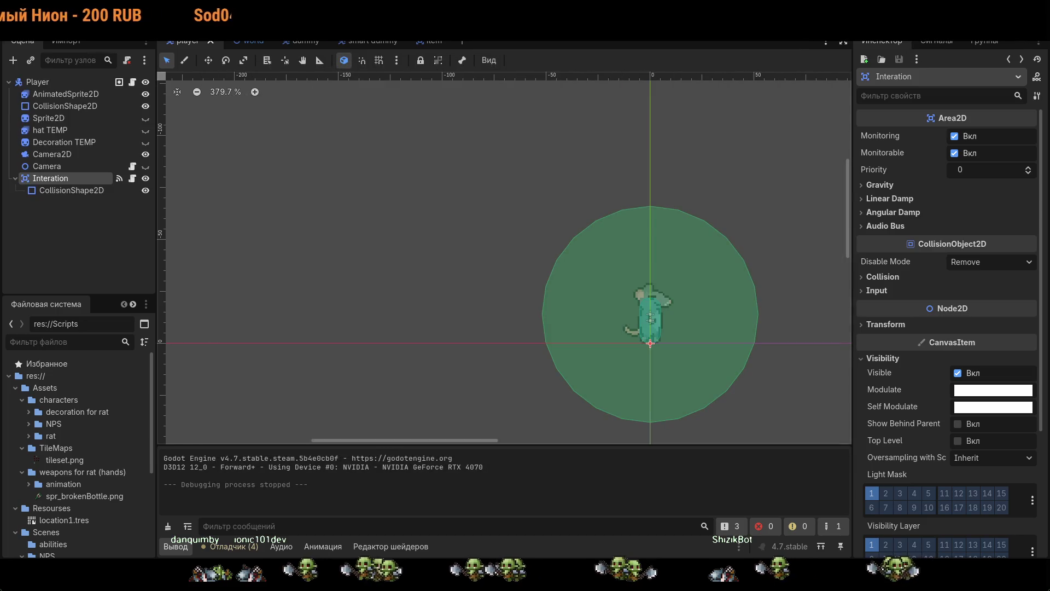
key("F5")
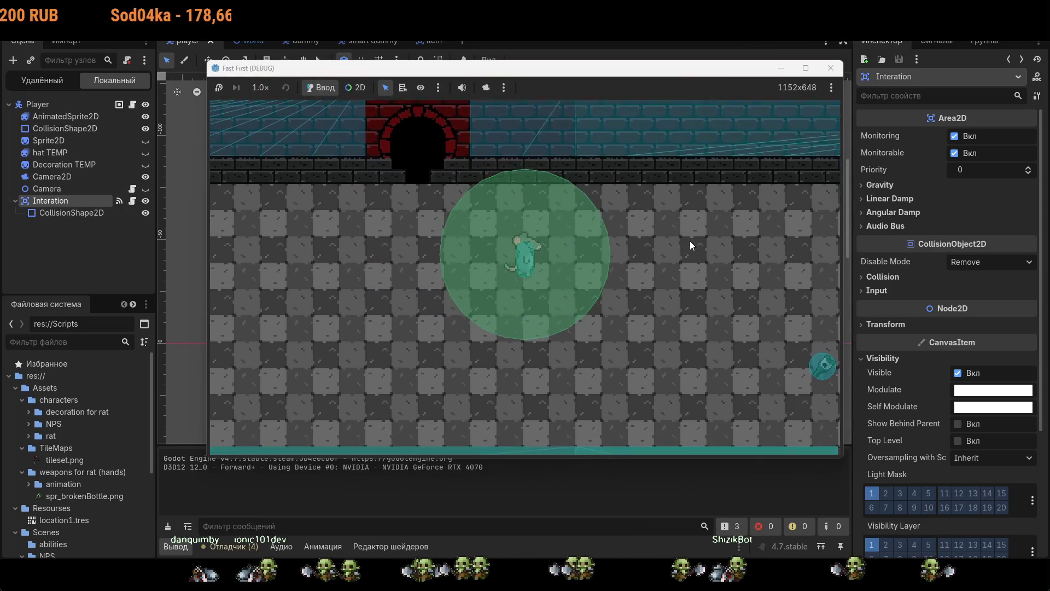
key("d")
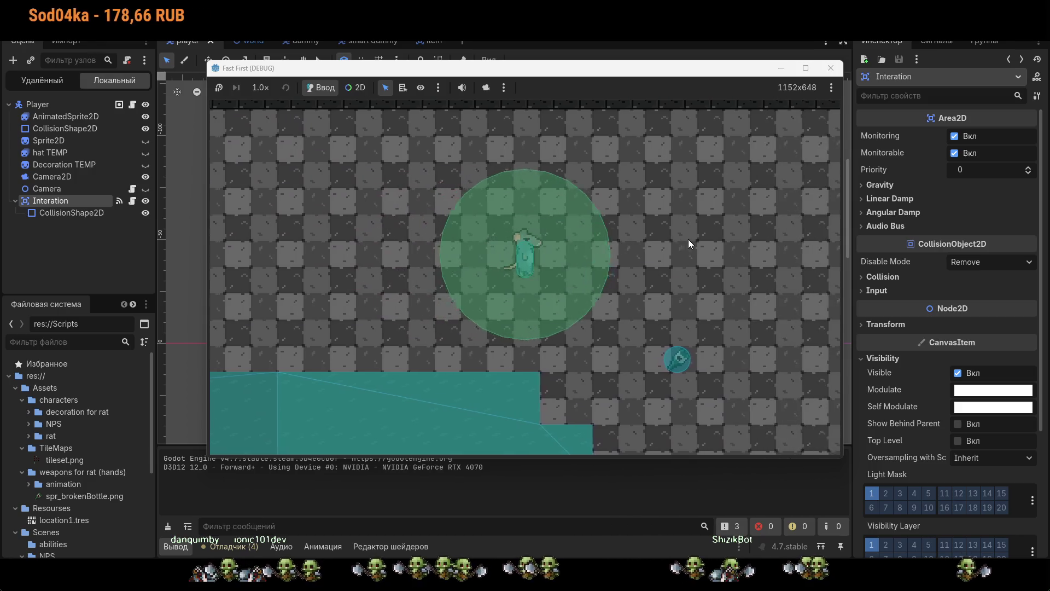
key("s")
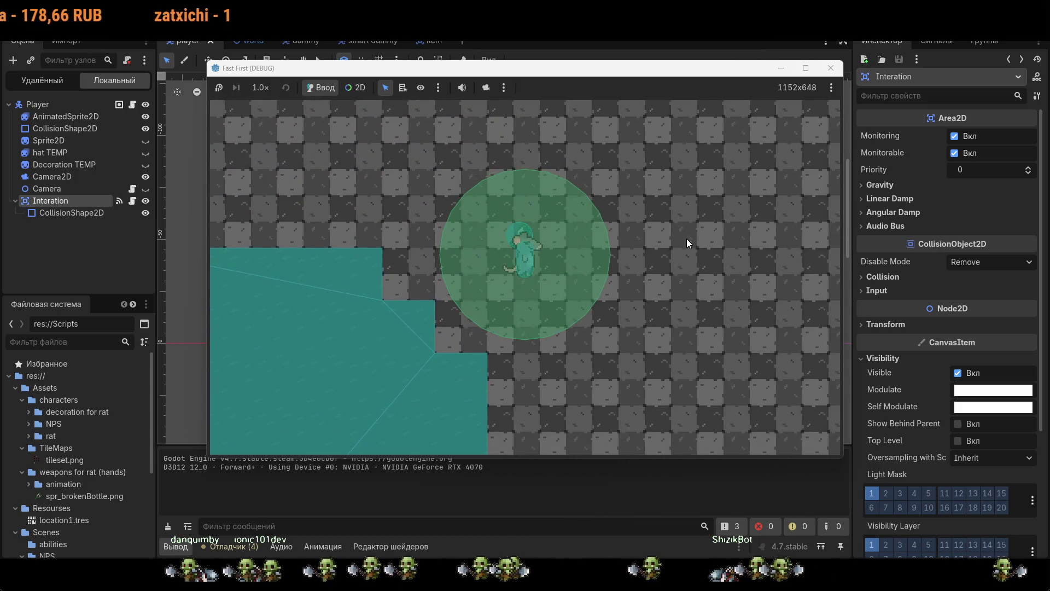
key("w")
key("a")
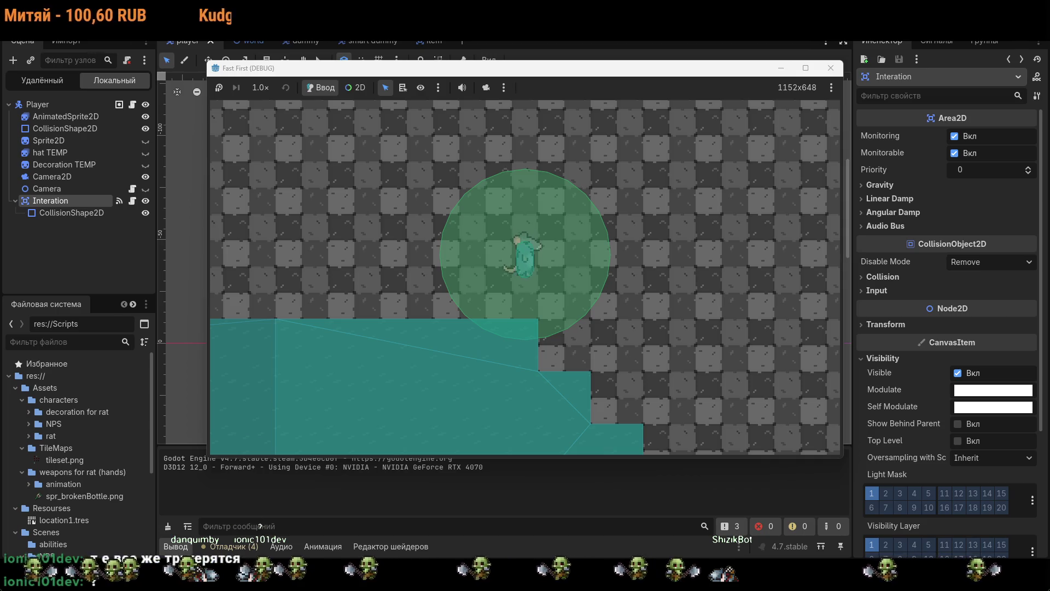
key("s")
key("d")
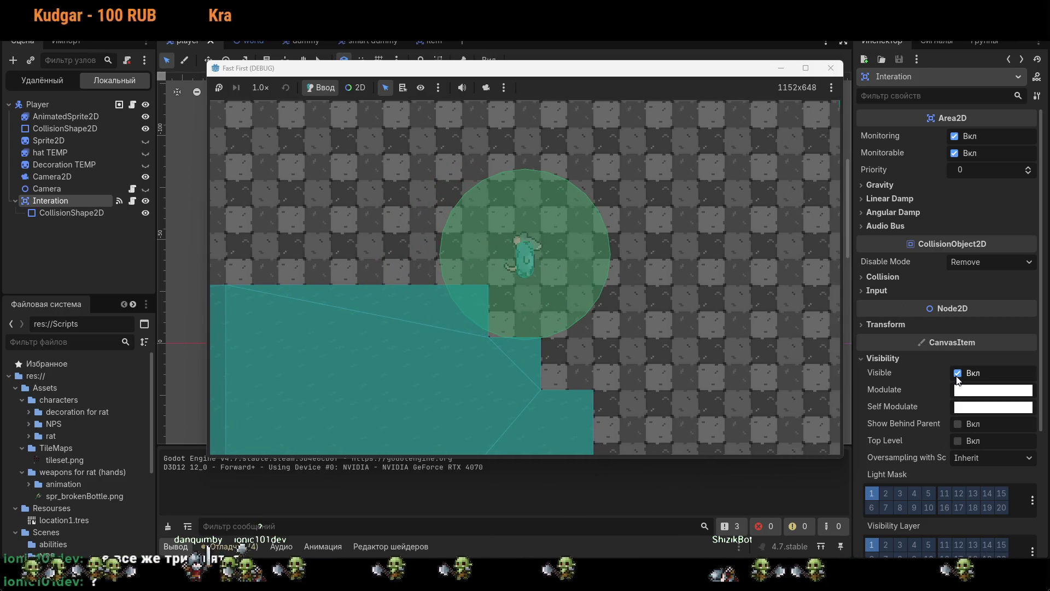
- Switch to the world scene with the UI label, relaunch the game, and walk toward the items
left_click(281, 44)
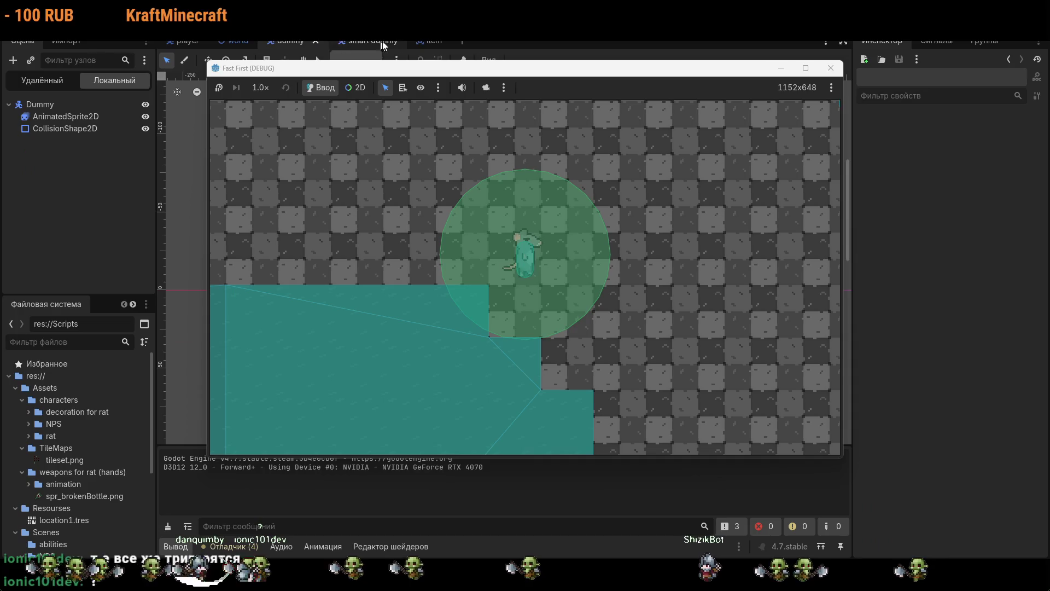
left_click(229, 43)
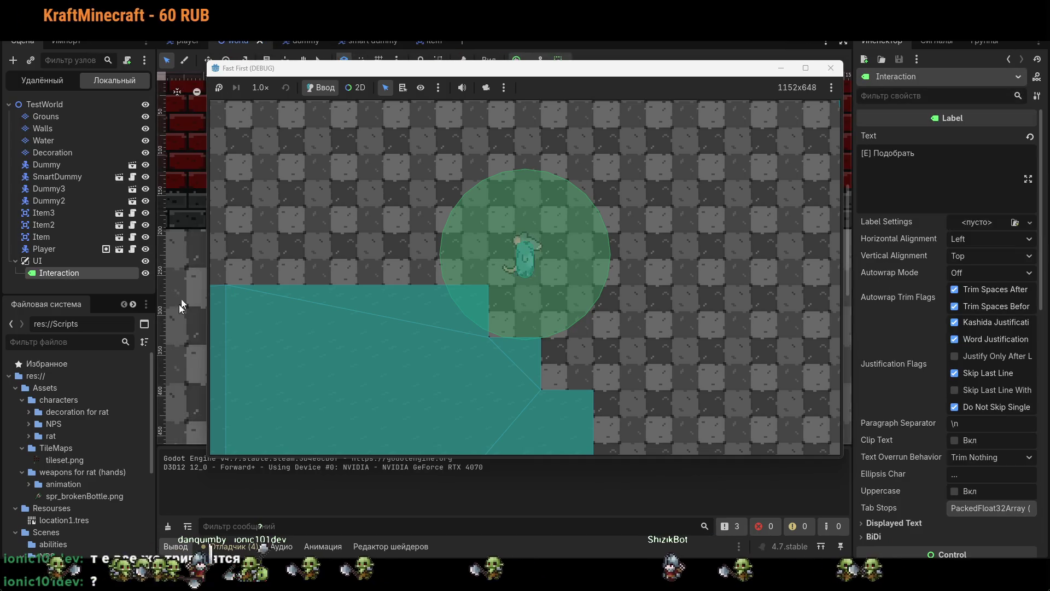
left_click(357, 288)
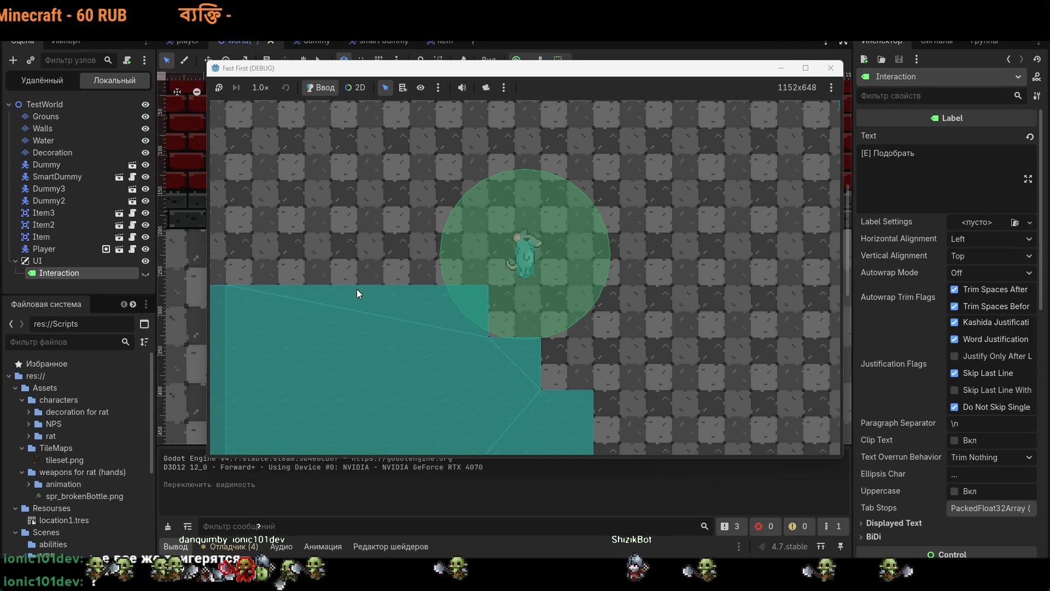
key("w")
key("a")
key("F5")
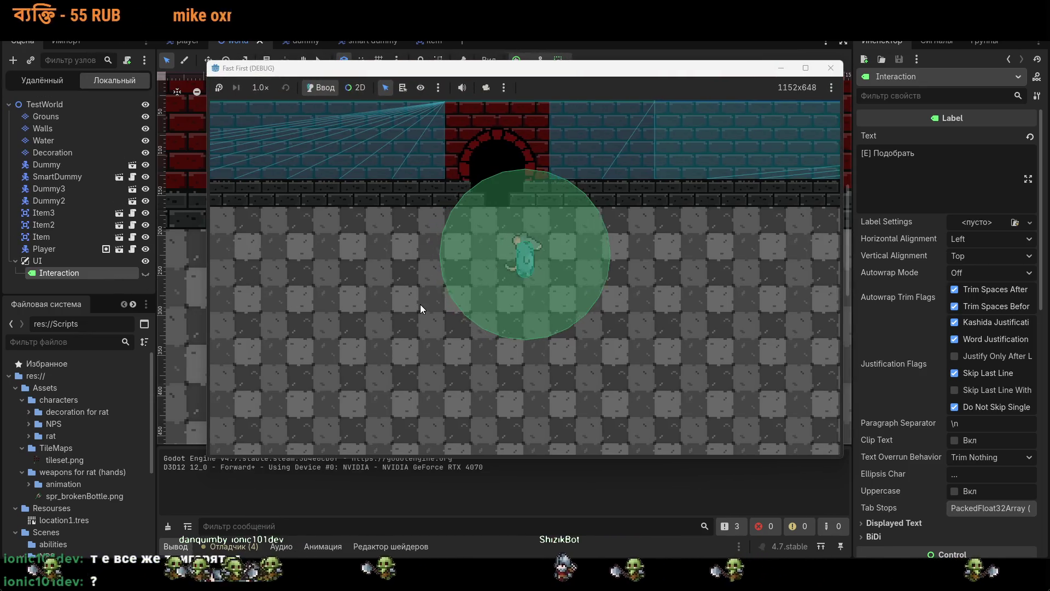
key("d")
key("s")
key("d")
key("s")
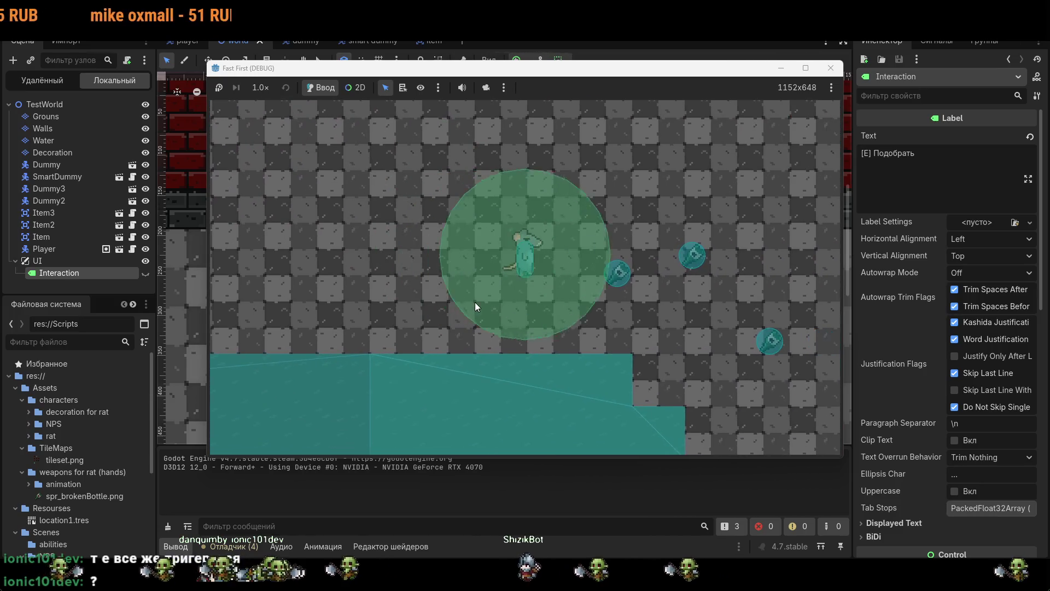
- Toggle the Interaction label's visibility, walk the rat to the arched doorway, then inspect Walls in 2D mode
double_click(143, 274)
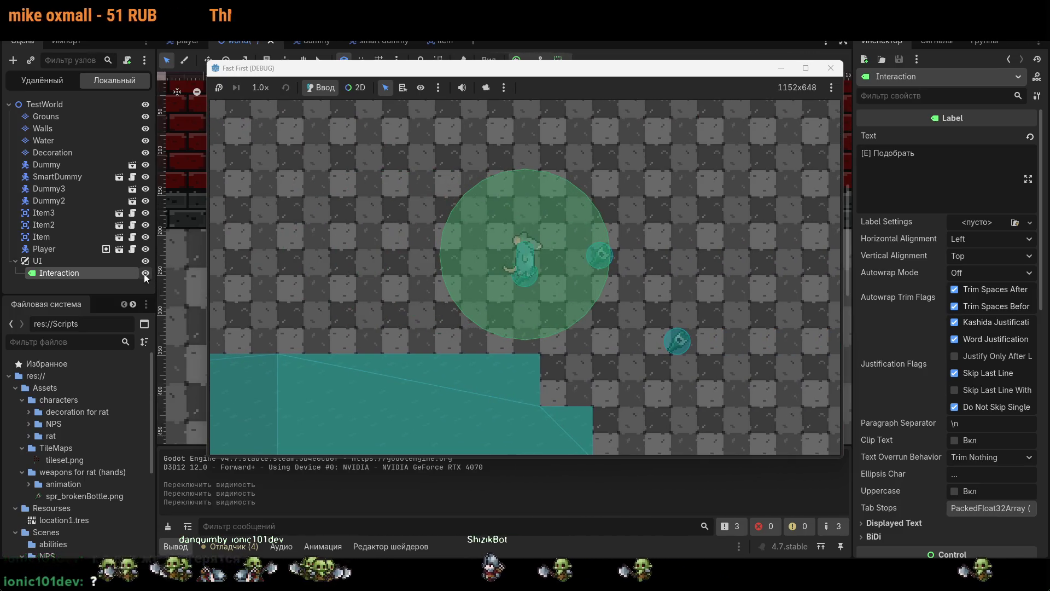
left_click(360, 272)
key("w")
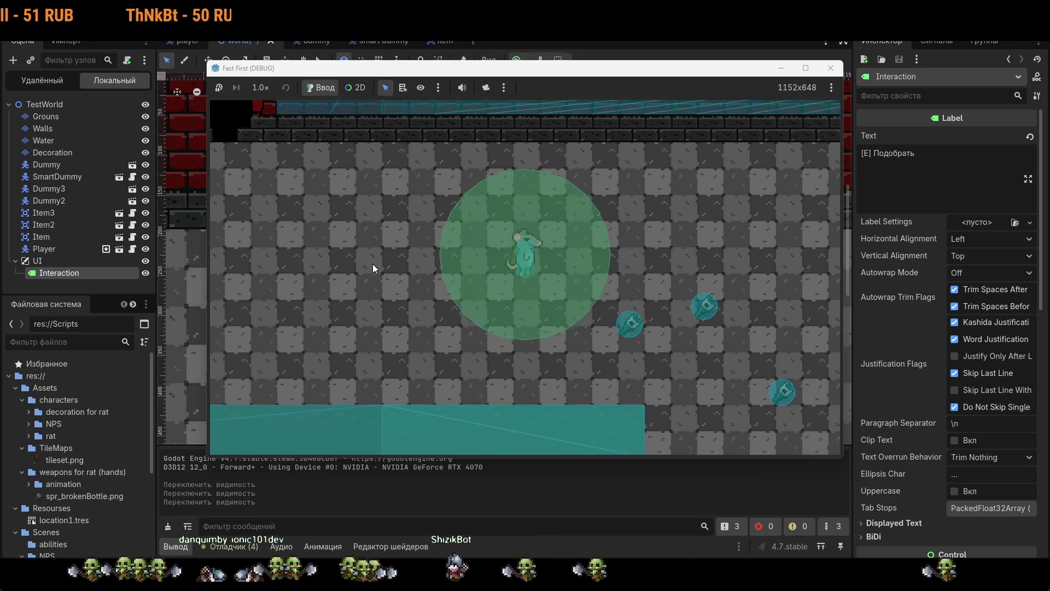
key("w")
key("s")
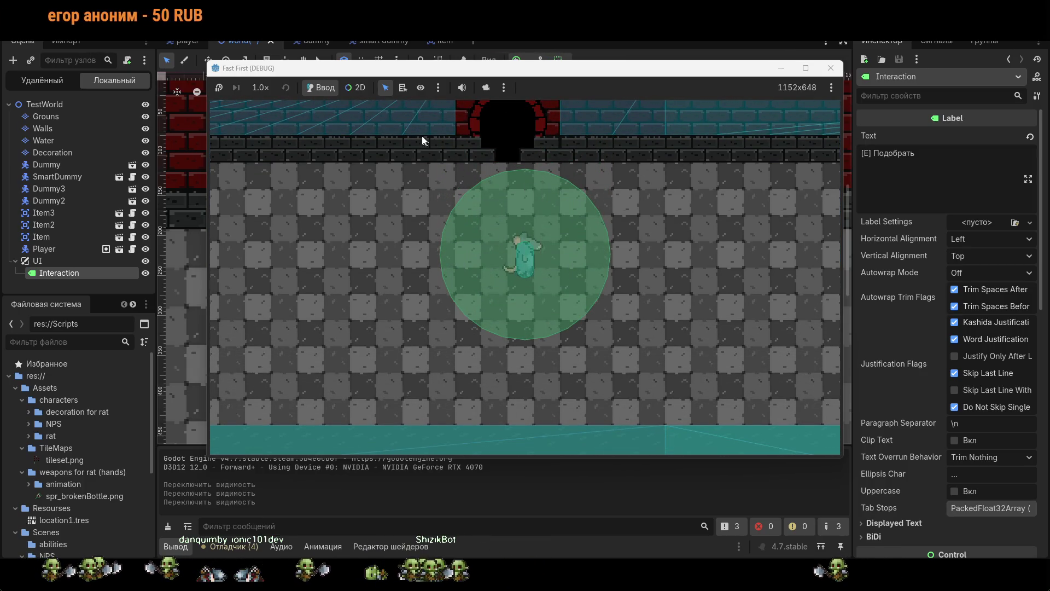
left_click(356, 87)
left_click(461, 212)
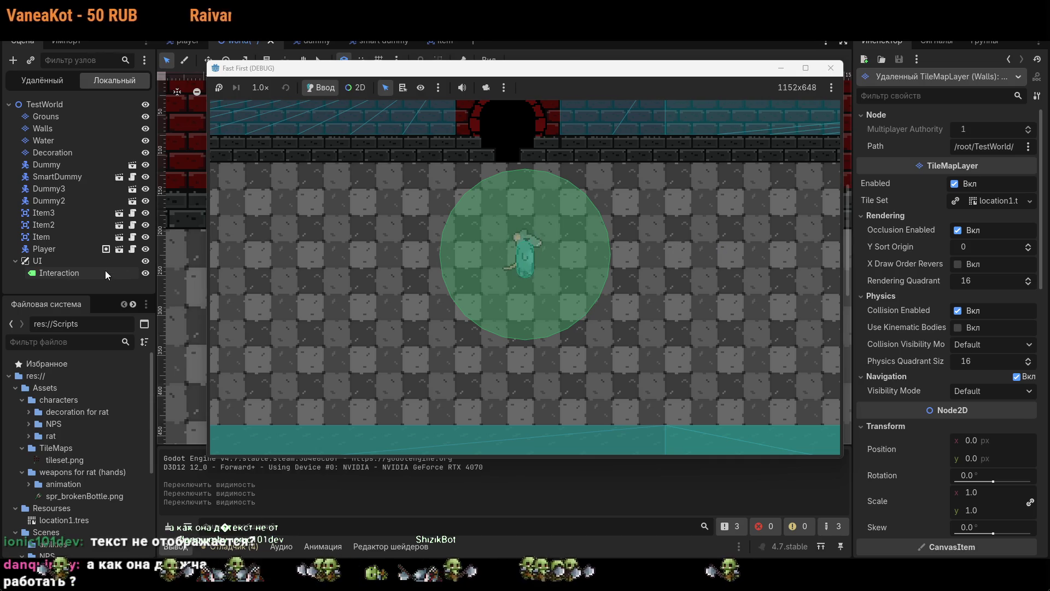
- Select the player's Camera2D and drag its Zoom value far out, to about 0.025
left_click(107, 273)
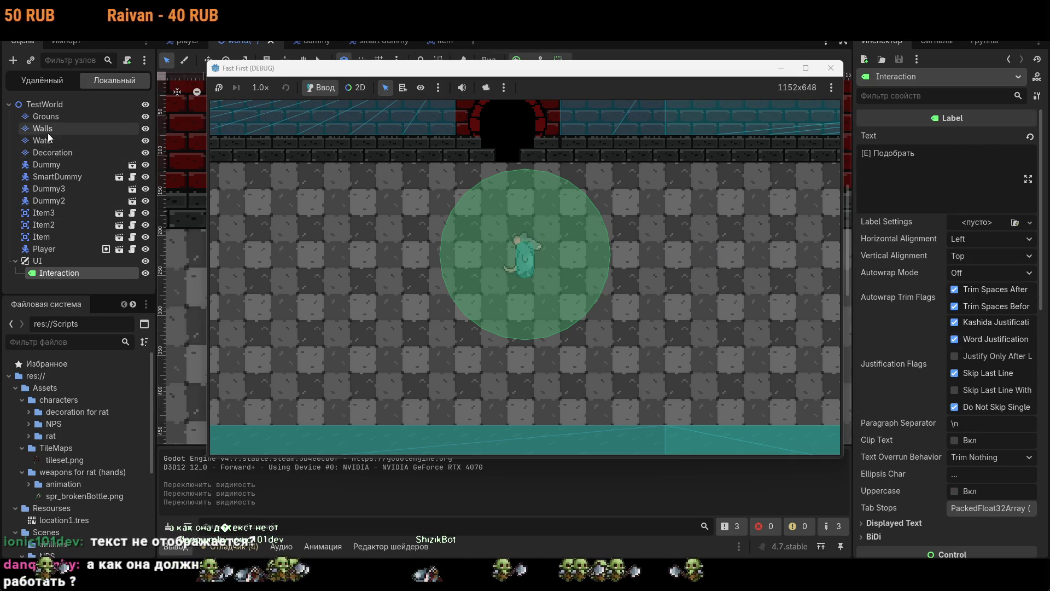
left_click(187, 41)
left_click(46, 188)
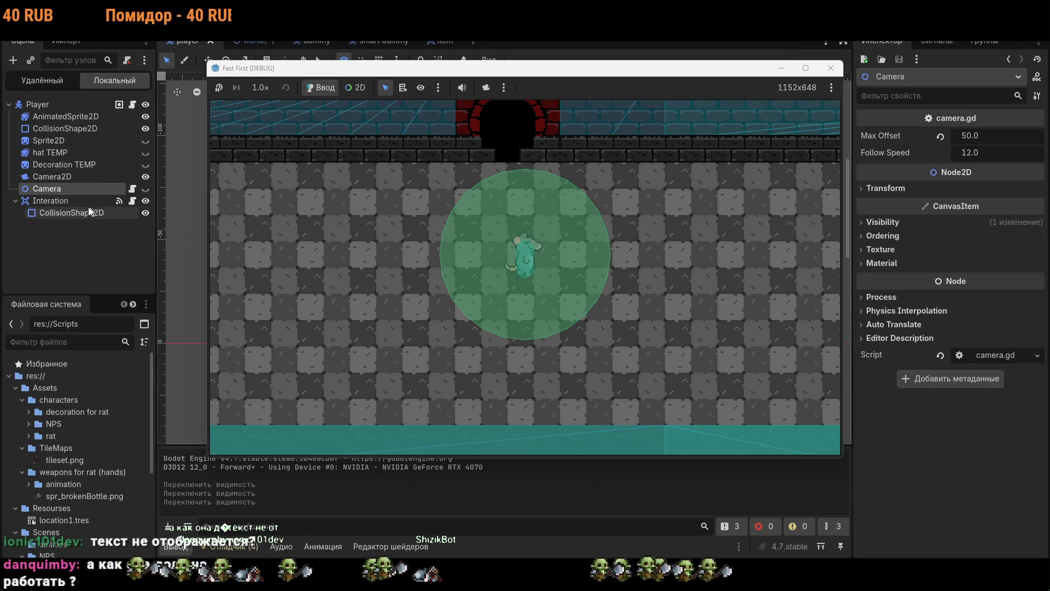
left_click(55, 176)
mouse_move(993, 172)
left_mouse_down()
mouse_move(949, 172)
mouse_move(982, 172)
left_mouse_up()
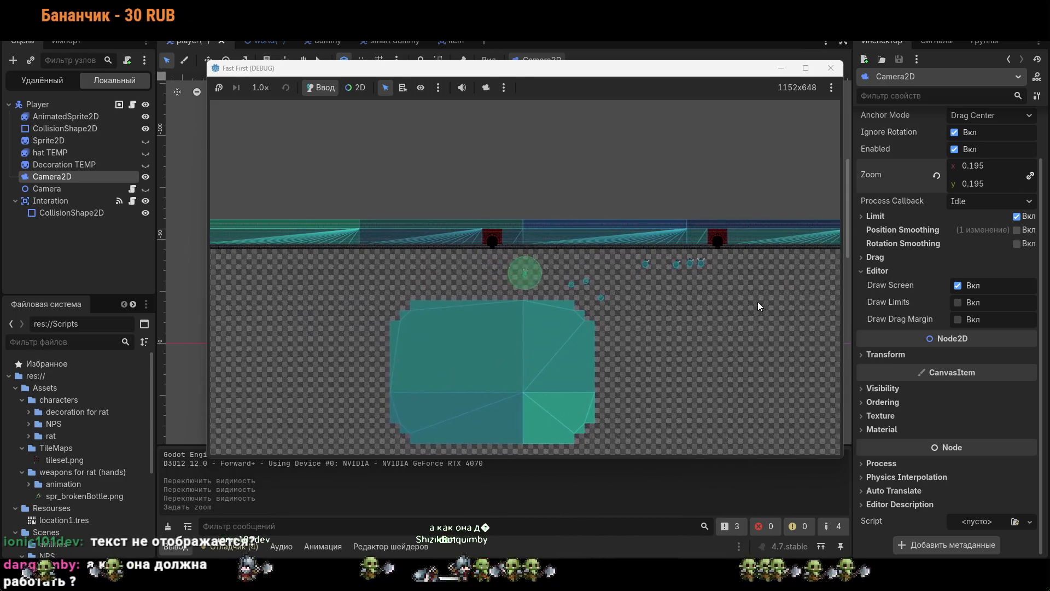
mouse_move(979, 166)
left_mouse_down()
mouse_move(960, 165)
mouse_move(1026, 166)
mouse_move(999, 170)
left_mouse_up()
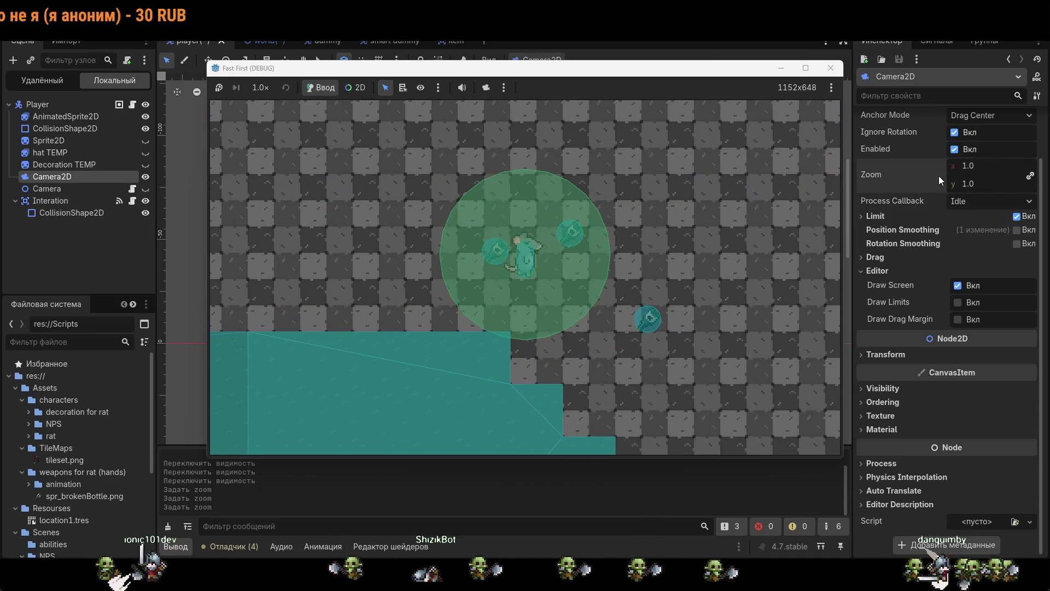
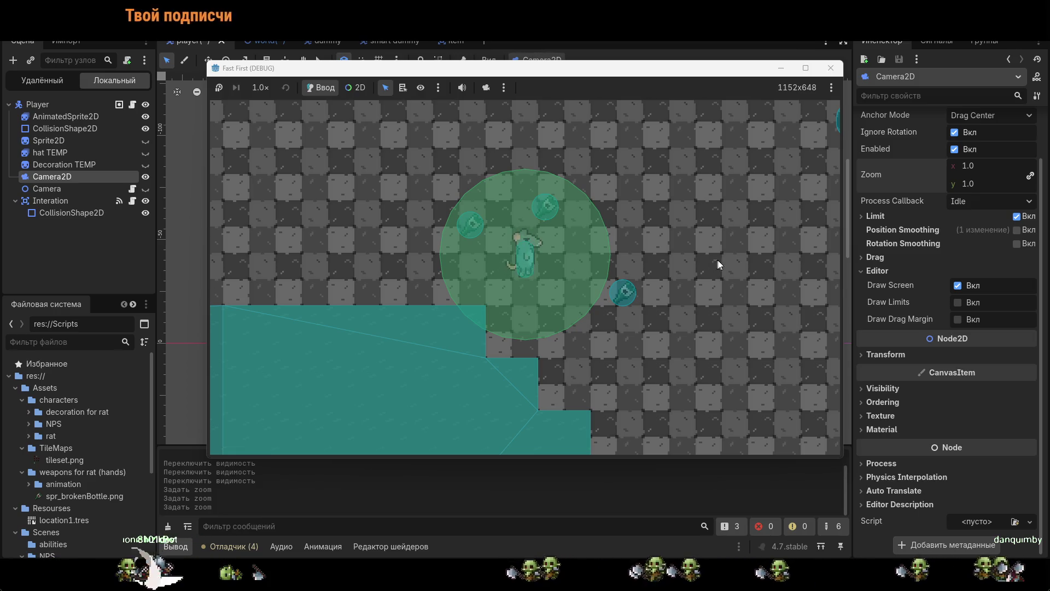
- Close the running game, uncheck Visible on the world scene's Interaction label, and open player.gd
left_click(832, 67)
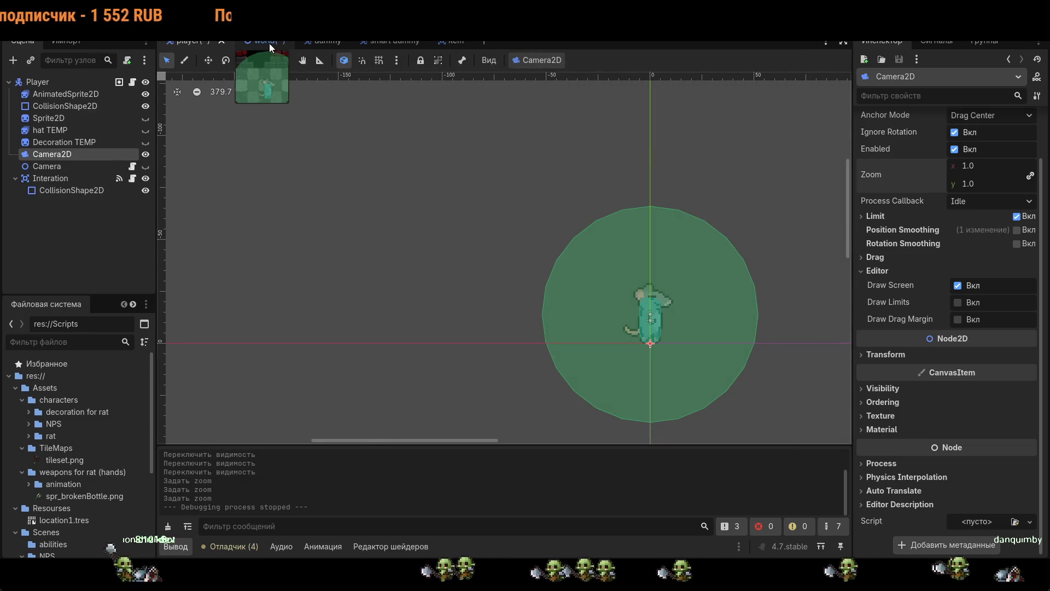
left_click(269, 43)
scroll(530, 252, "down", 4)
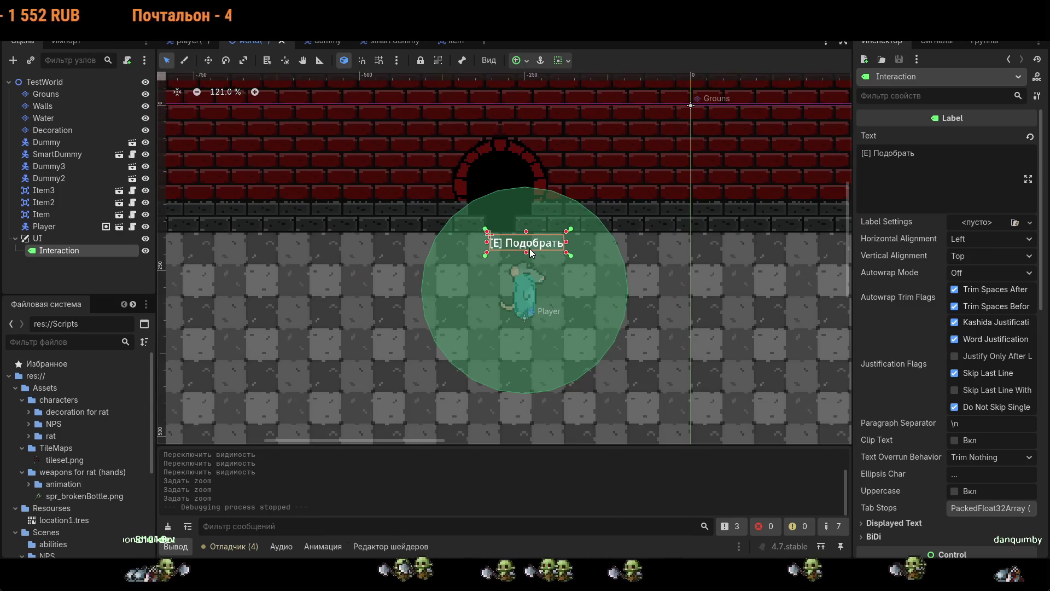
scroll(530, 252, "down", 3)
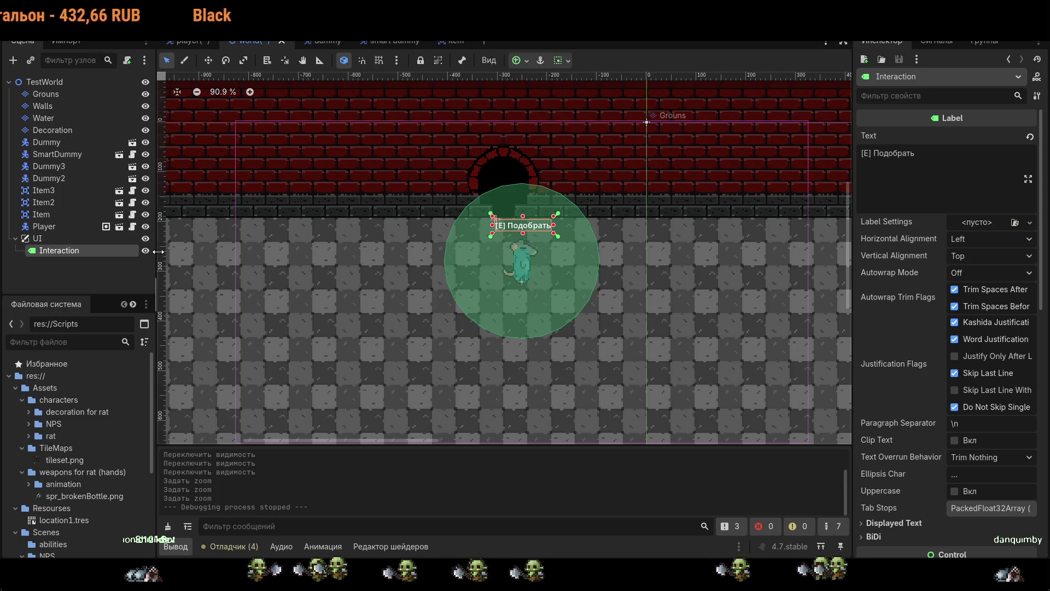
scroll(897, 306, "down", 4)
scroll(946, 328, "down", 8)
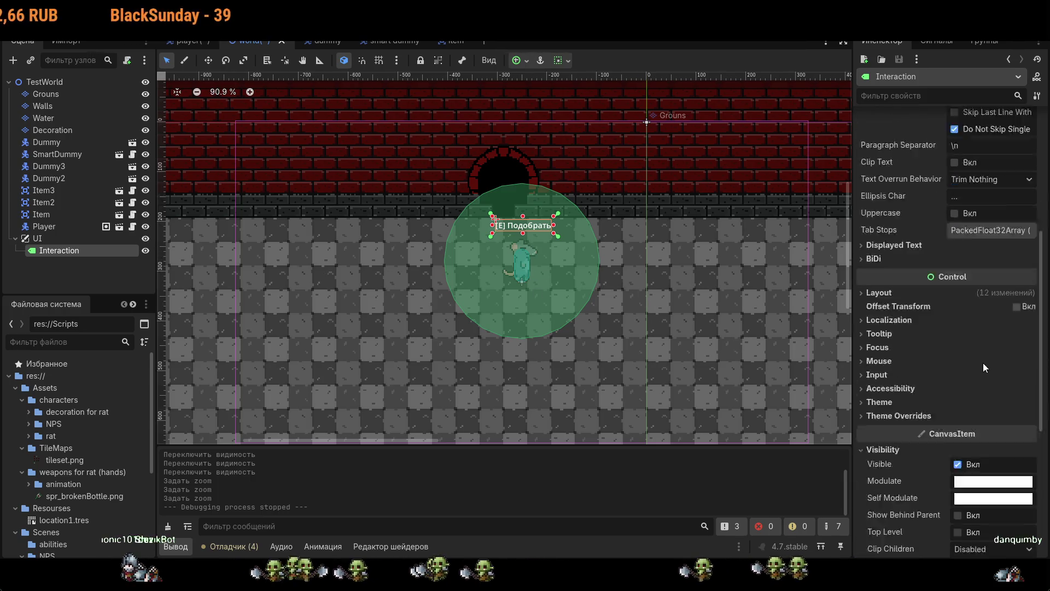
left_click(958, 353)
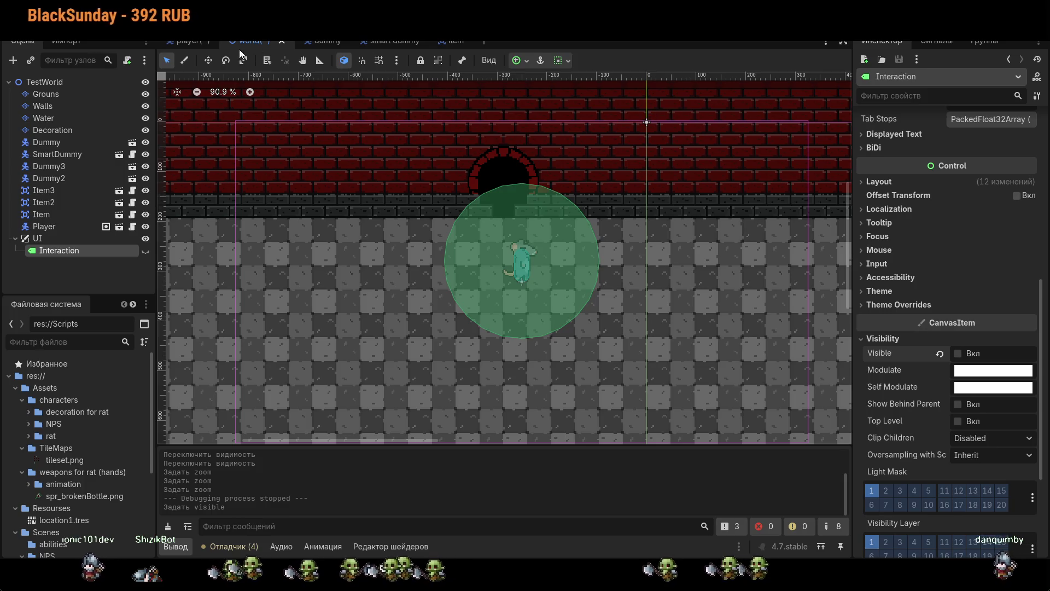
left_click(175, 42)
key("ctrl+F3")
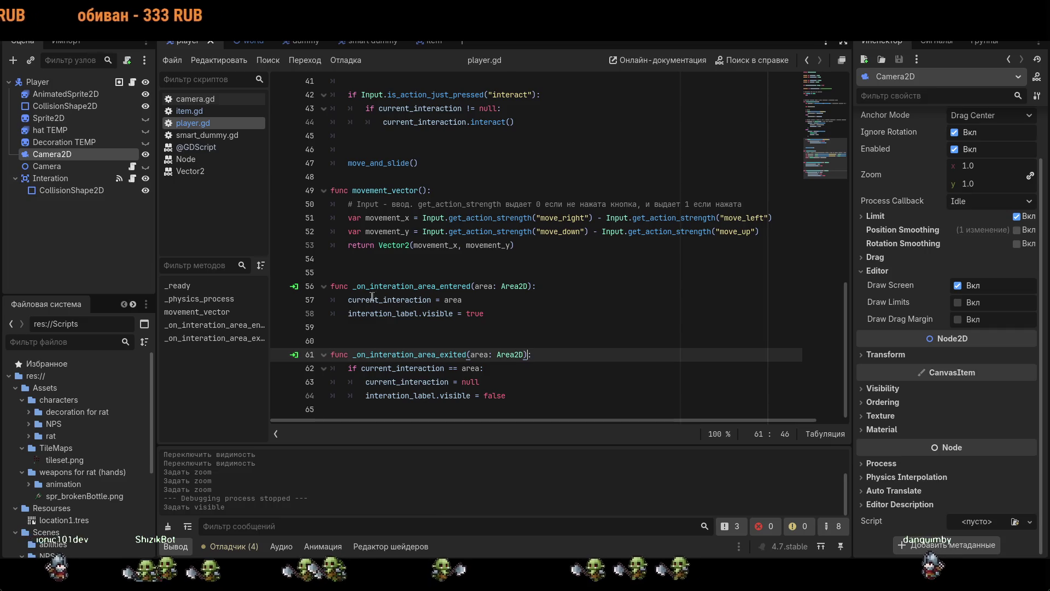
left_click_drag(357, 286, 470, 286)
left_click_drag(348, 313, 484, 313)
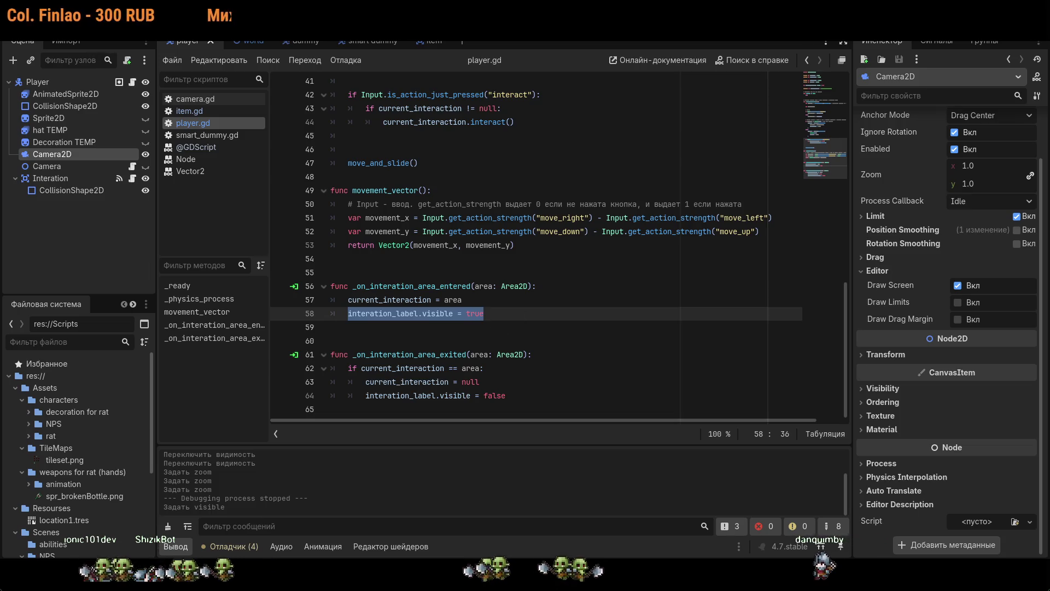
left_click(331, 409)
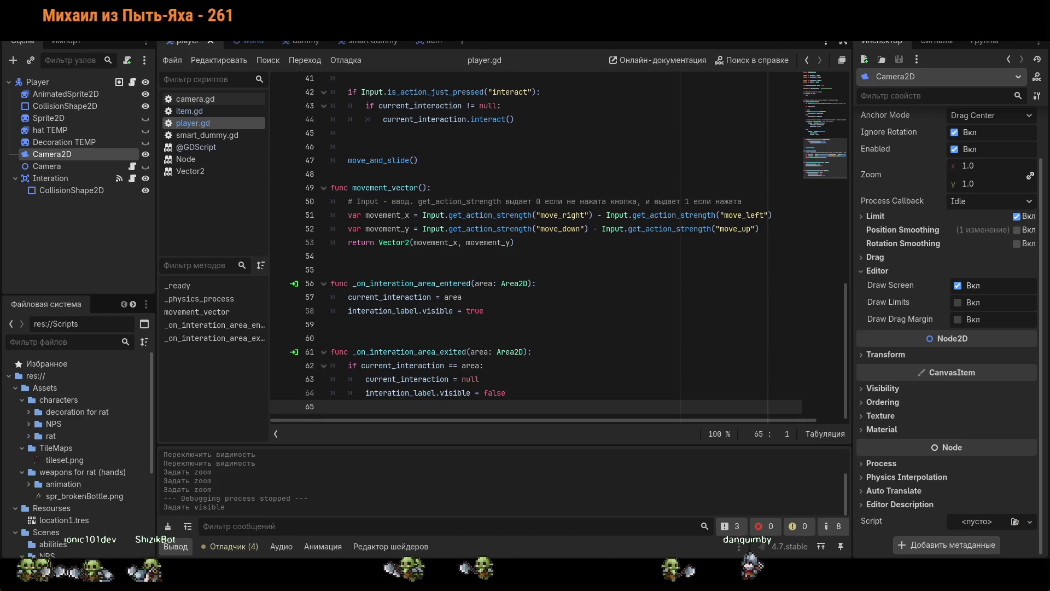
scroll(547, 247, "up", 7)
scroll(547, 246, "up", 3)
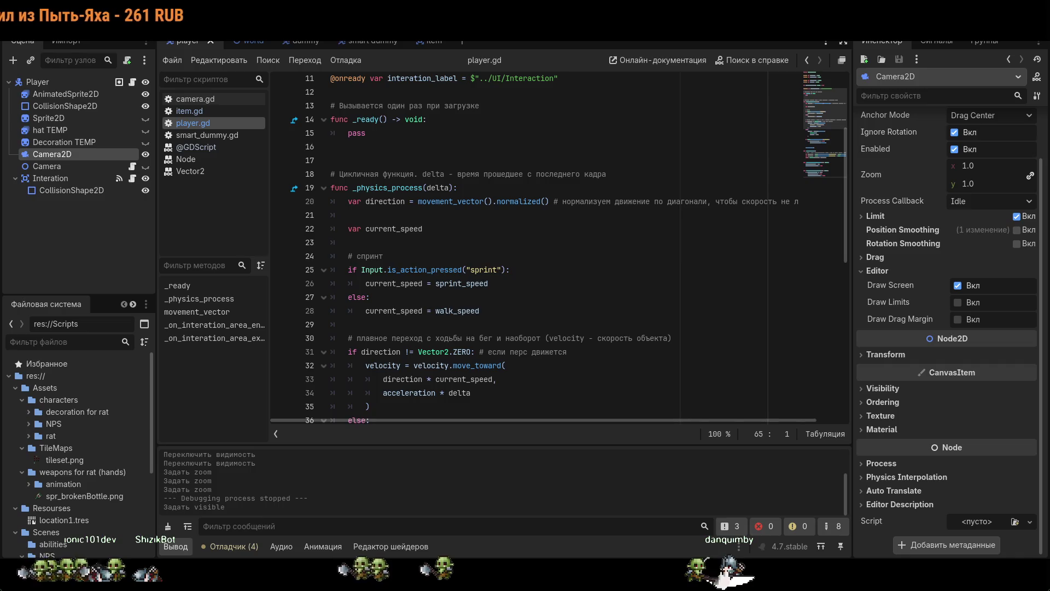
scroll(547, 246, "down", 1)
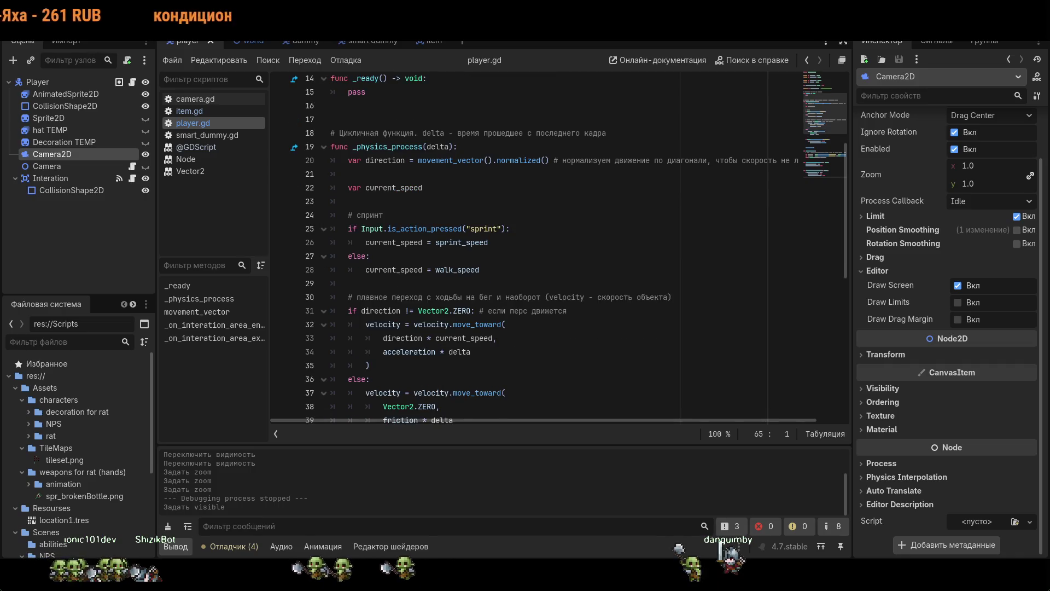
scroll(518, 267, "down", 5)
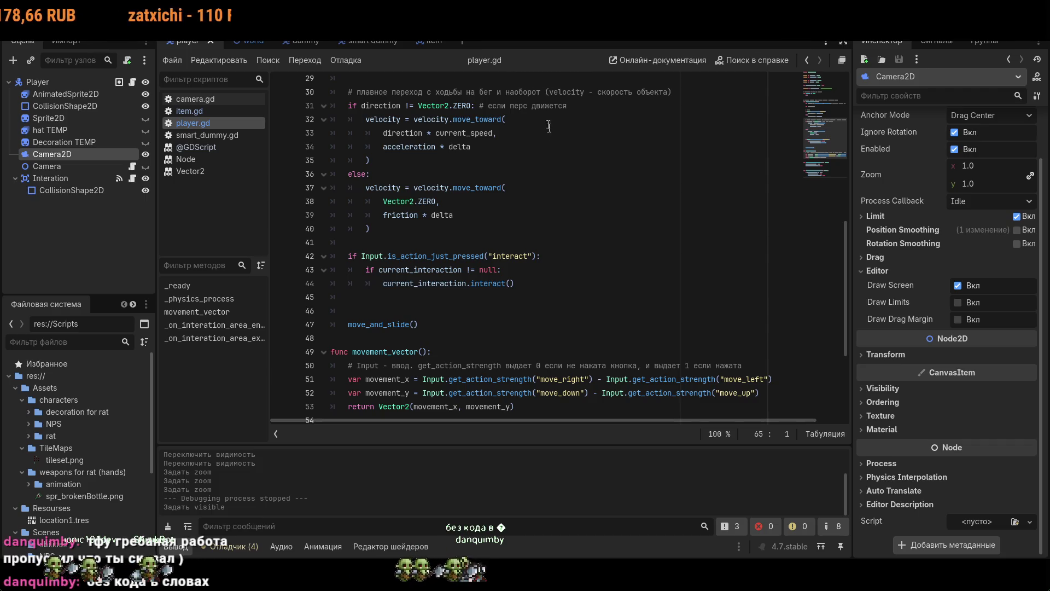
scroll(547, 247, "down", 2)
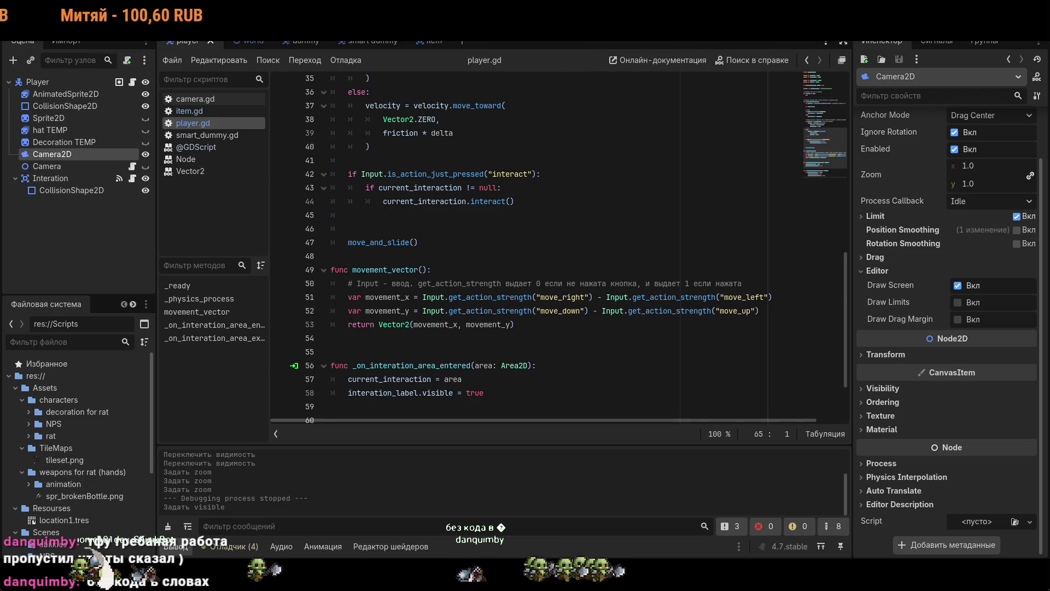
- Run the project with F5, walk the rat down, right and left, then close the game window
key("F5")
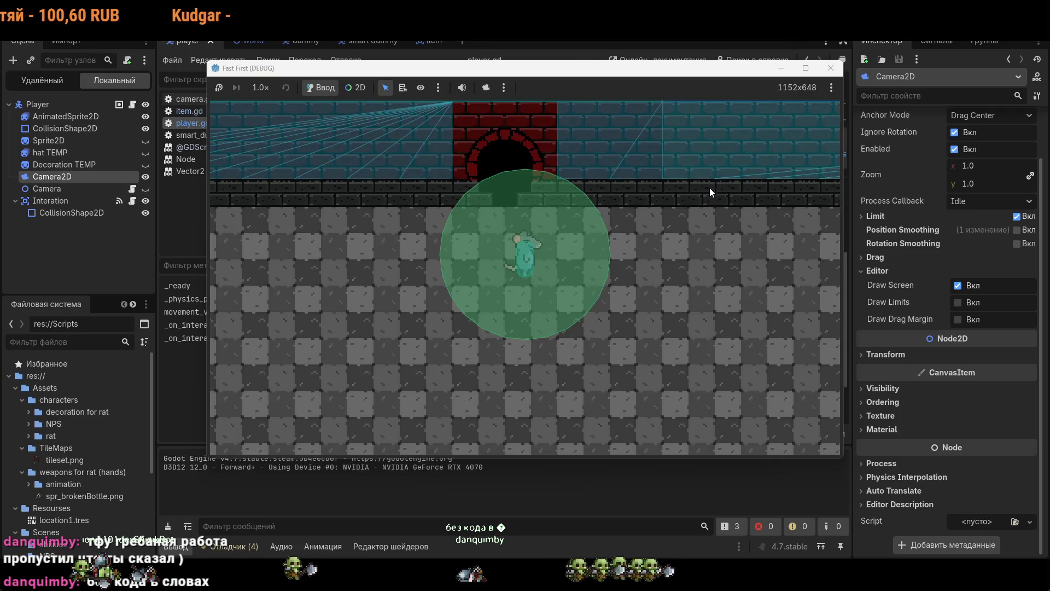
key("Down")
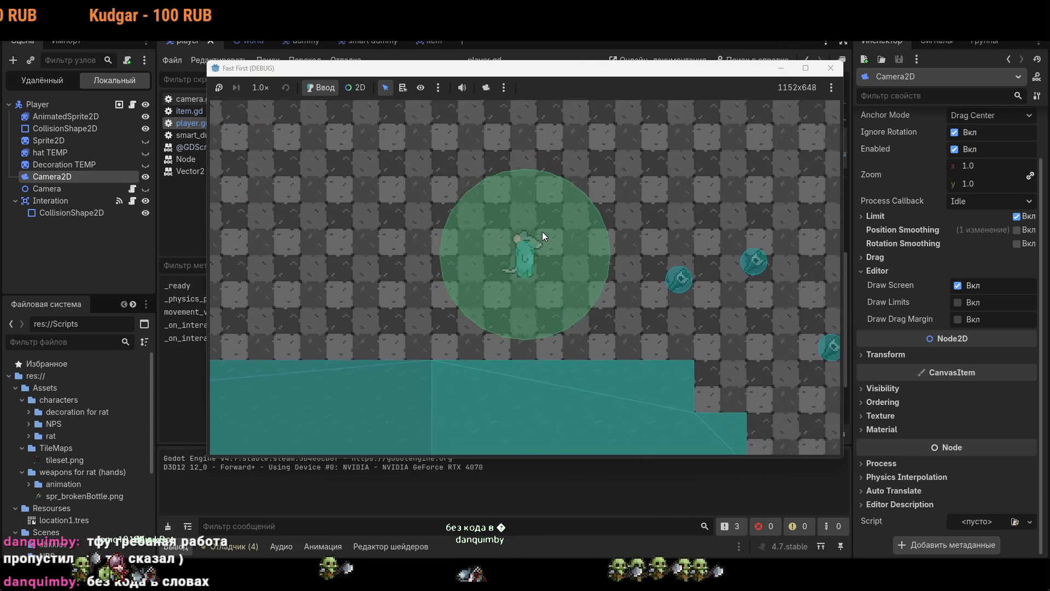
key("Right")
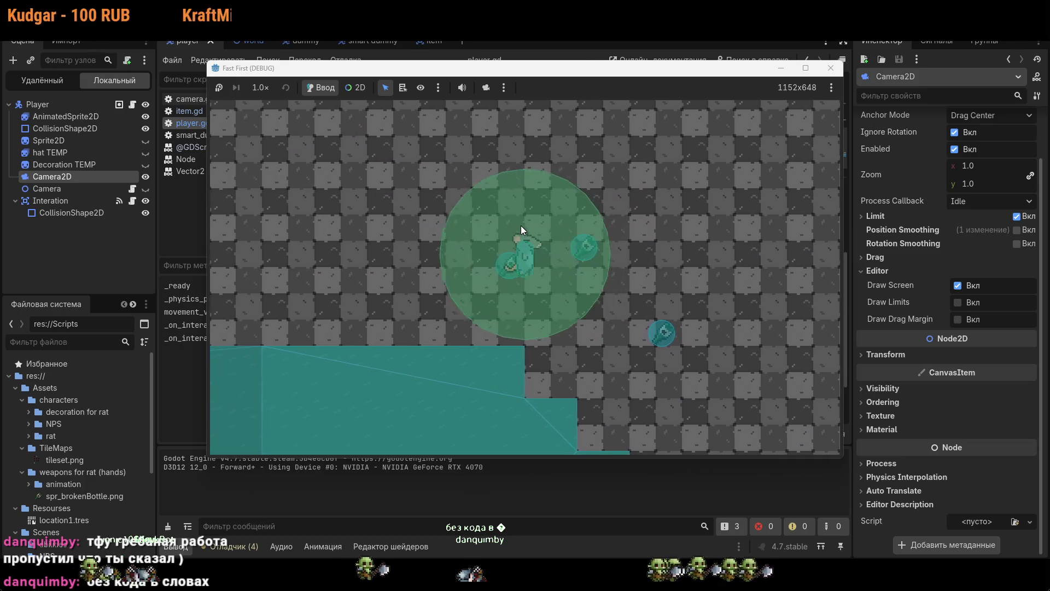
key("Left")
left_click(829, 69)
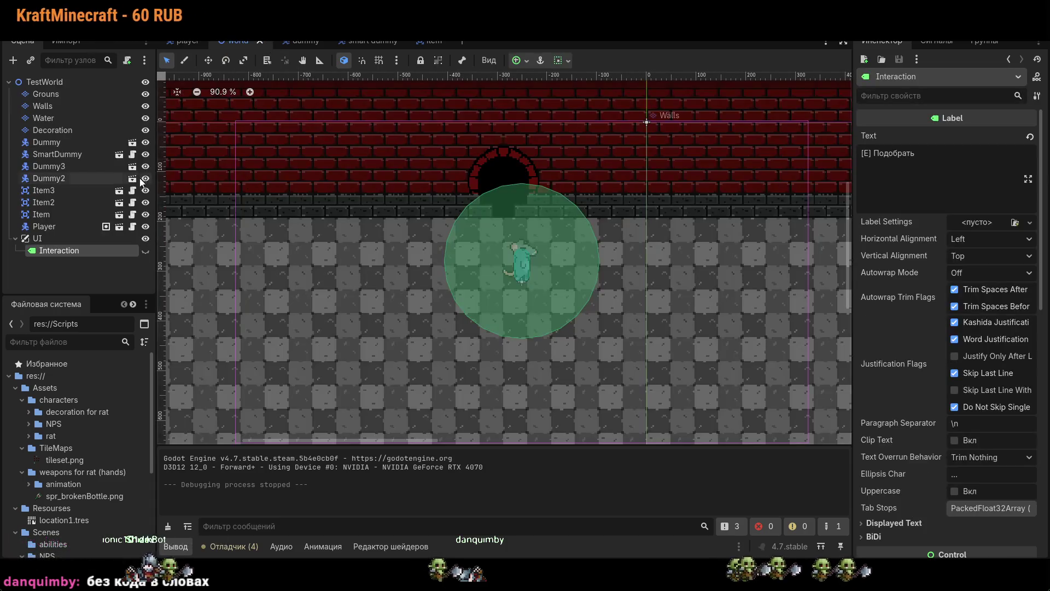
- Turn the Interaction label's visibility back on and look at the UI layer's script options
left_click(146, 251)
scroll(540, 213, "up", 6)
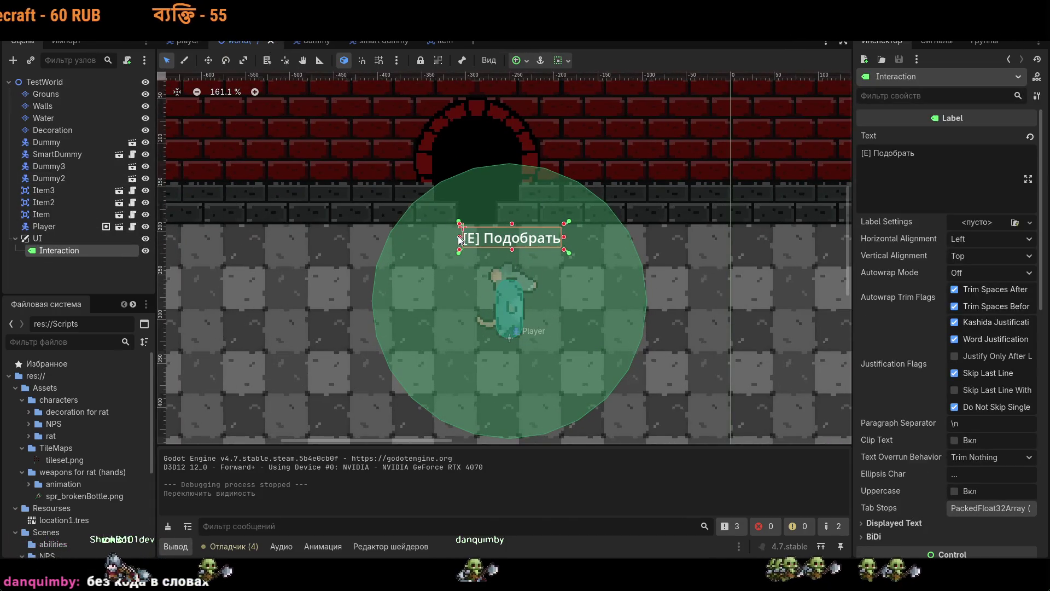
left_click(51, 236)
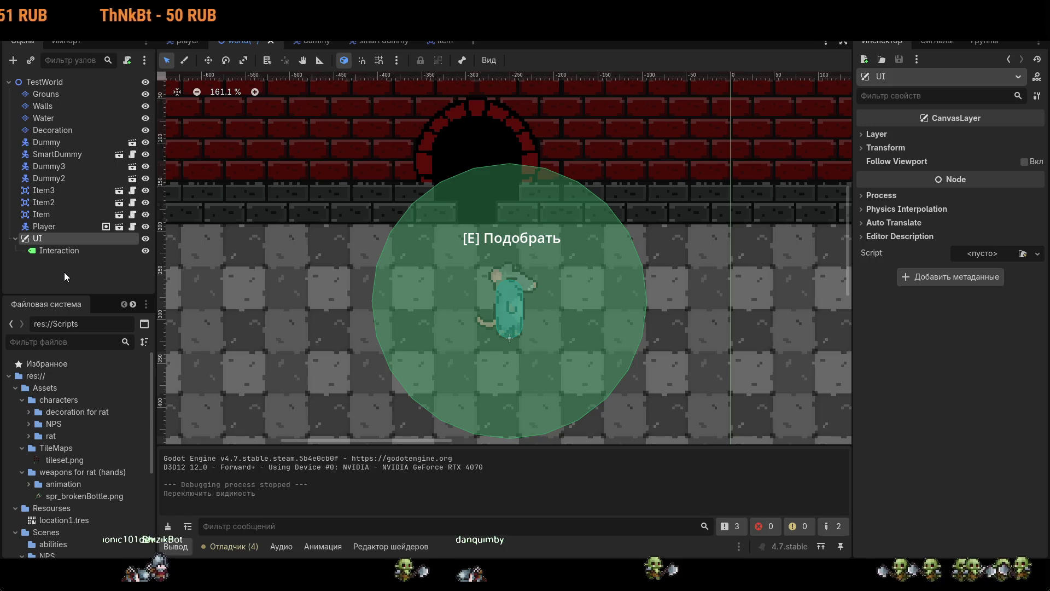
scroll(395, 288, "down", 2)
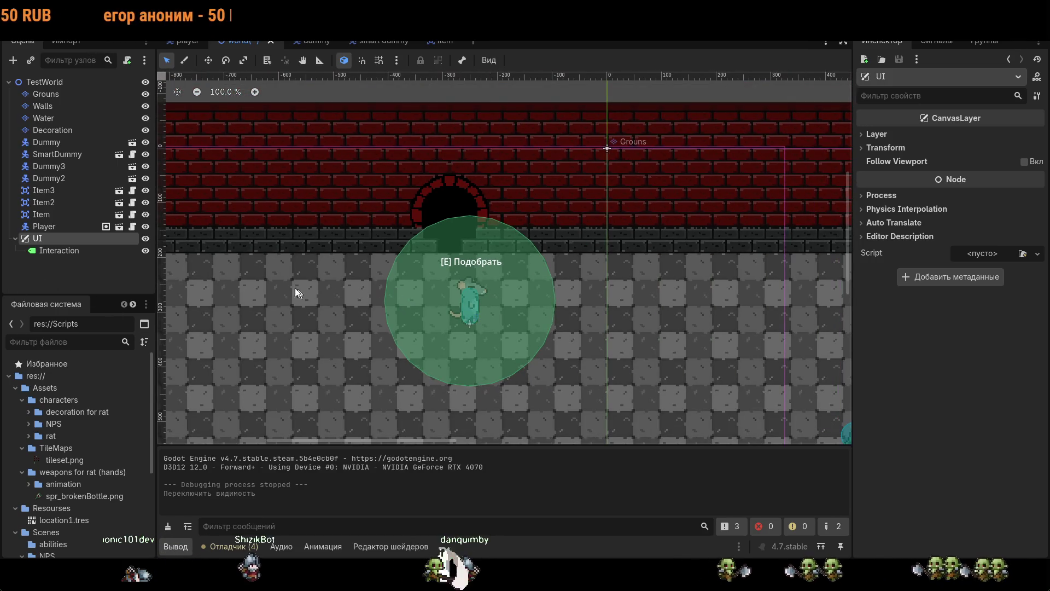
left_click(1021, 254)
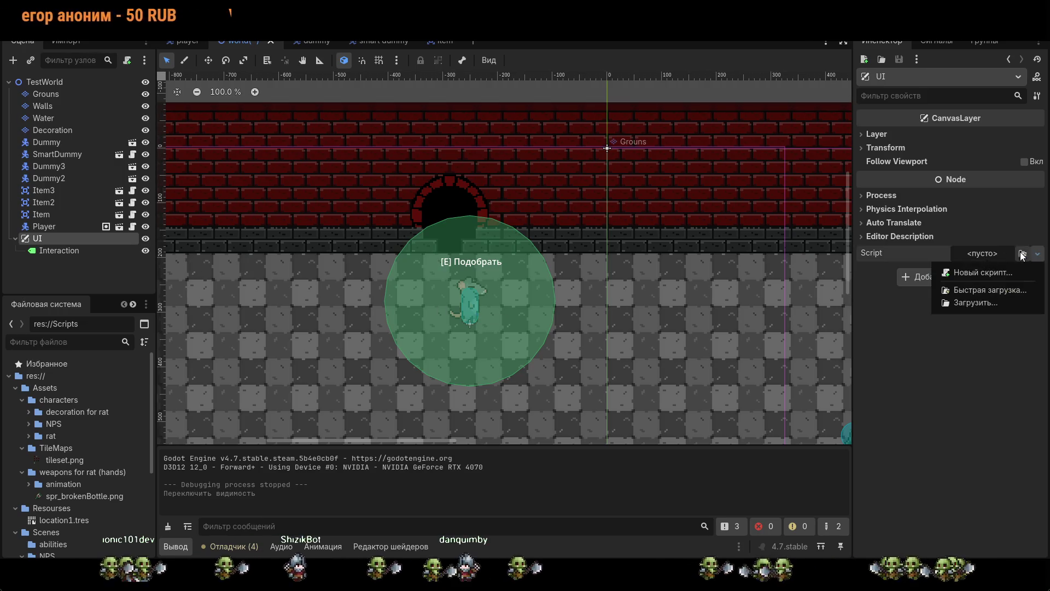
left_click(917, 458)
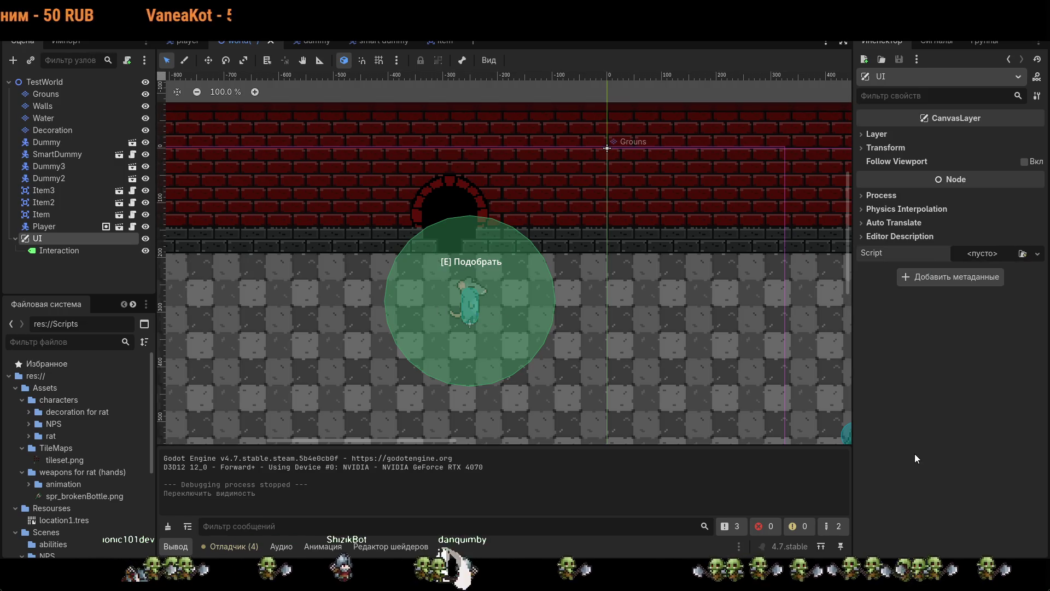
- Browse Label Settings for the Interaction label without assigning one, then reselect the UI layer
left_click(122, 252)
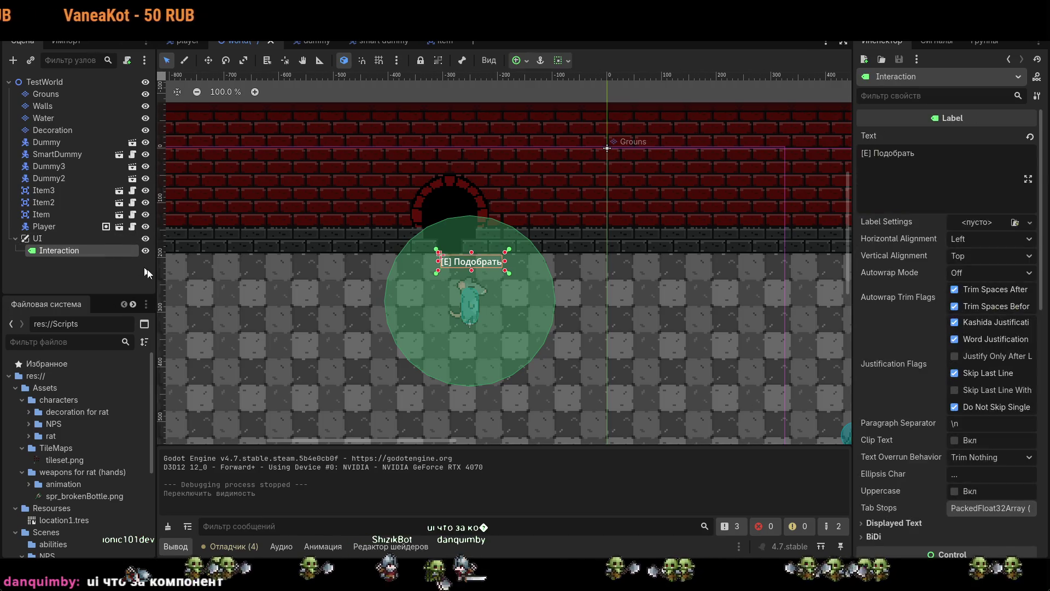
left_click(1019, 221)
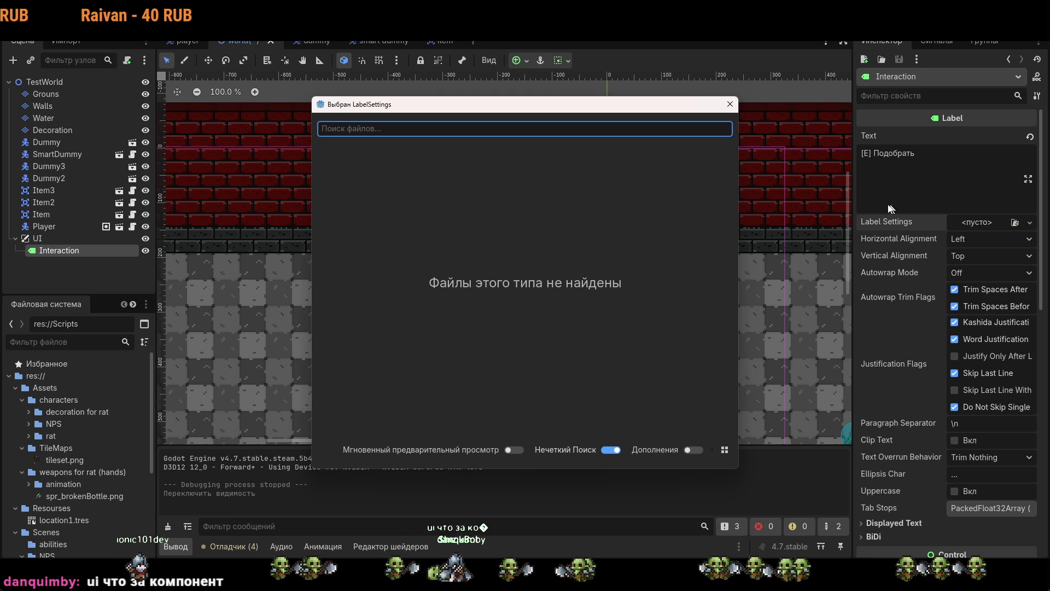
left_click(729, 109)
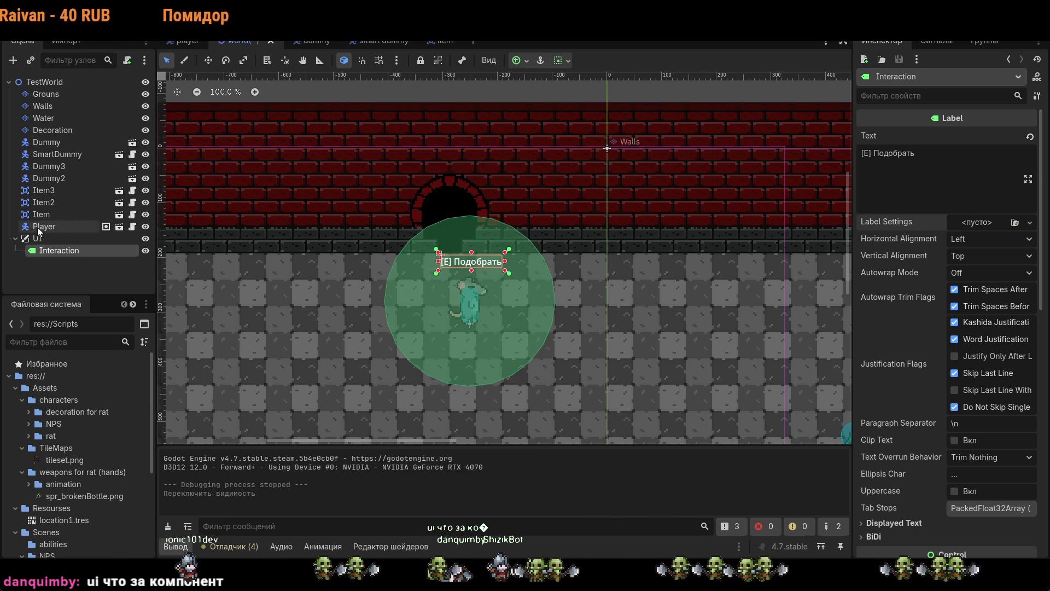
left_click(38, 239)
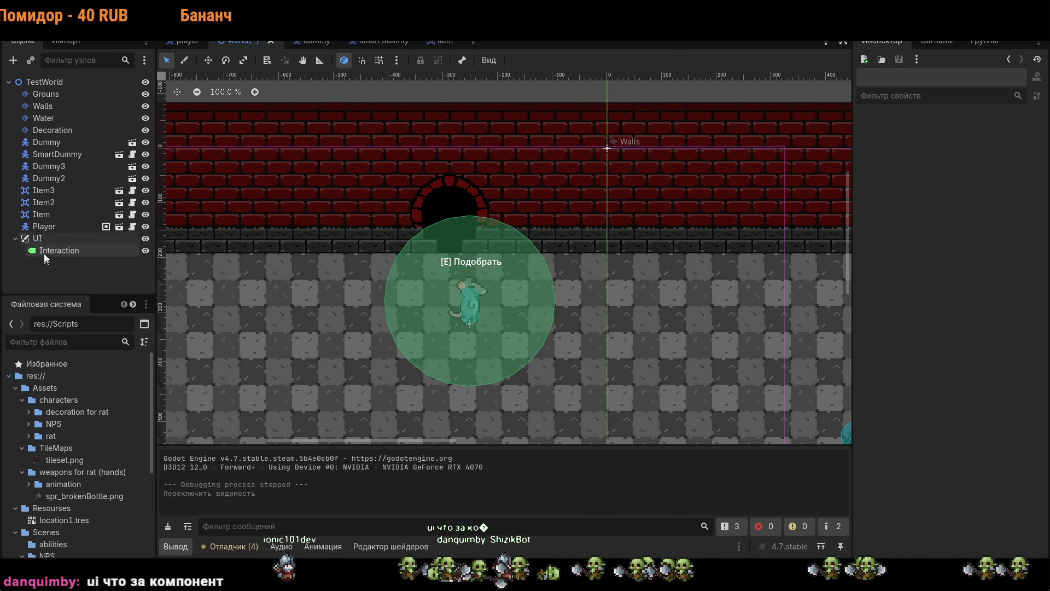
left_click(34, 238)
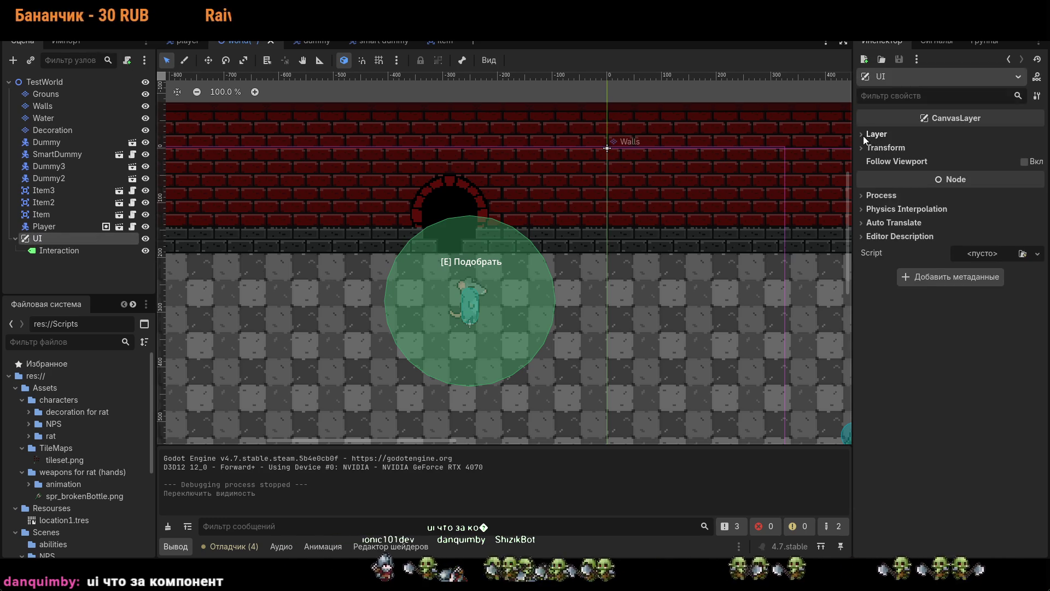
- Read the CanvasLayer description from Recent in the Create Node dialog, then close it without adding anything
left_click(14, 60)
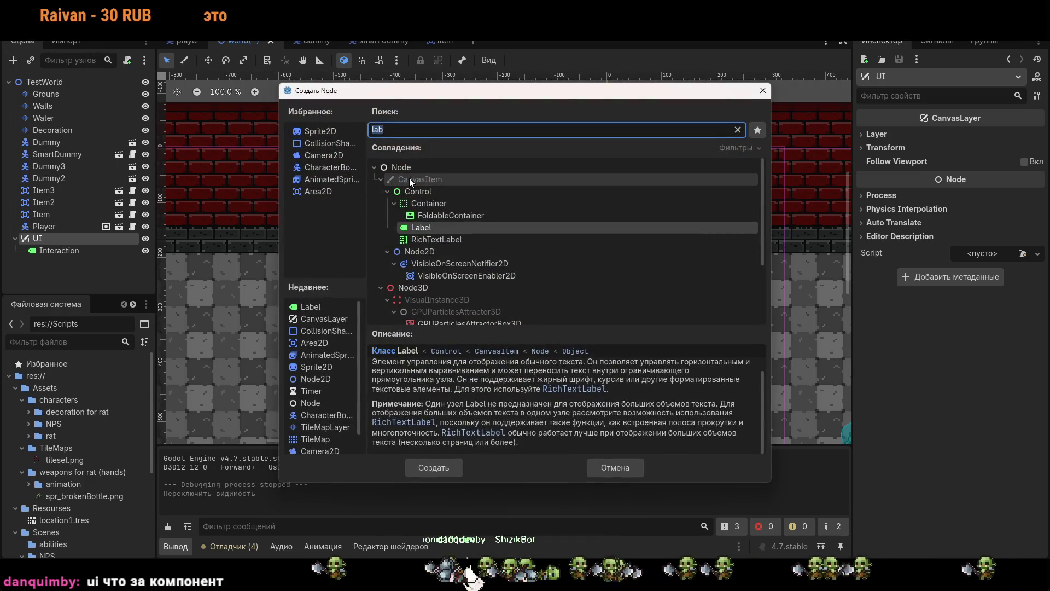
left_click(324, 319)
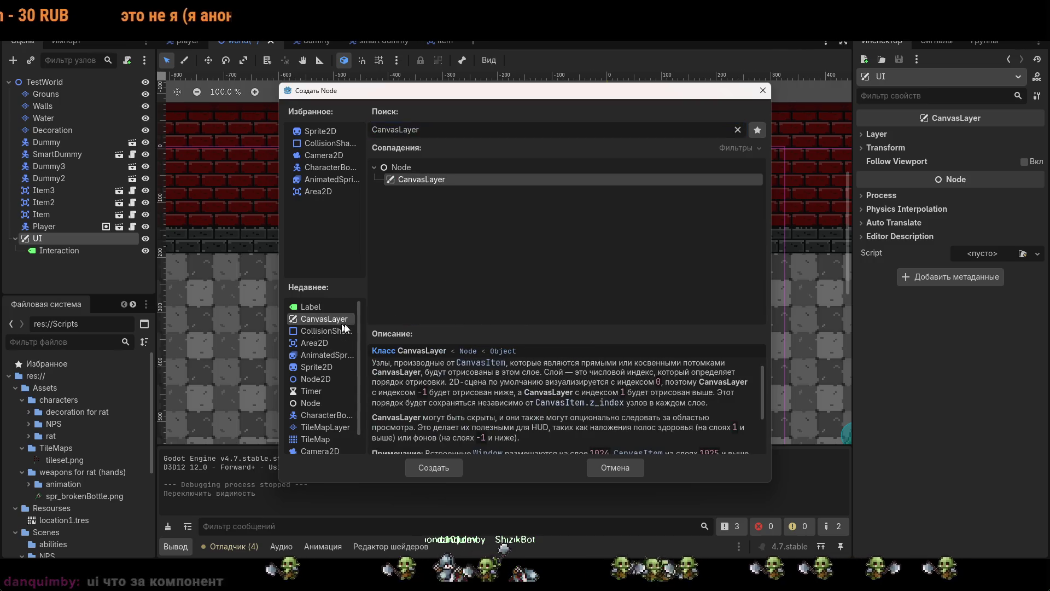
mouse_move(432, 327)
left_mouse_down()
mouse_move(507, 263)
mouse_move(500, 232)
left_mouse_up()
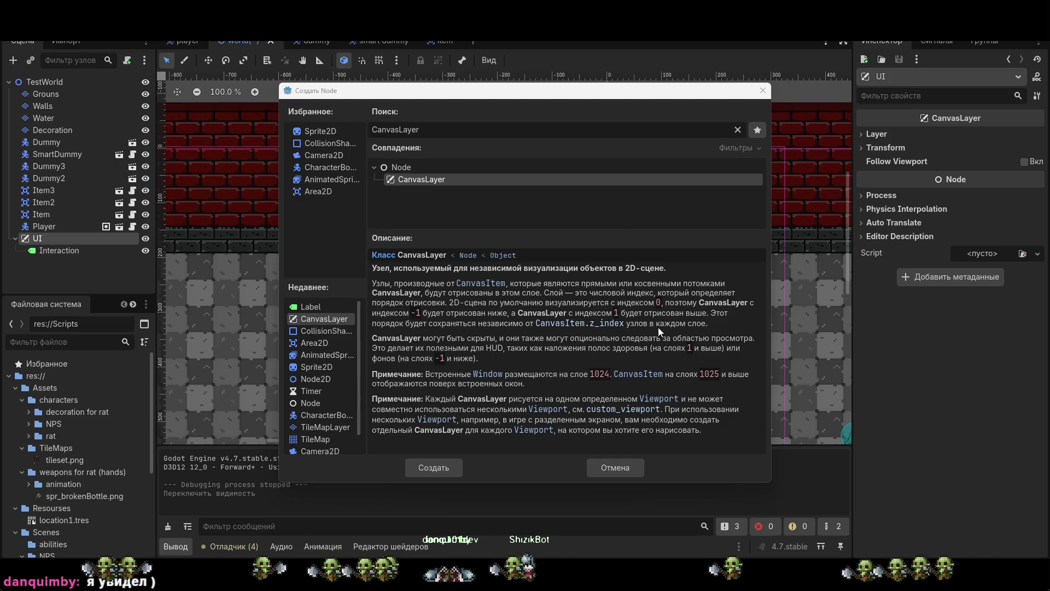
left_click_drag(616, 228, 607, 261)
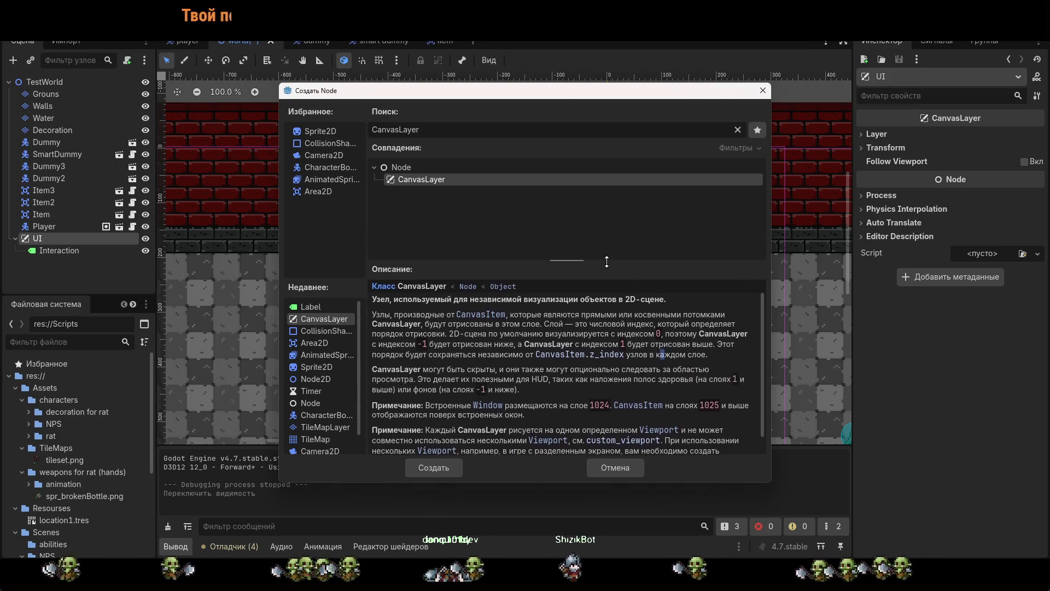
left_click(764, 90)
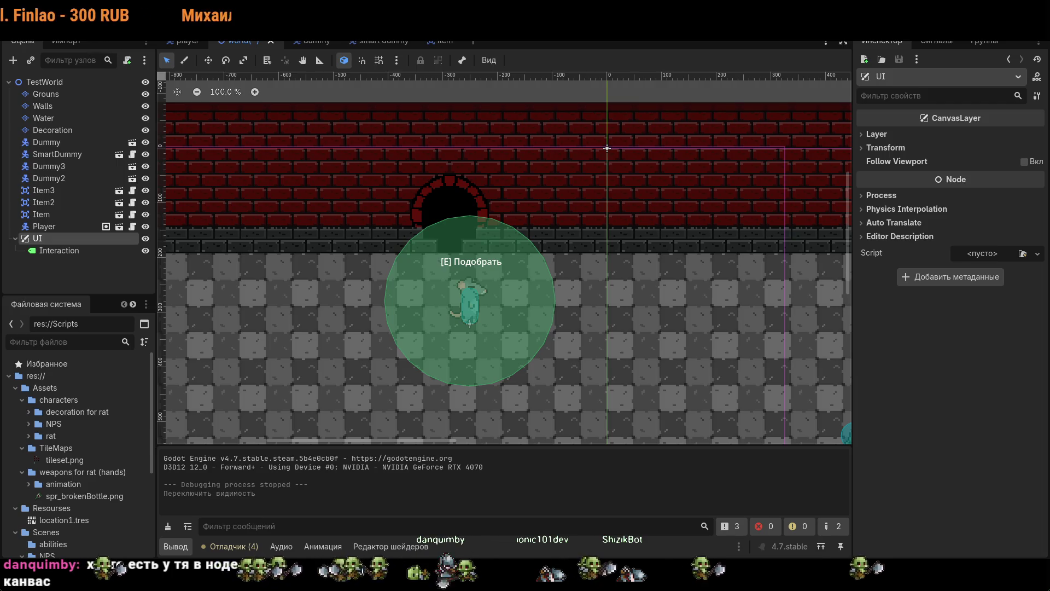
- In the player scene, review the Interation area's area_exited signal connection to the player script
left_click(183, 41)
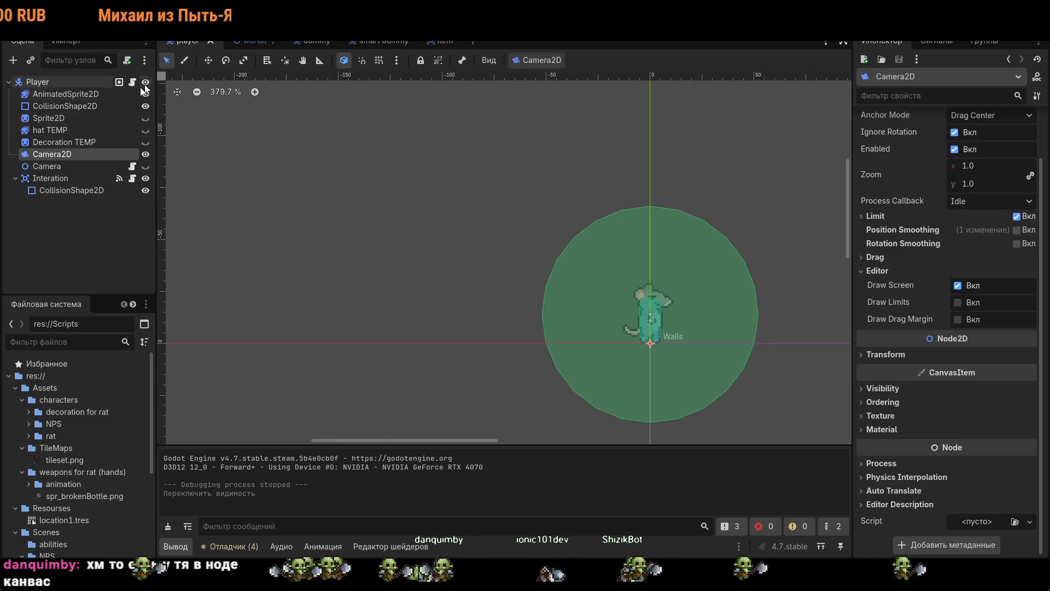
left_click(58, 189)
left_click(58, 177)
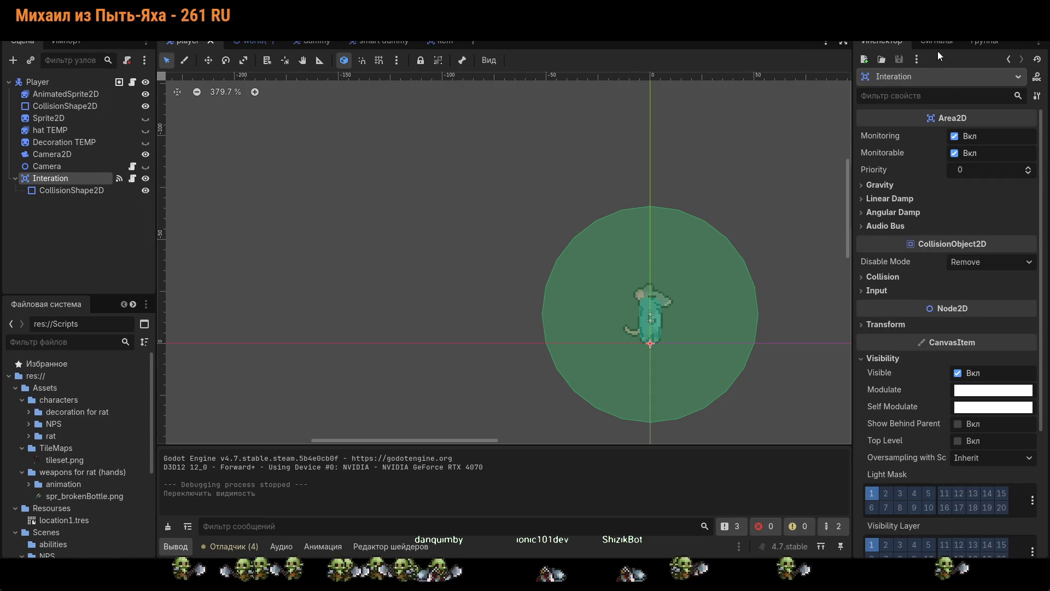
left_click(936, 41)
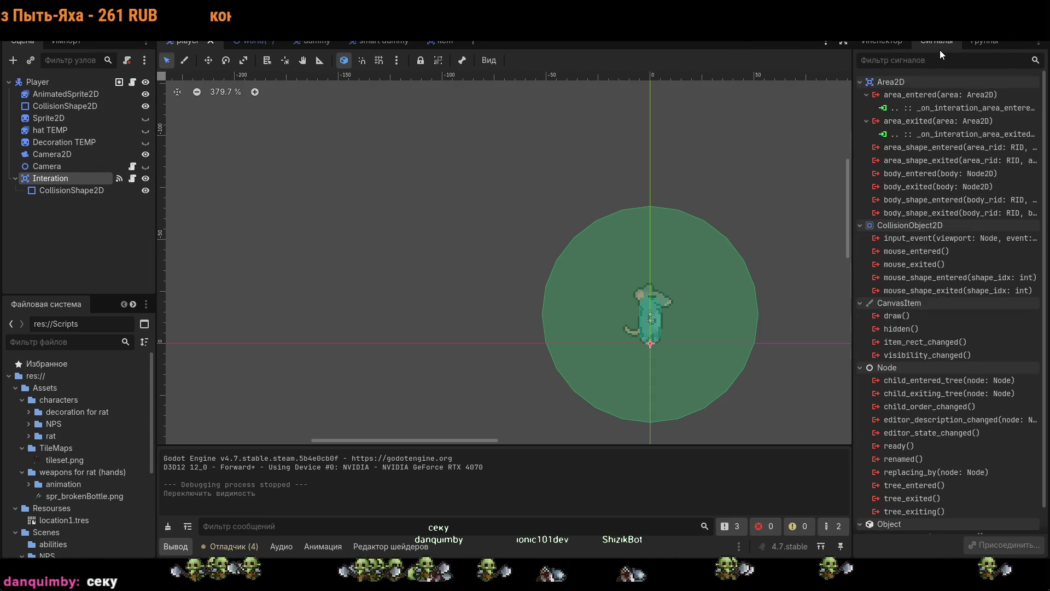
left_click(921, 136)
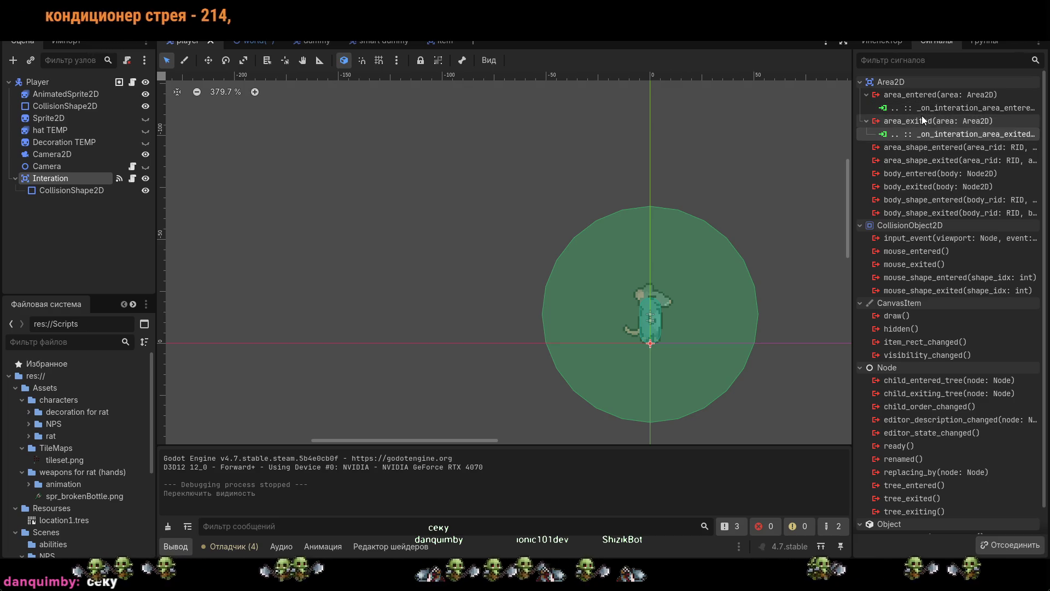
left_click(922, 117)
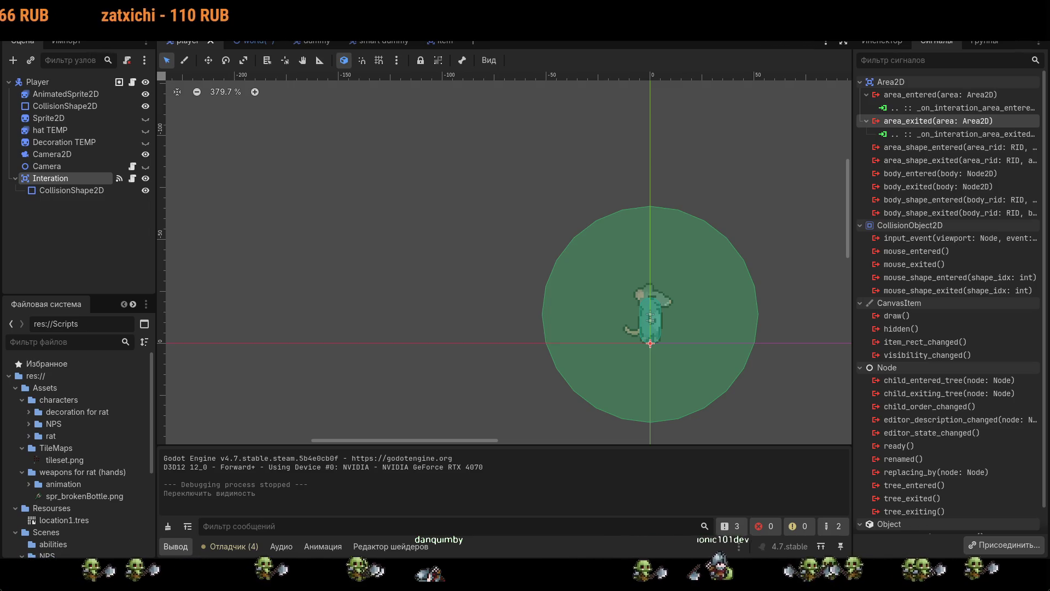
- Open item.gd from the item scene in the Script editor and select all its code
left_click(423, 41)
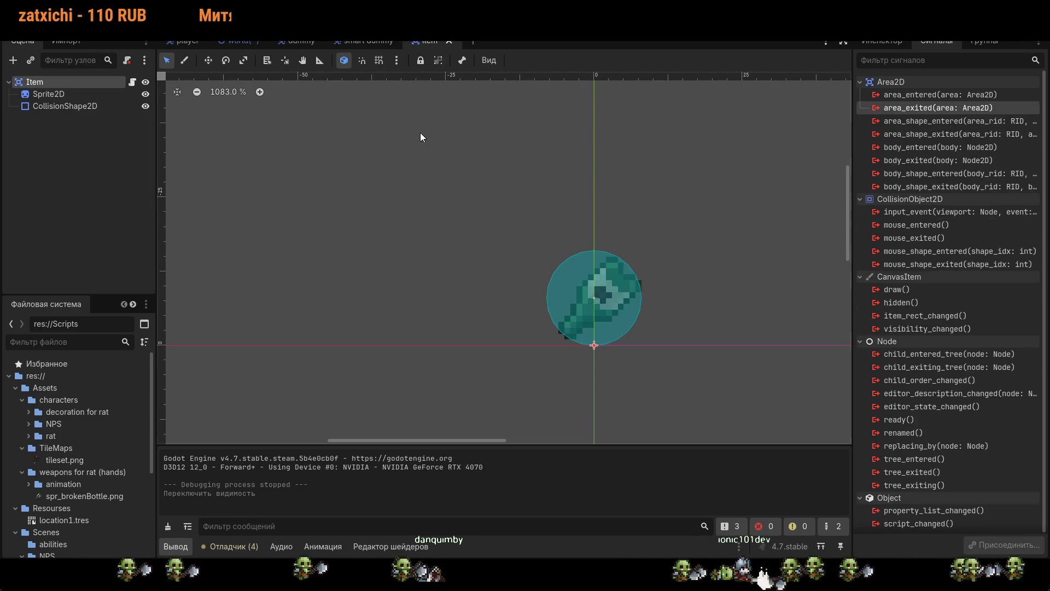
key("ctrl+F3")
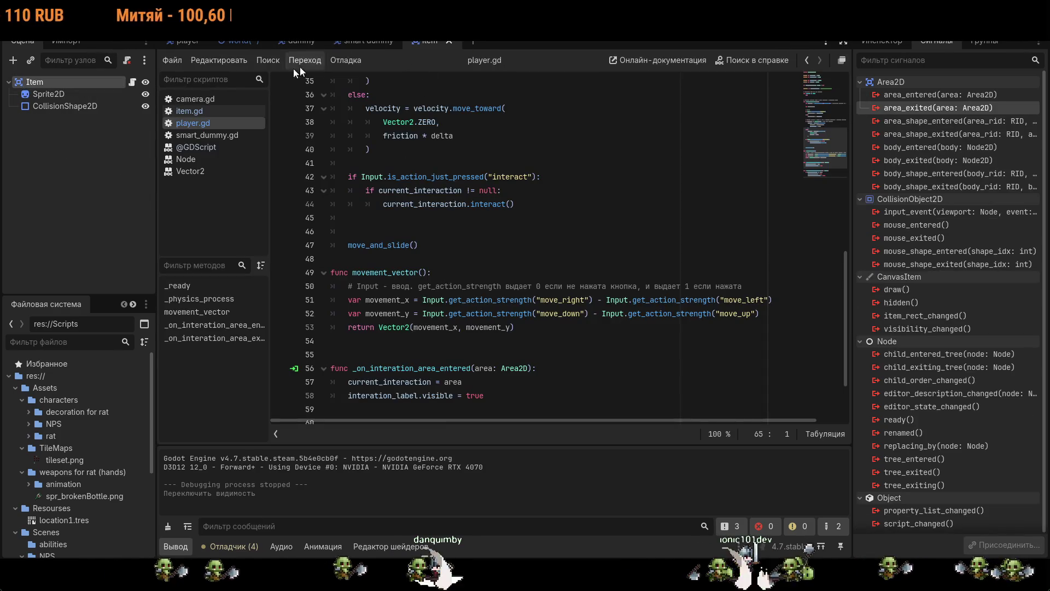
left_click(197, 111)
key("ctrl+a")
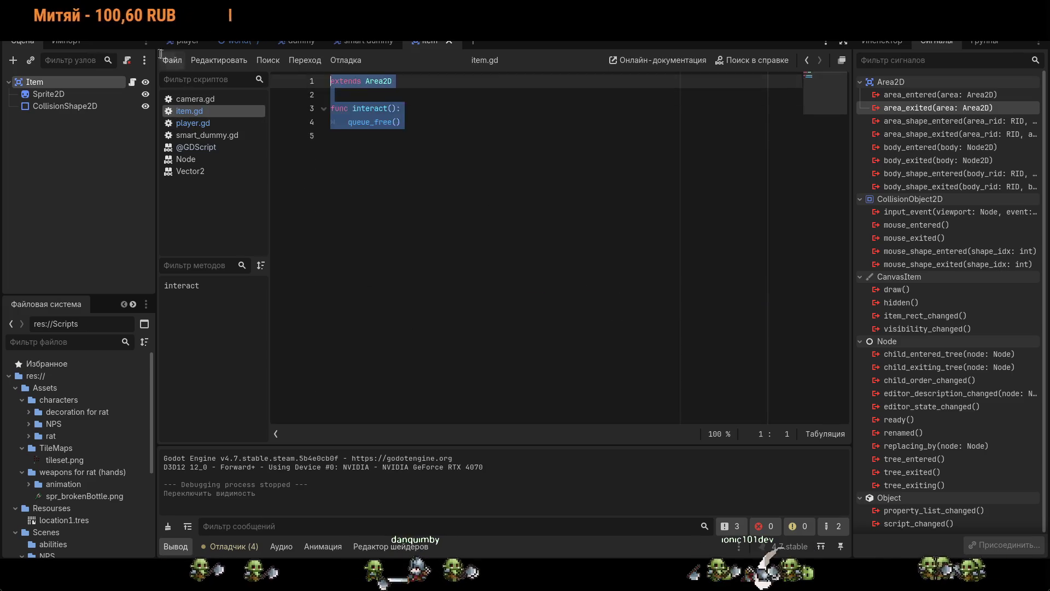
- Deselect the code in item.gd, switch to the TestWorld scene, and run the game with F5
key("Right")
key("ctrl+a")
key("Right")
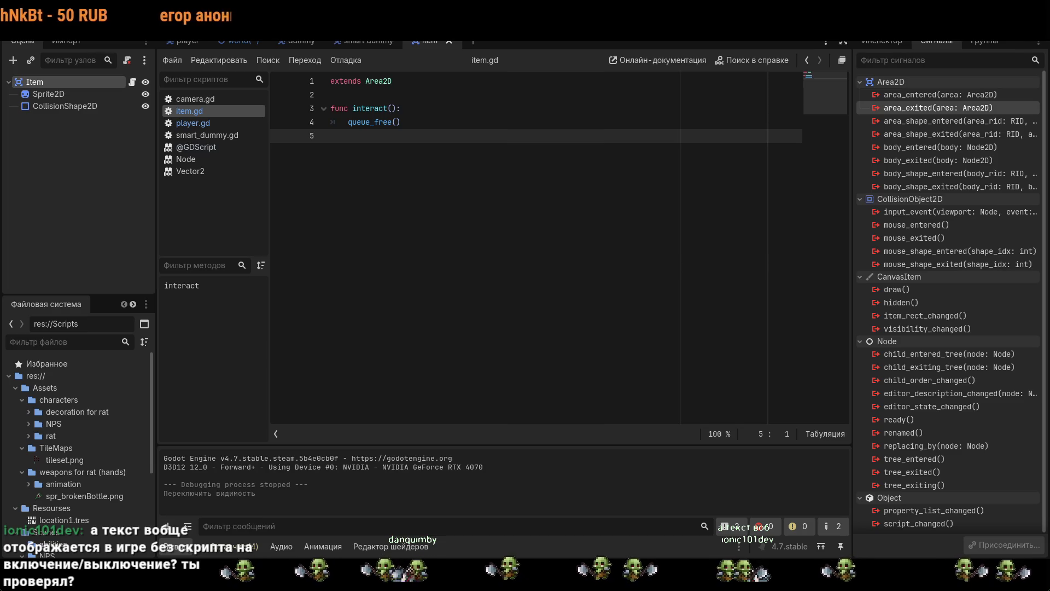
left_click(240, 41)
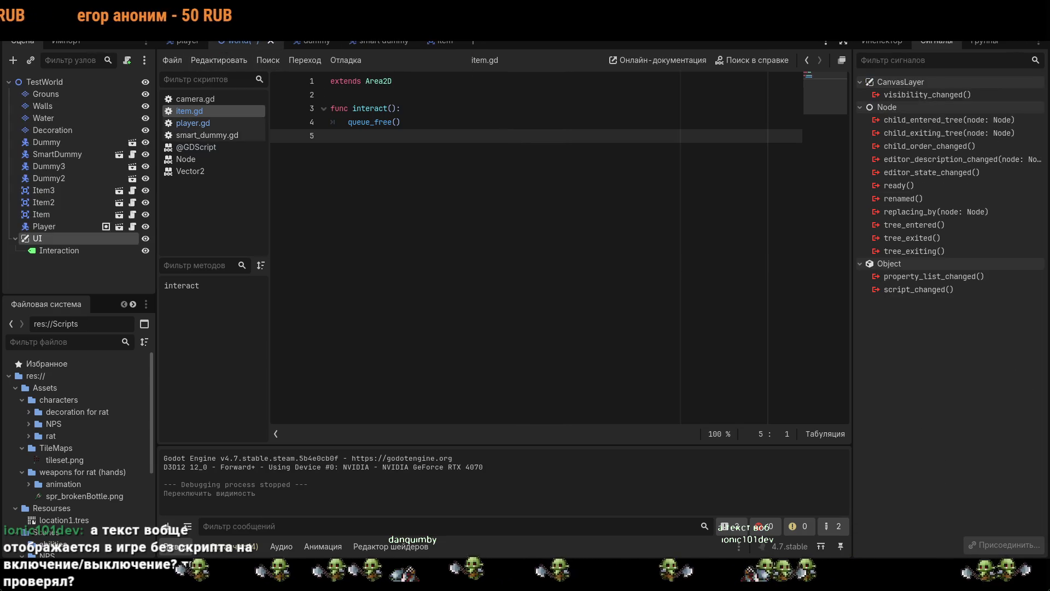
key("F5")
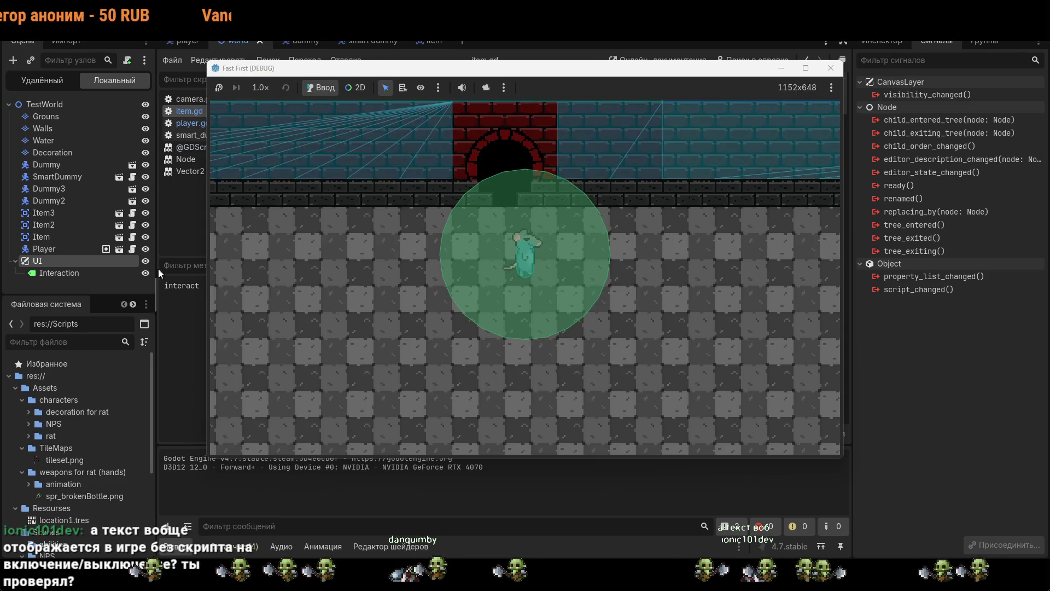
- Move the Interaction label under Player and walk the rat with D and S, hiding the label
double_click(148, 274)
double_click(148, 275)
double_click(148, 274)
double_click(147, 275)
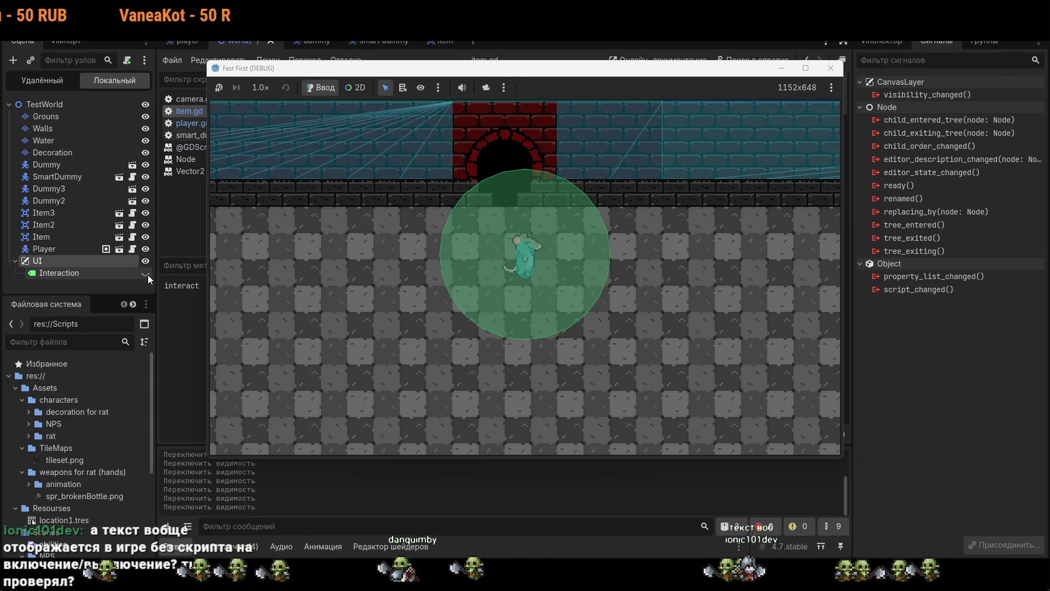
mouse_move(55, 273)
left_mouse_down()
mouse_move(57, 248)
mouse_move(64, 260)
left_mouse_up()
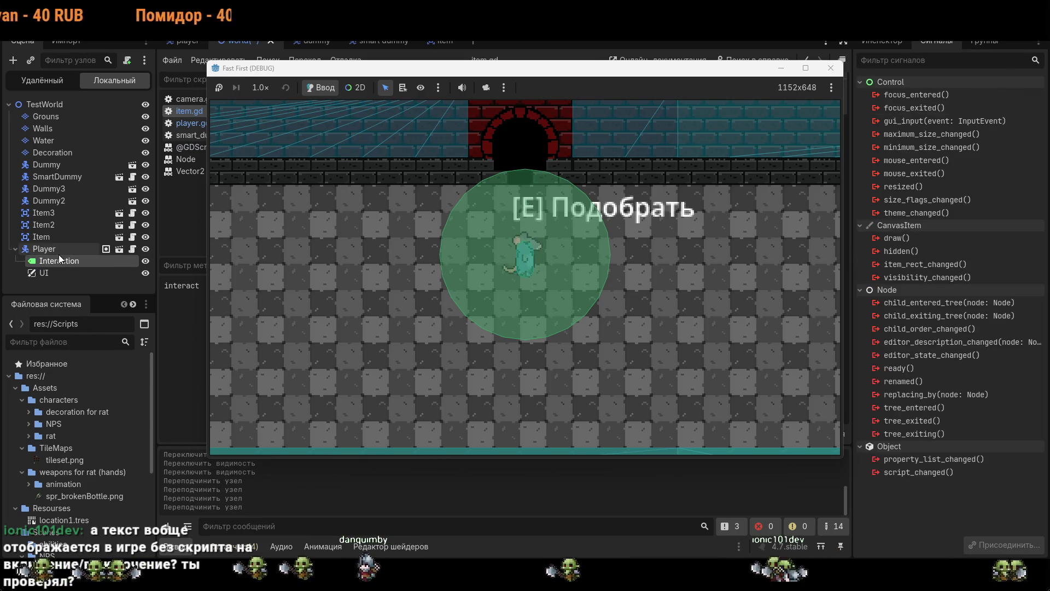
key("d")
key("s")
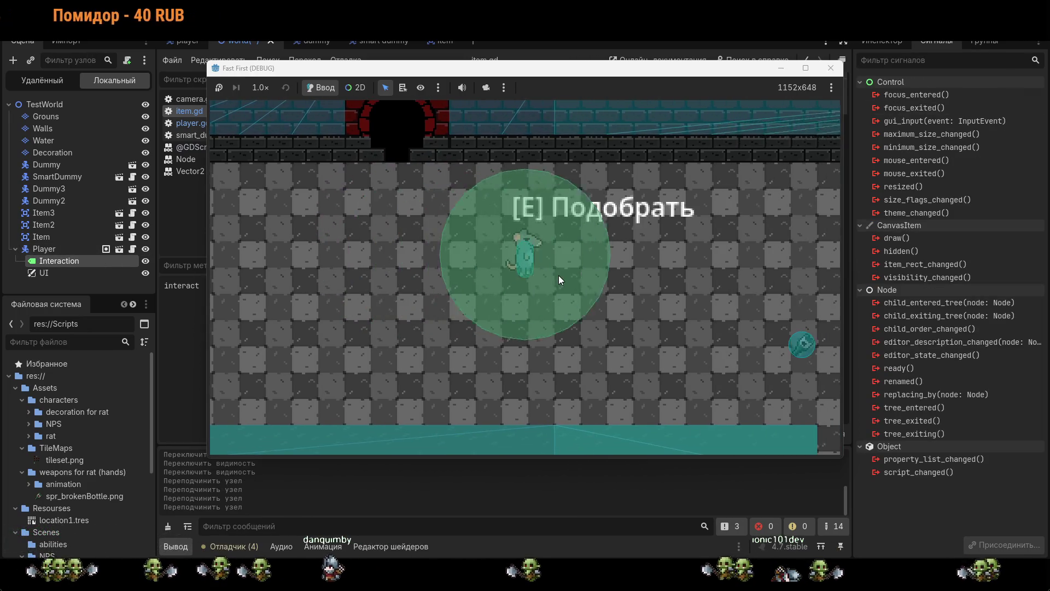
left_click(145, 261)
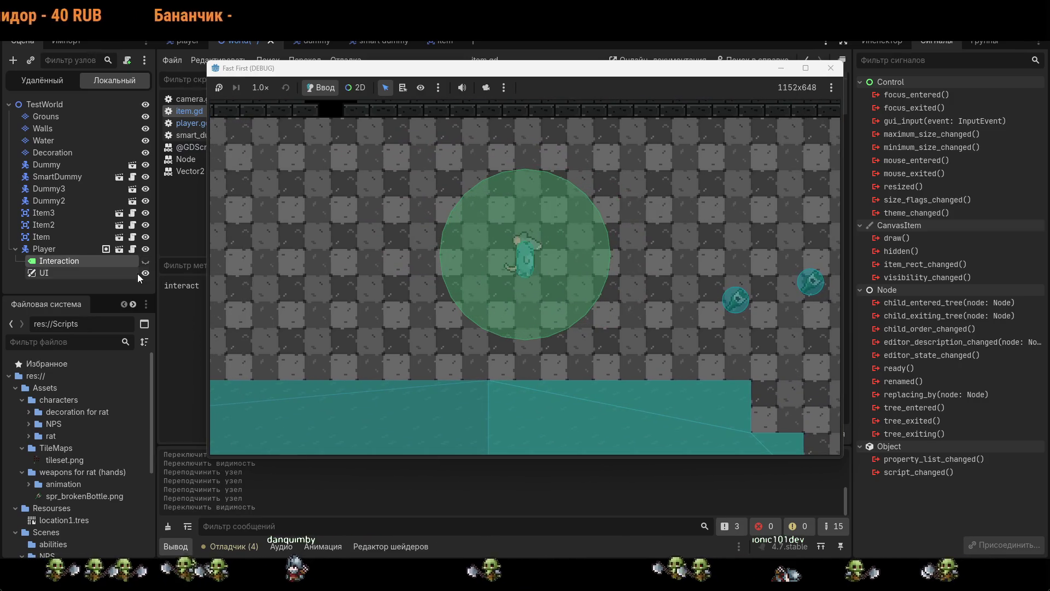
key("d")
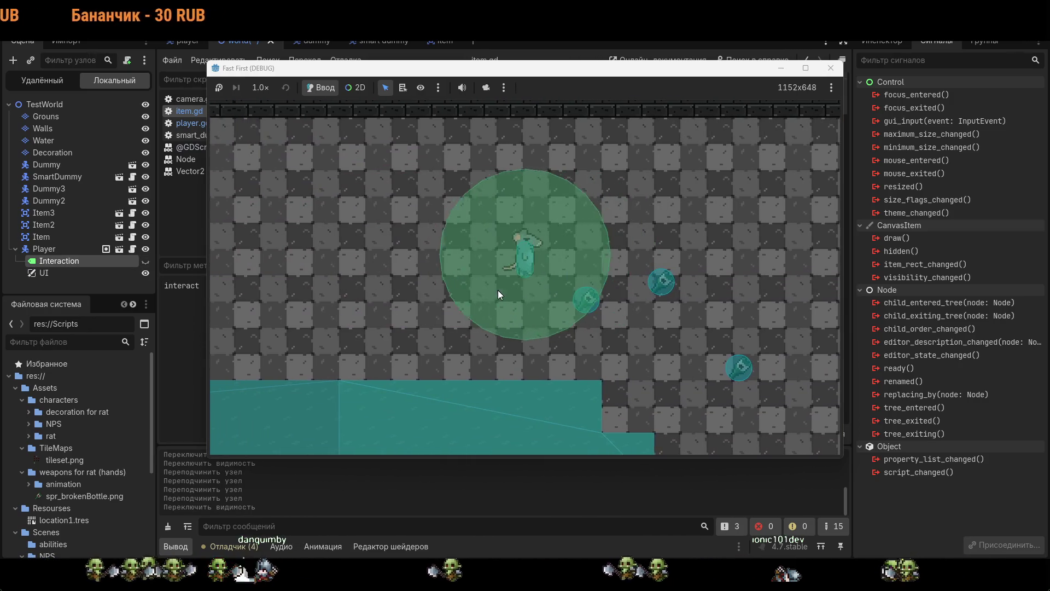
key("d")
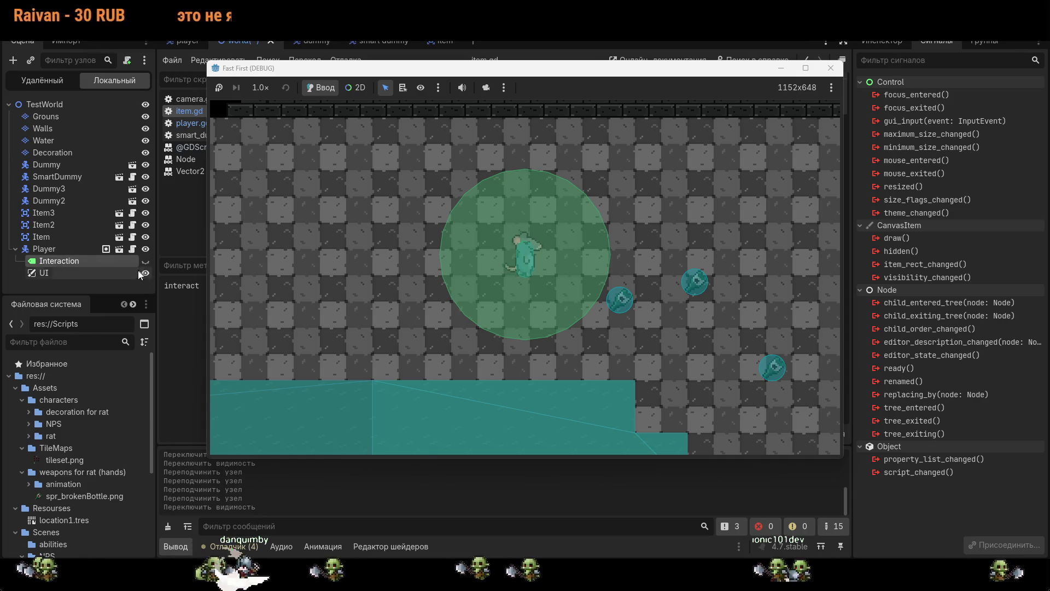
- Select the UI layer to view its properties, then stop the game with F8
left_click(75, 277)
left_click(106, 261)
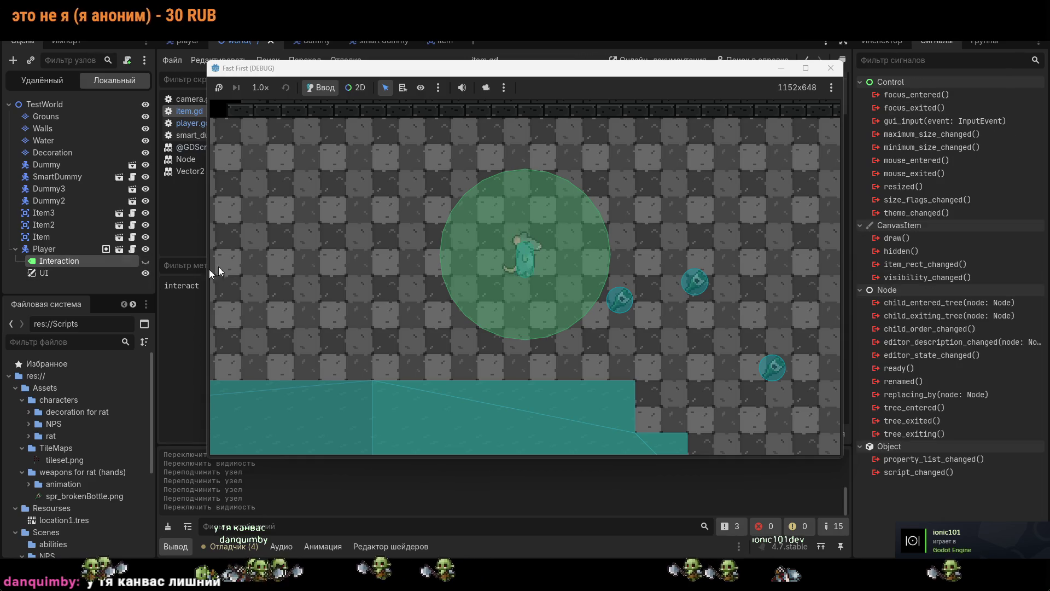
left_click(87, 273)
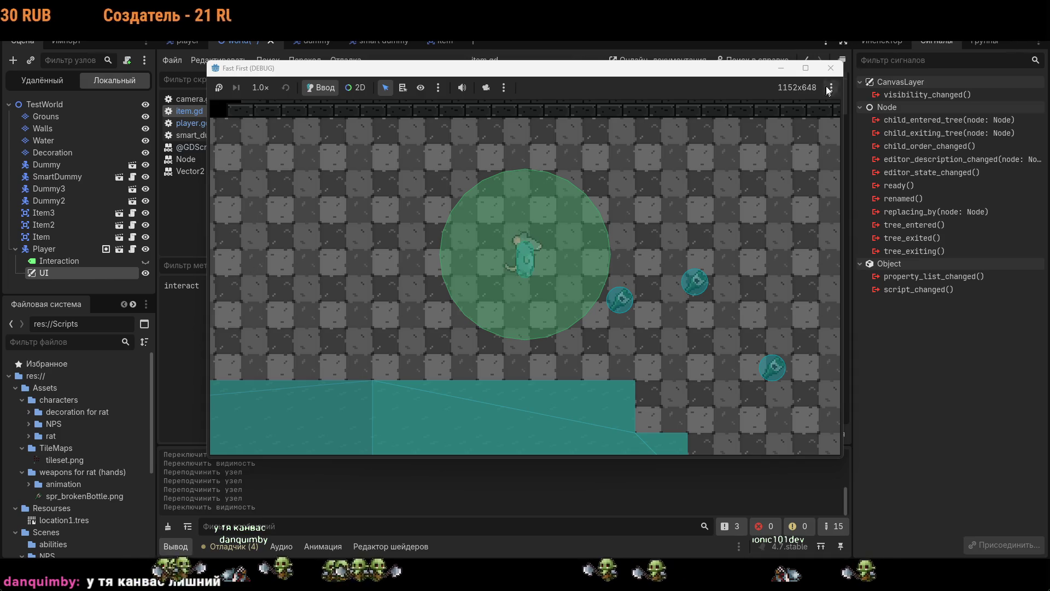
left_click(881, 42)
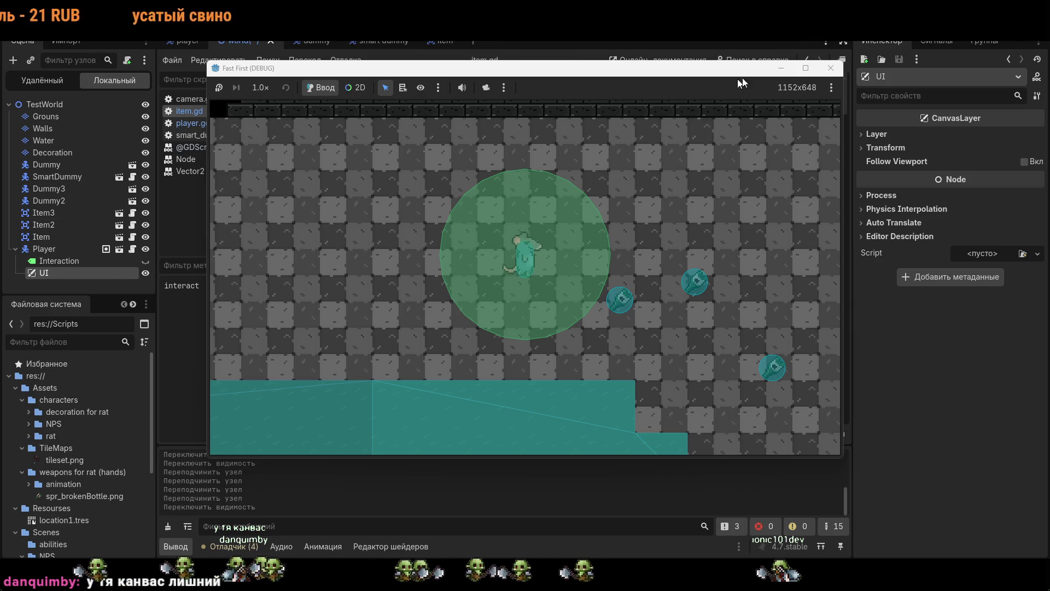
key("F8")
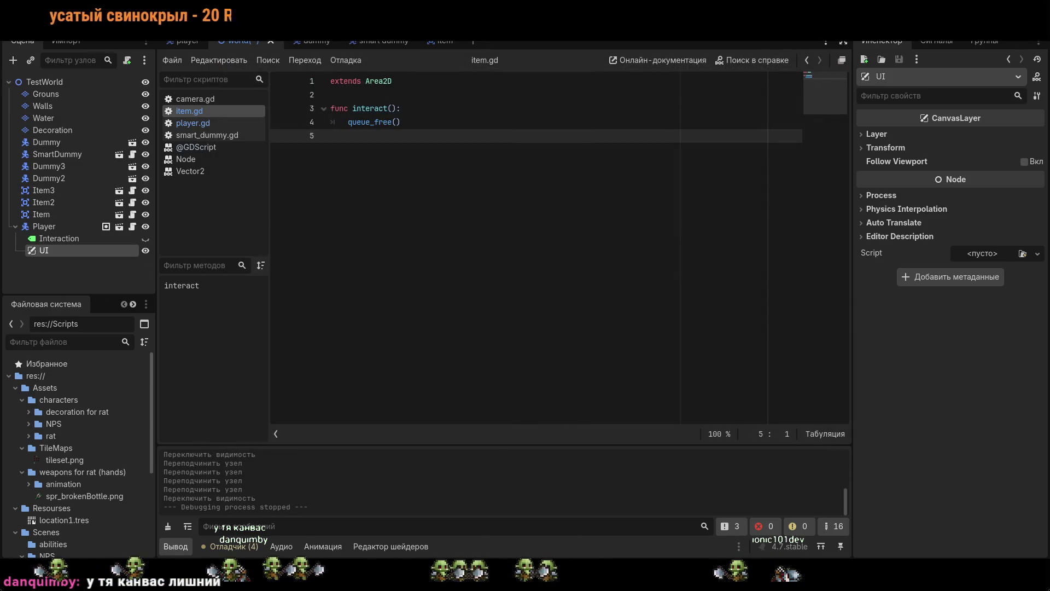
- Return to the 2D view and make the Interaction label visible again
key("ctrl+F1")
scroll(465, 303, "down", 5)
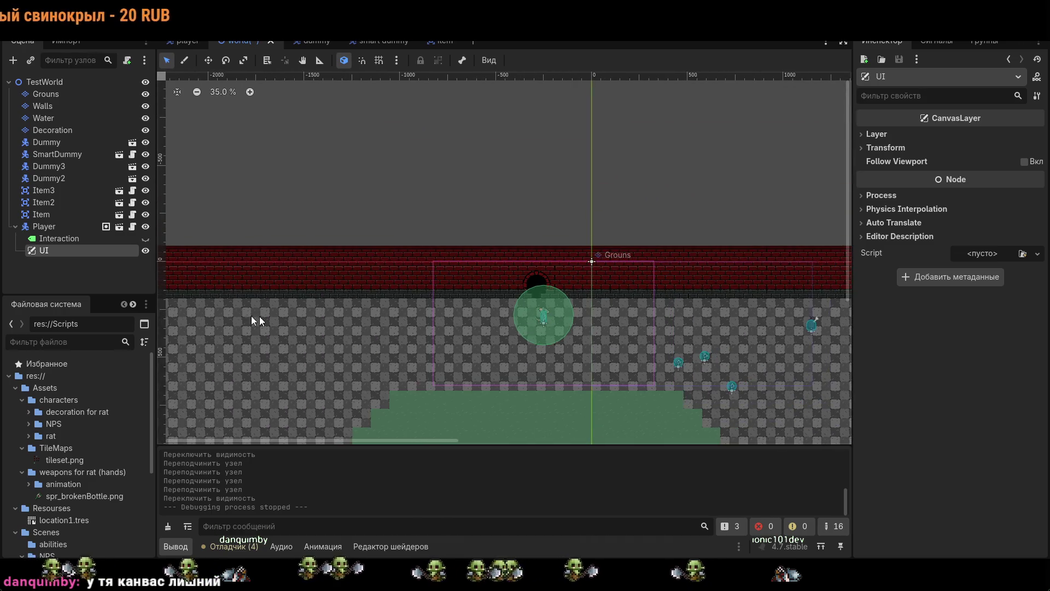
left_click(59, 238)
left_click(146, 239)
scroll(569, 306, "up", 5)
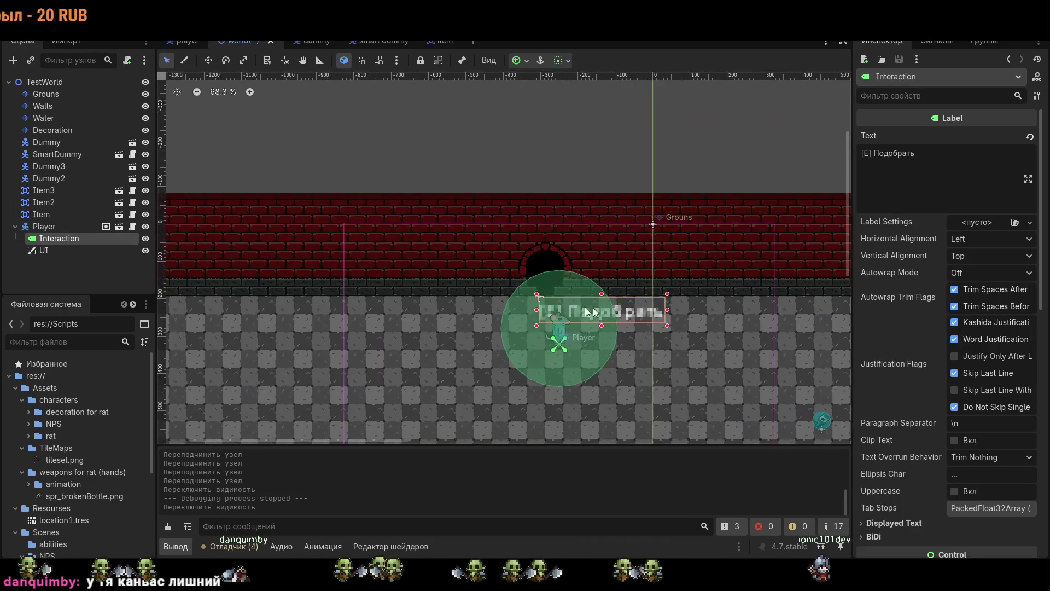
left_click(697, 326)
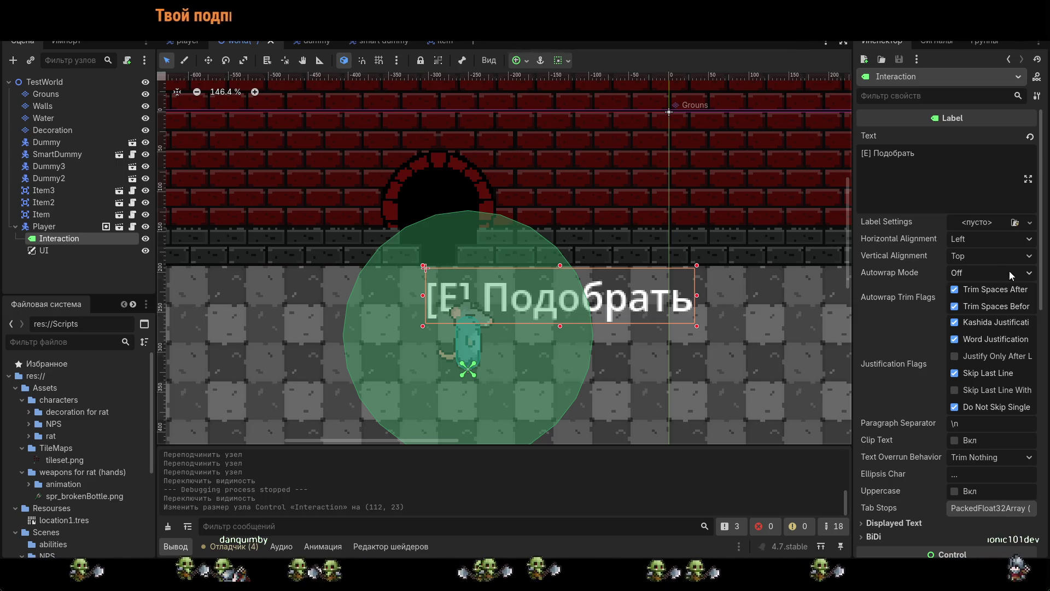
scroll(941, 396, "down", 5)
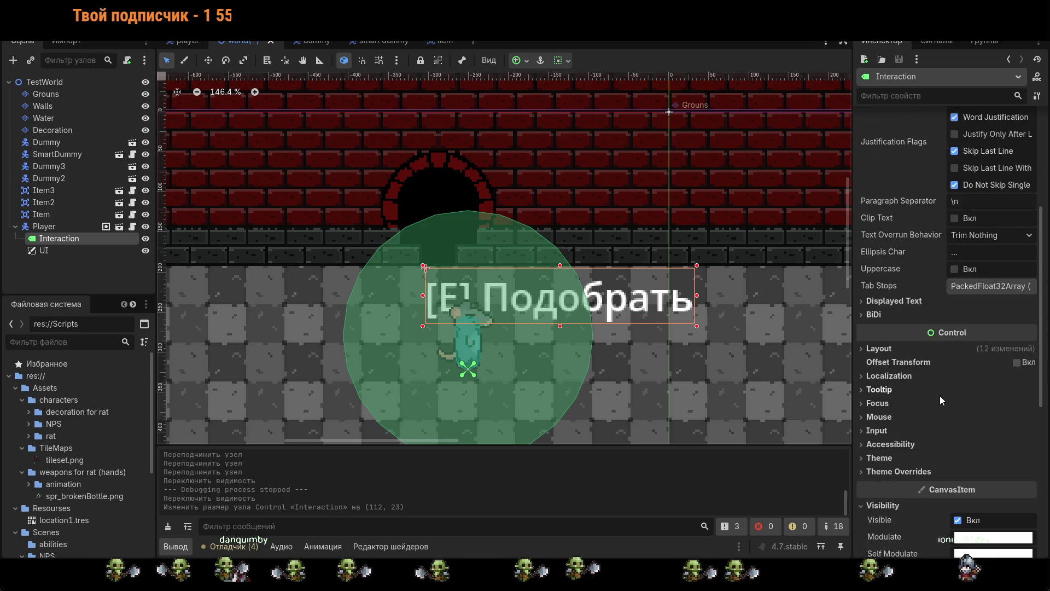
scroll(946, 373, "down", 5)
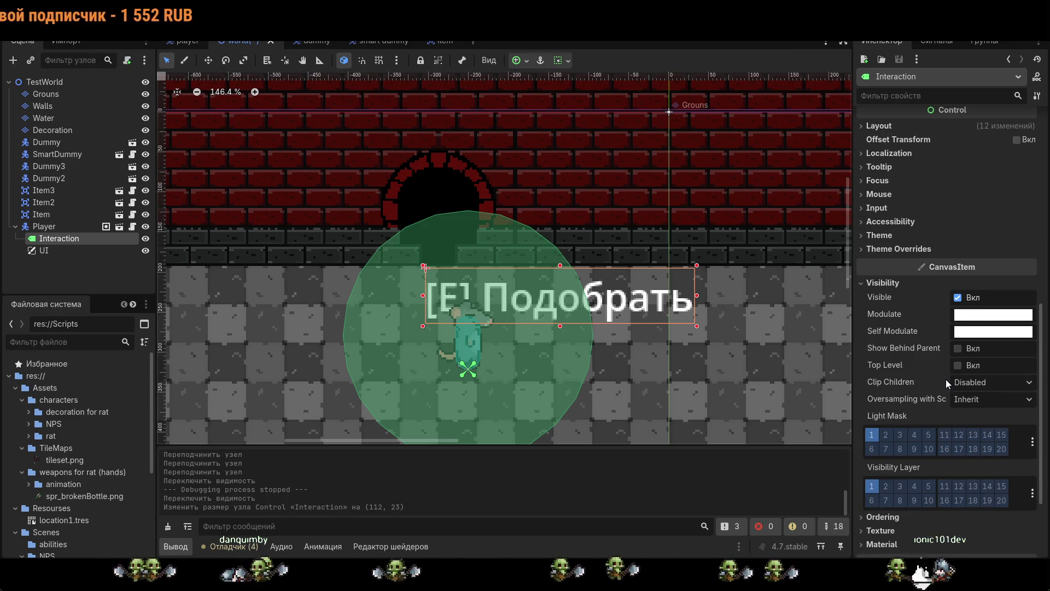
scroll(948, 376, "up", 7)
- Shrink the Interaction label's box to fit its text, then move it back directly under Player
left_click_drag(116, 252, 84, 238)
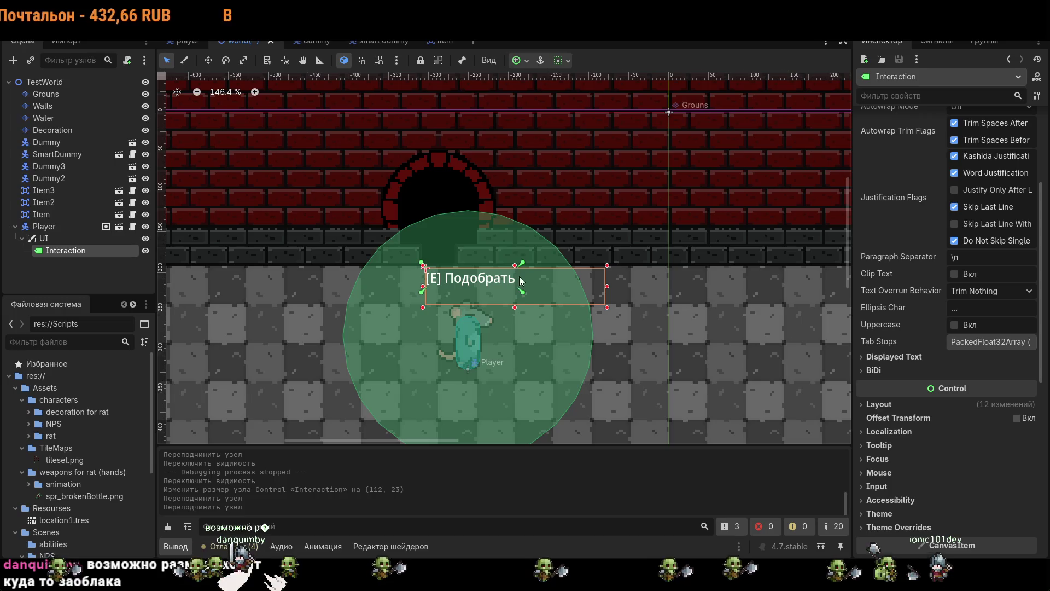
left_click_drag(607, 308, 522, 293)
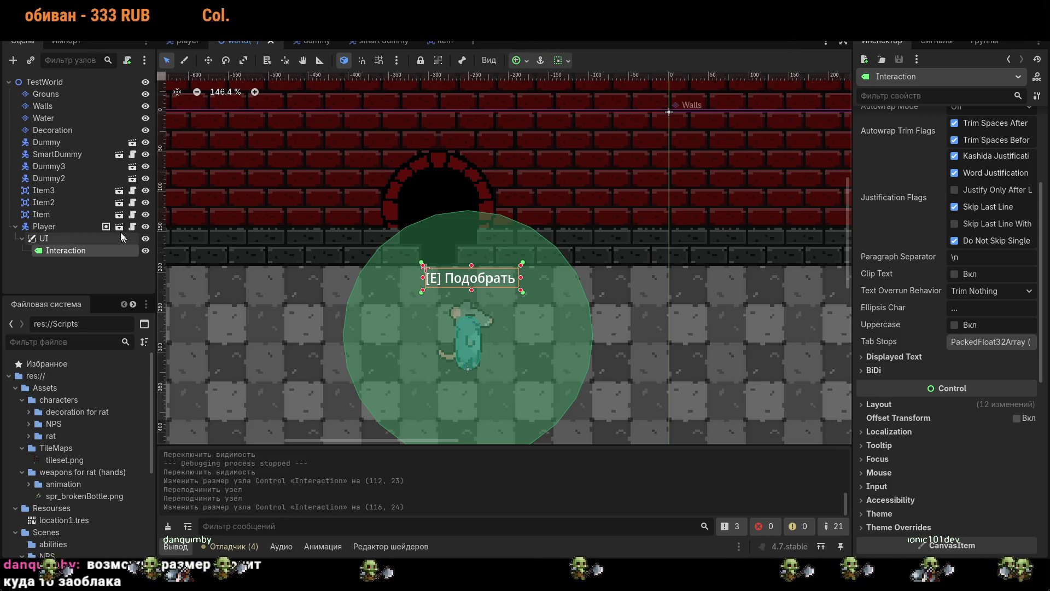
left_click(55, 242)
left_click_drag(55, 250, 53, 239)
left_click(422, 271)
left_click(467, 290)
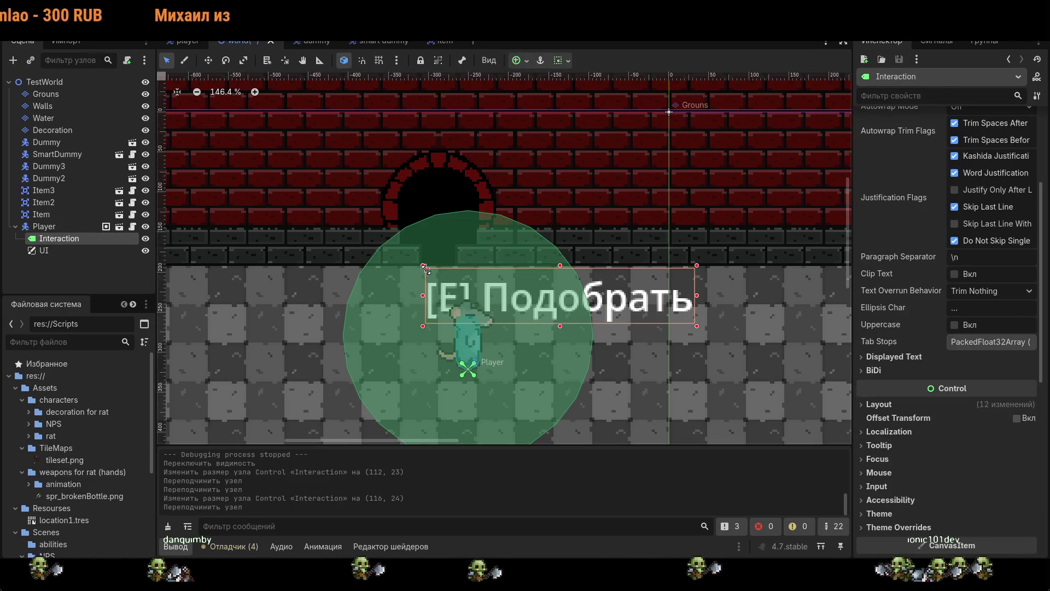
- Select the Interaction label and scroll through its Inspector properties
left_click(427, 270)
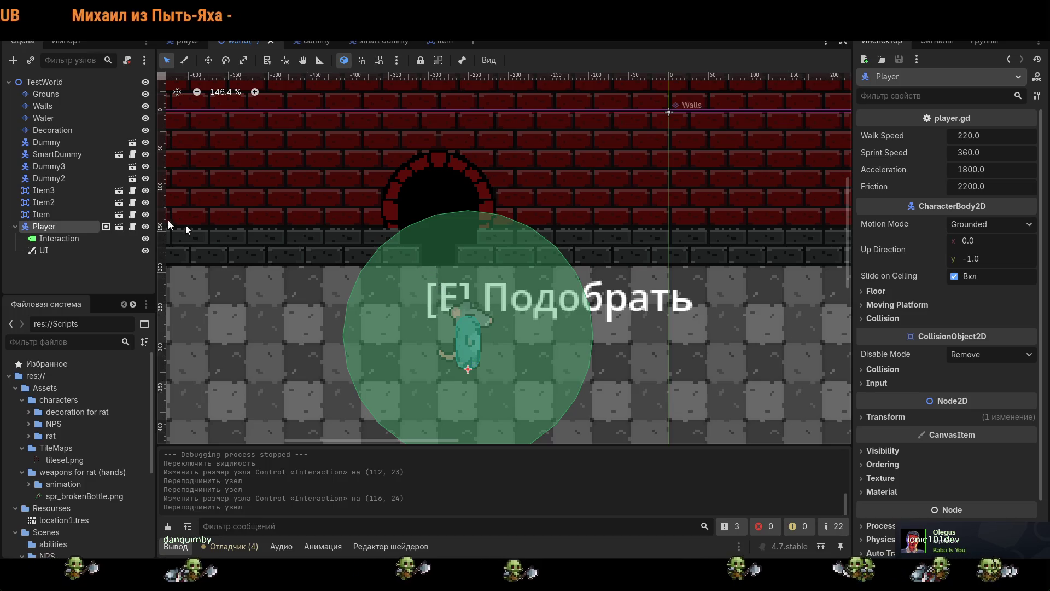
left_click(73, 239)
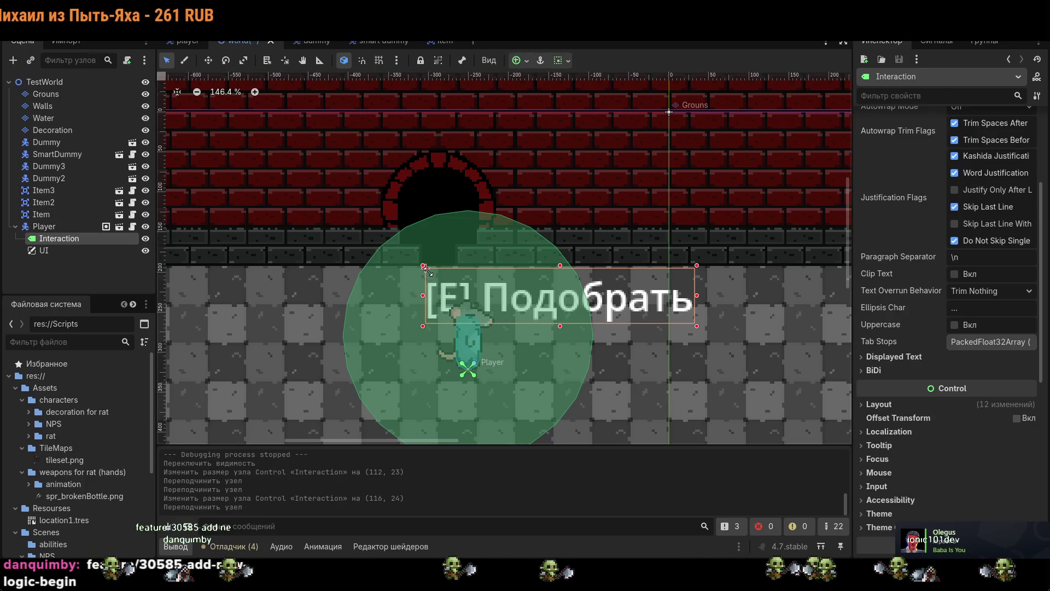
left_click(429, 278)
left_click(87, 236)
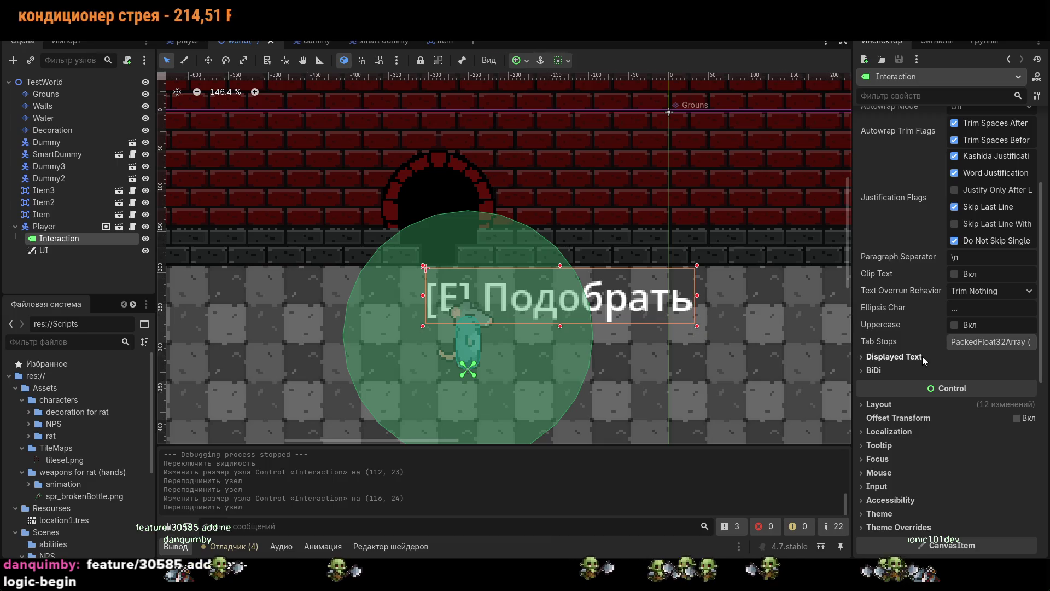
scroll(923, 360, "down", 4)
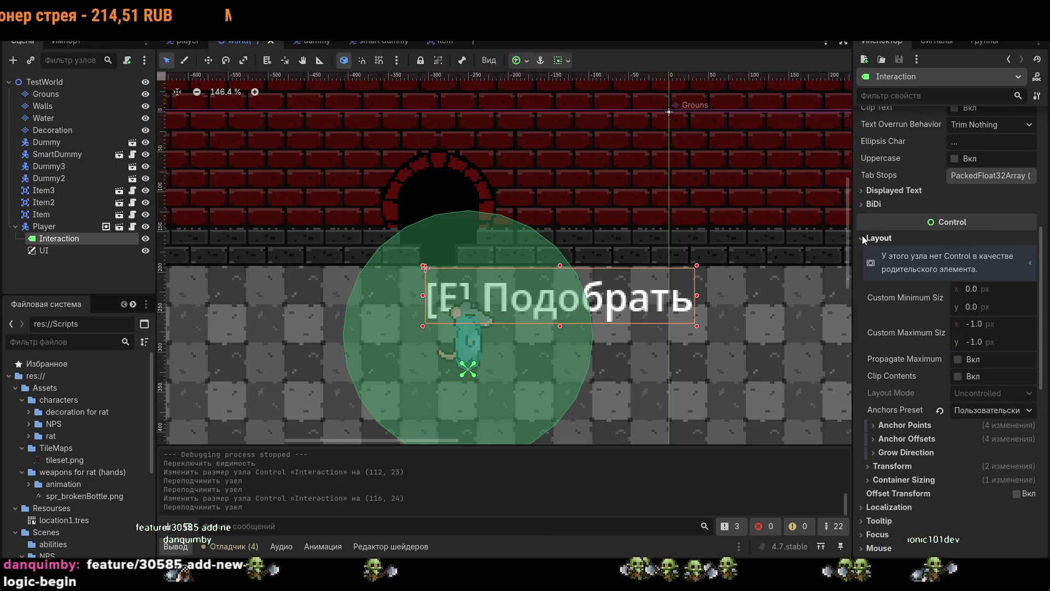
scroll(876, 252, "up", 8)
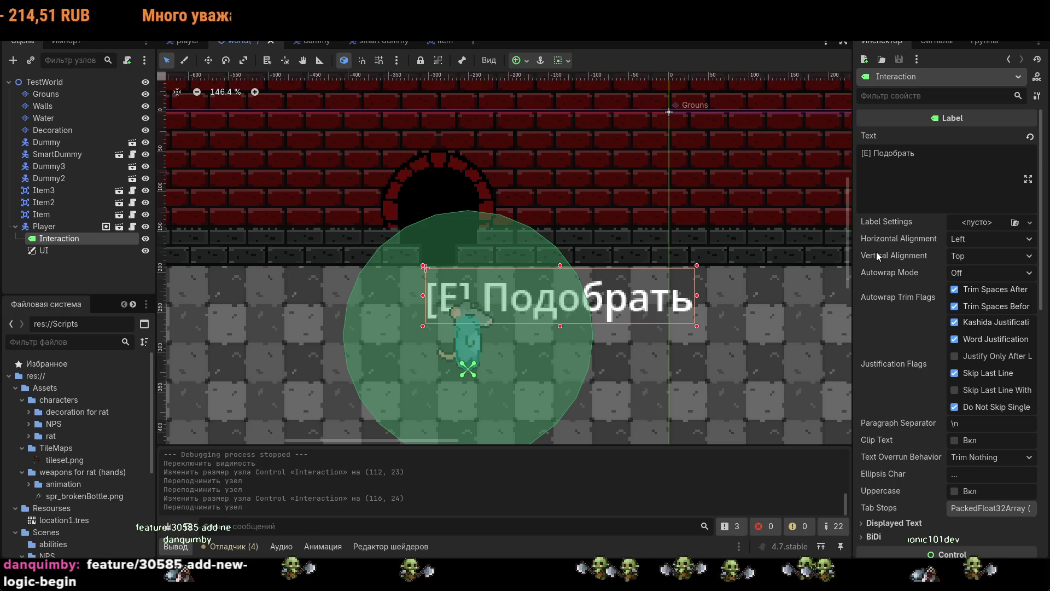
scroll(895, 272, "down", 3)
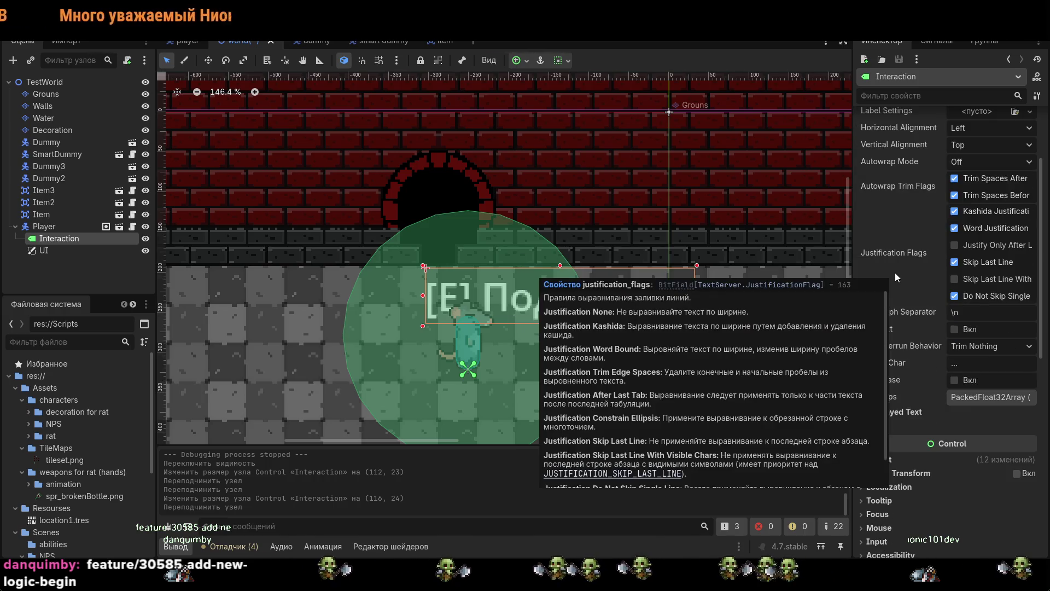
scroll(896, 275, "down", 3)
scroll(899, 405, "down", 5)
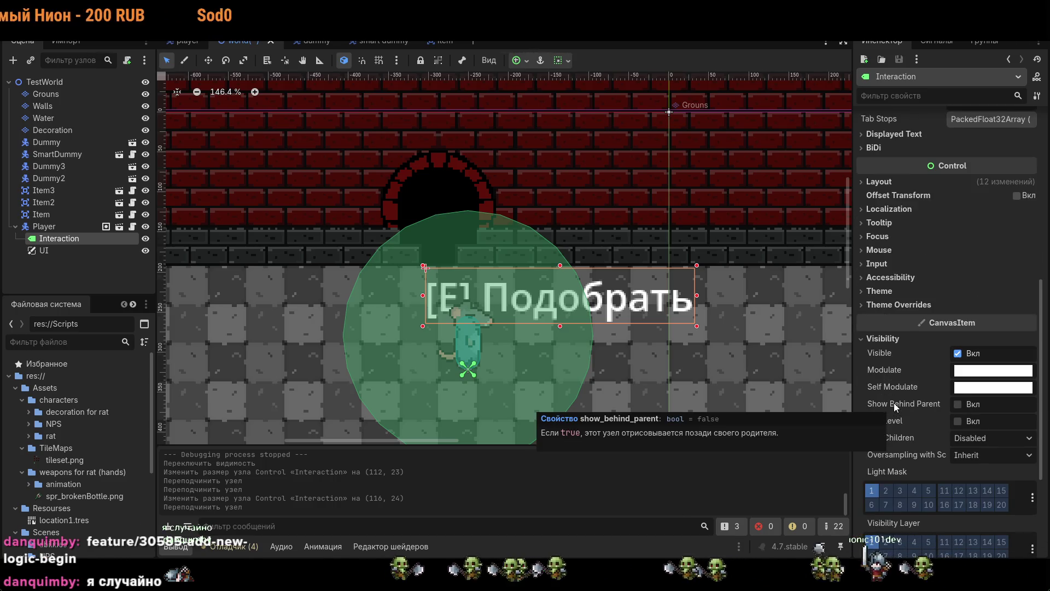
scroll(897, 401, "down", 5)
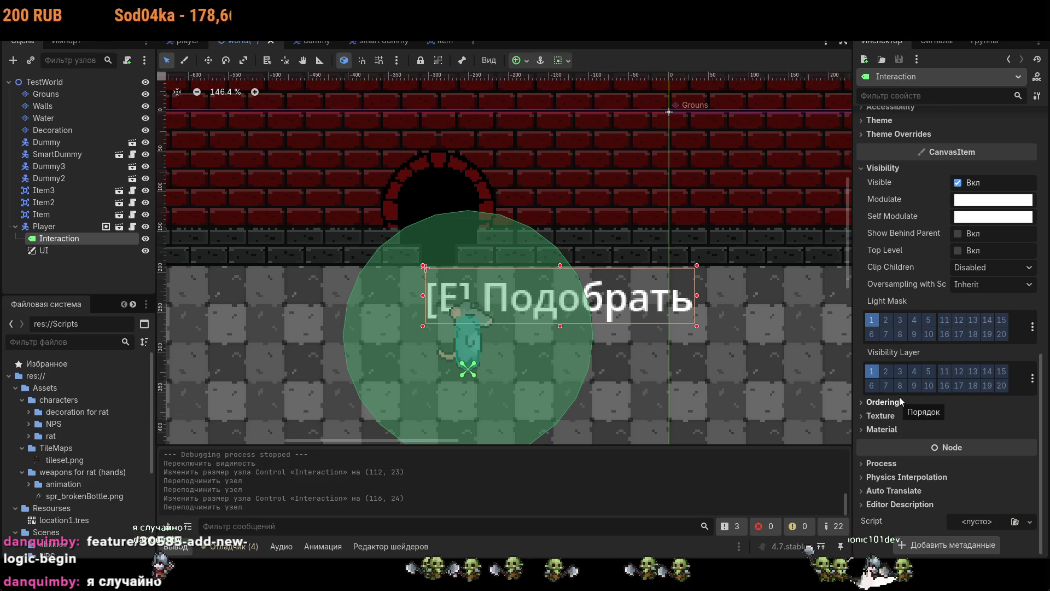
mouse_move(898, 444)
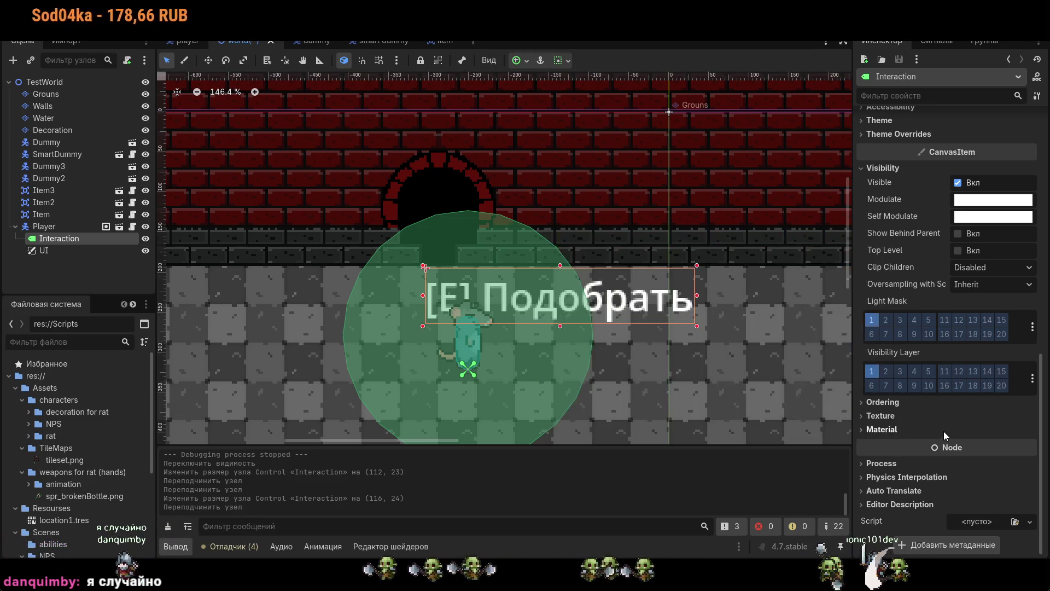
scroll(944, 429, "up", 8)
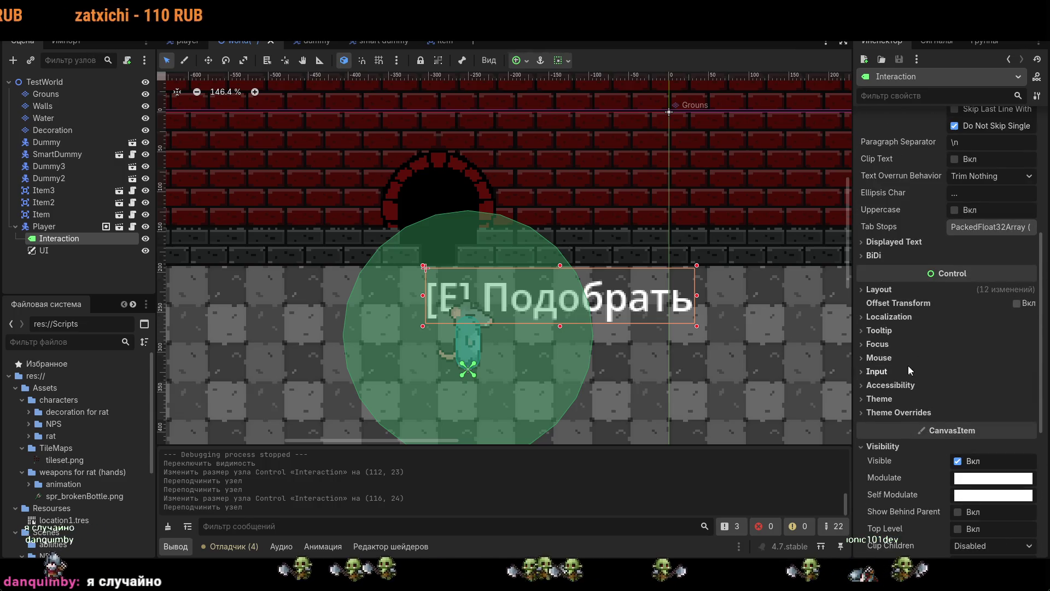
- Expand and collapse the label's Mouse, Focus, Theme and Layout sections, checking its custom minimum size
left_click(882, 359)
left_click(882, 359)
left_click(878, 344)
left_click(879, 343)
left_click(881, 399)
left_click(881, 399)
left_click(879, 358)
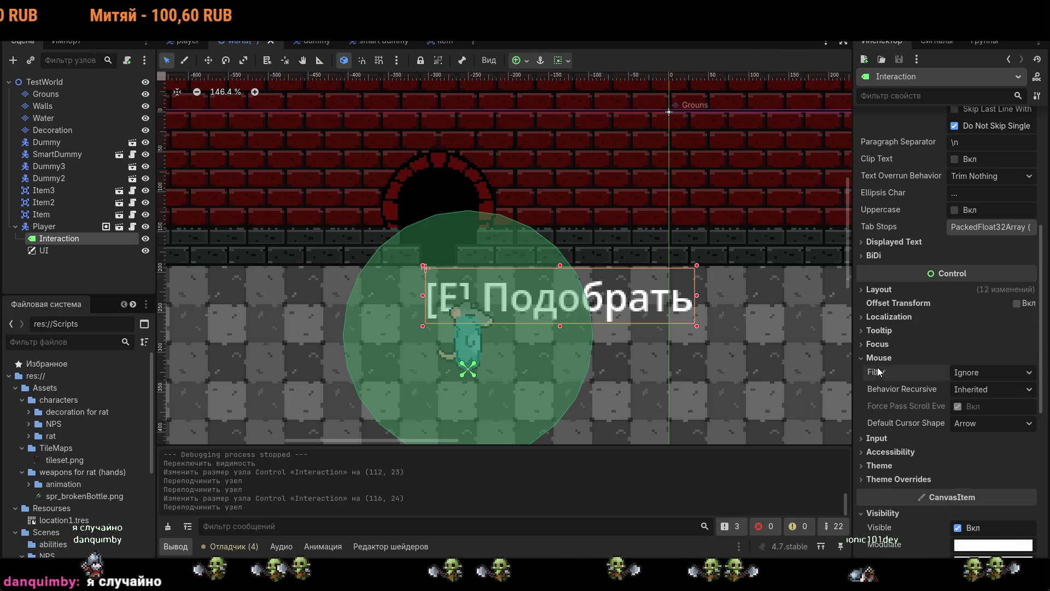
left_click(879, 289)
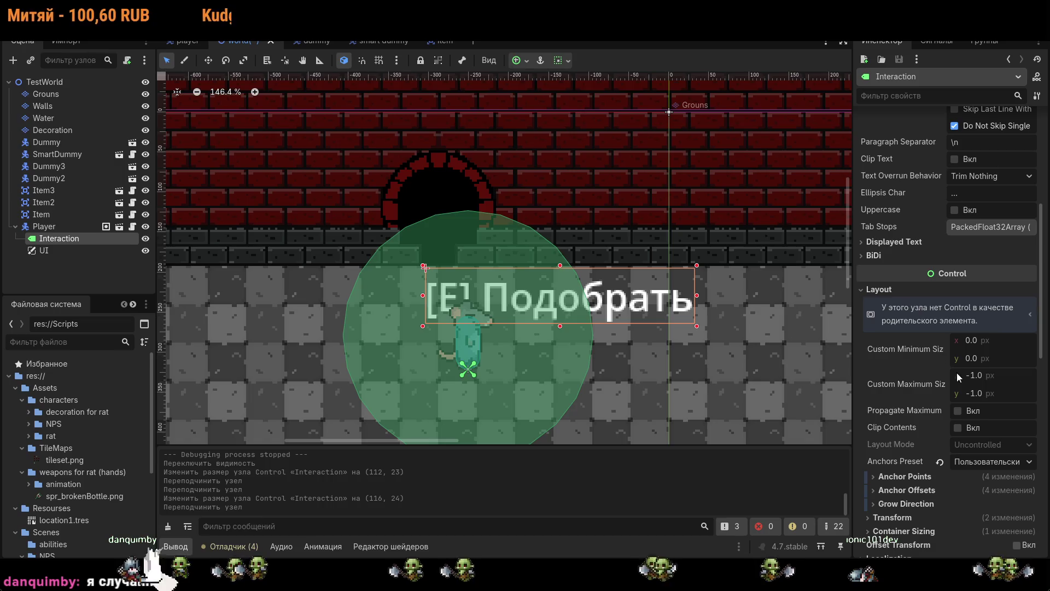
left_click(977, 358)
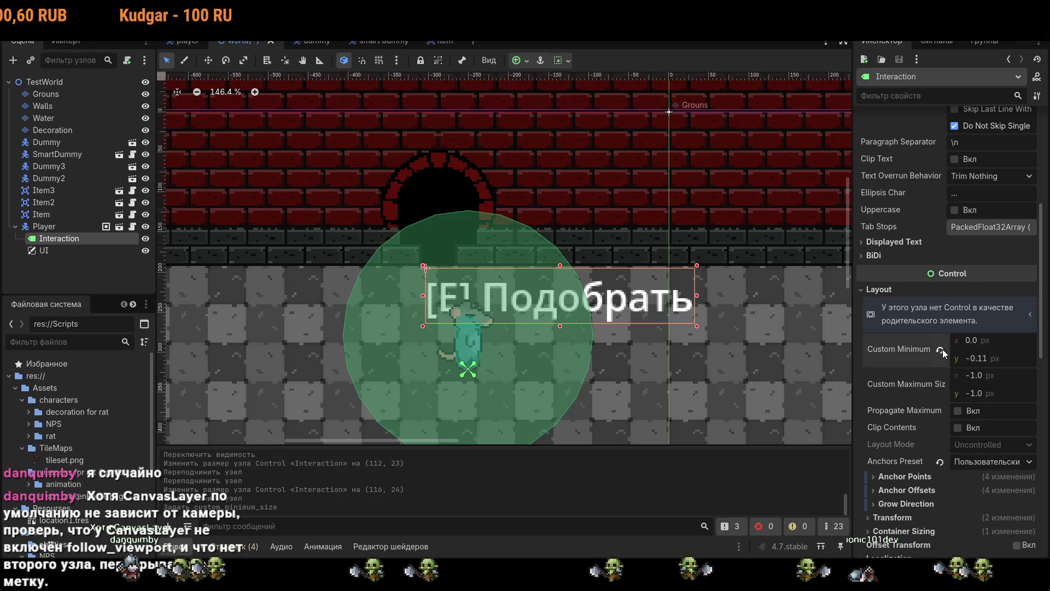
mouse_move(942, 347)
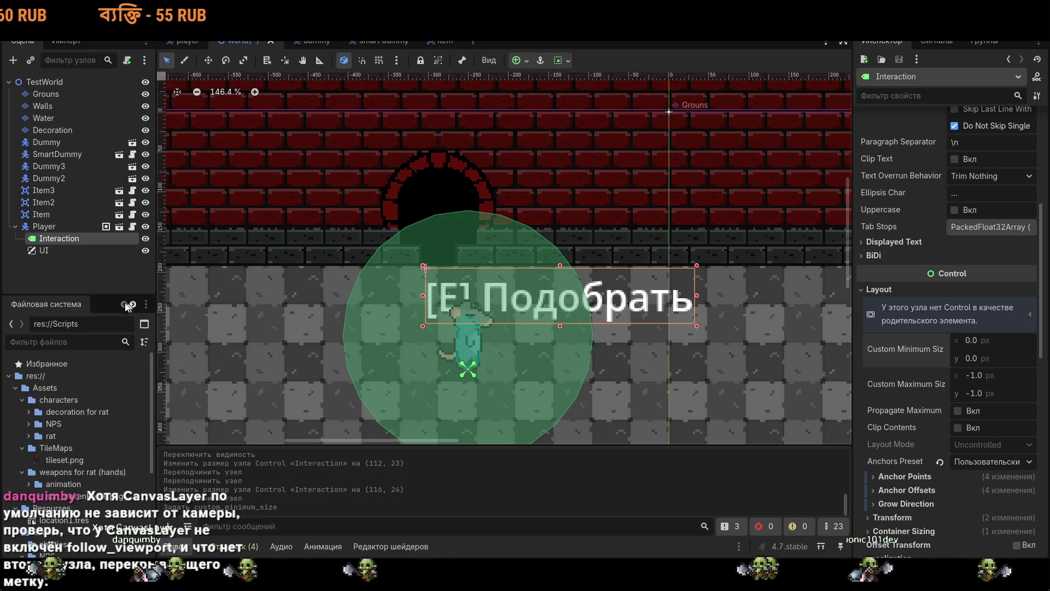
- Select the UI layer and toggle Follow Viewport on, then off again
left_click(45, 251)
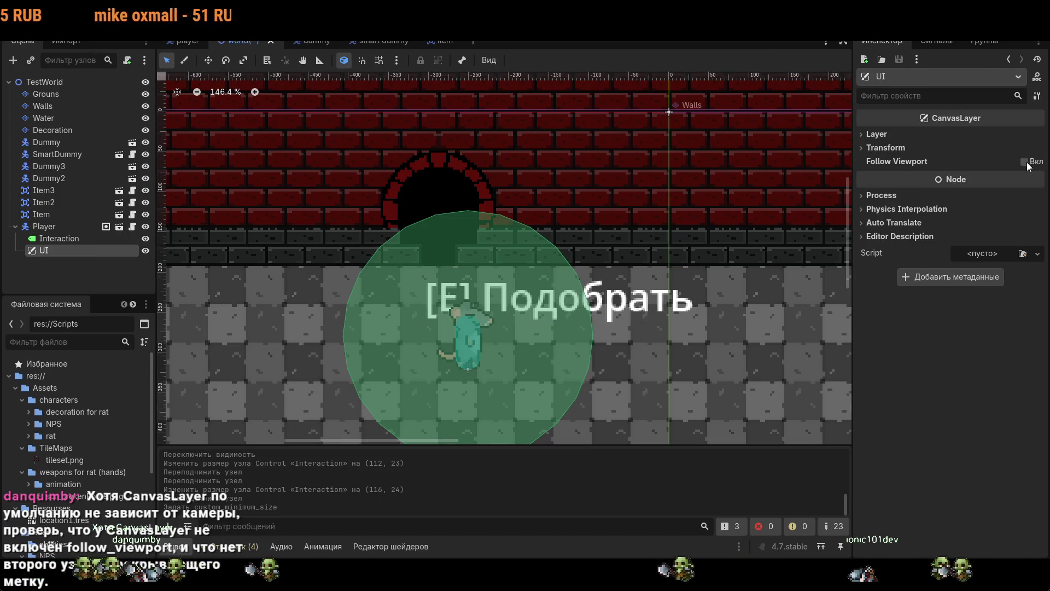
mouse_move(1032, 167)
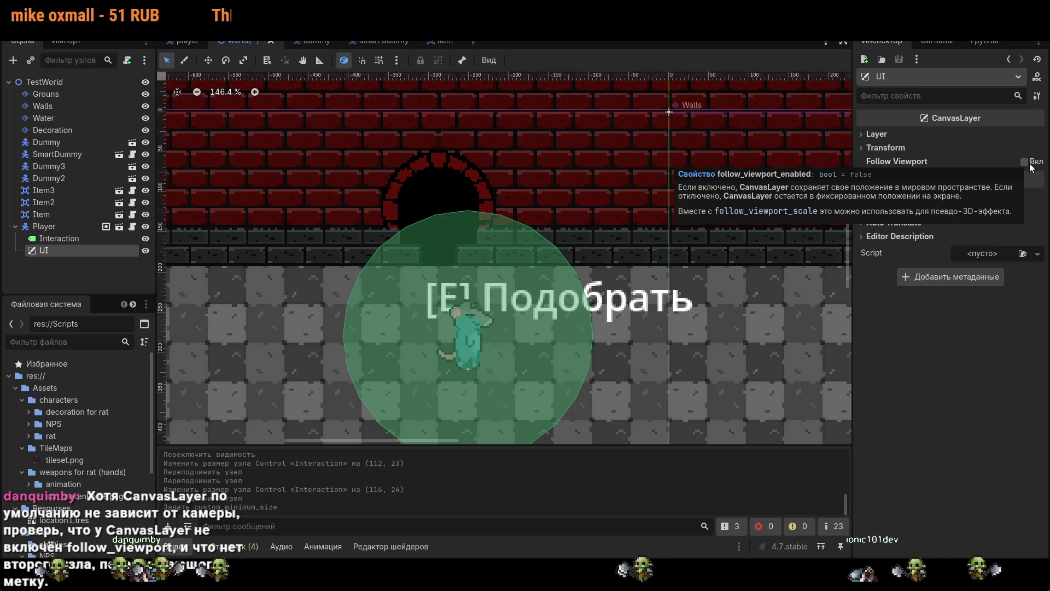
left_click(1025, 162)
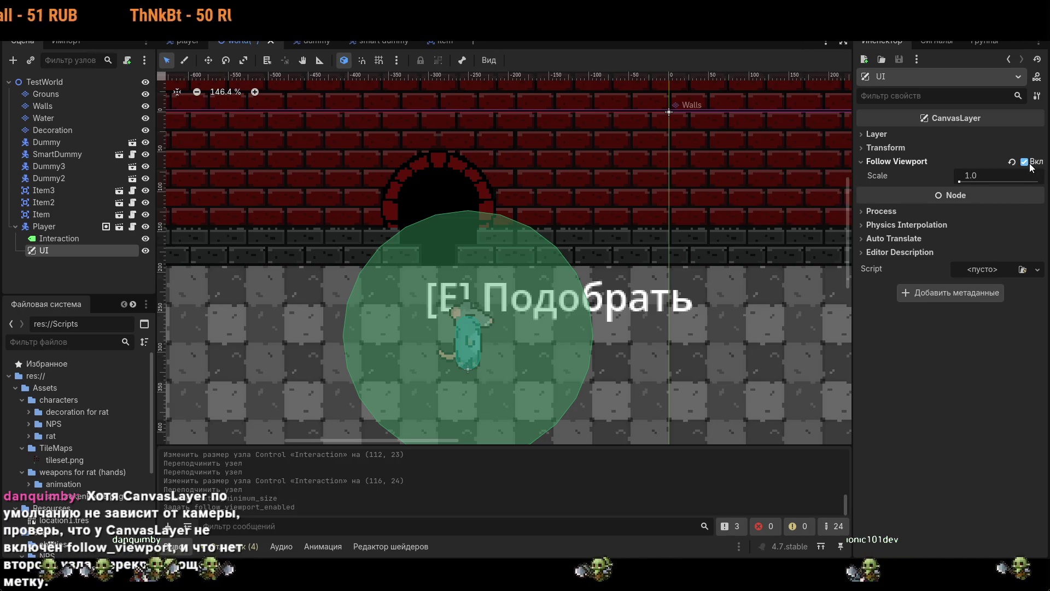
left_click(1025, 162)
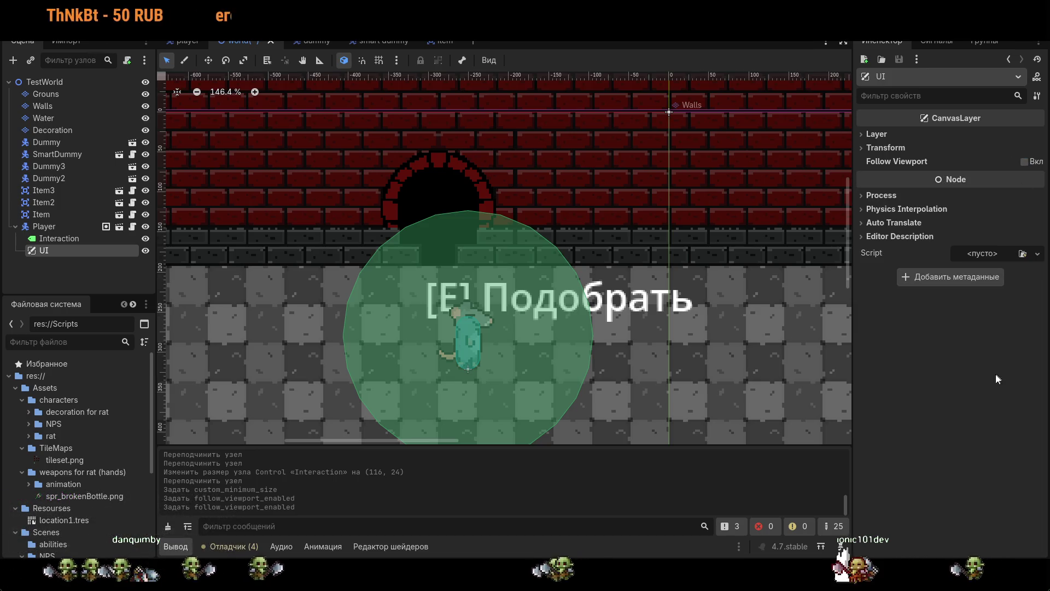
- Expand the UI layer's Transform and Layer sections, move Interaction into UI, and toggle UI visibility
left_click(879, 148)
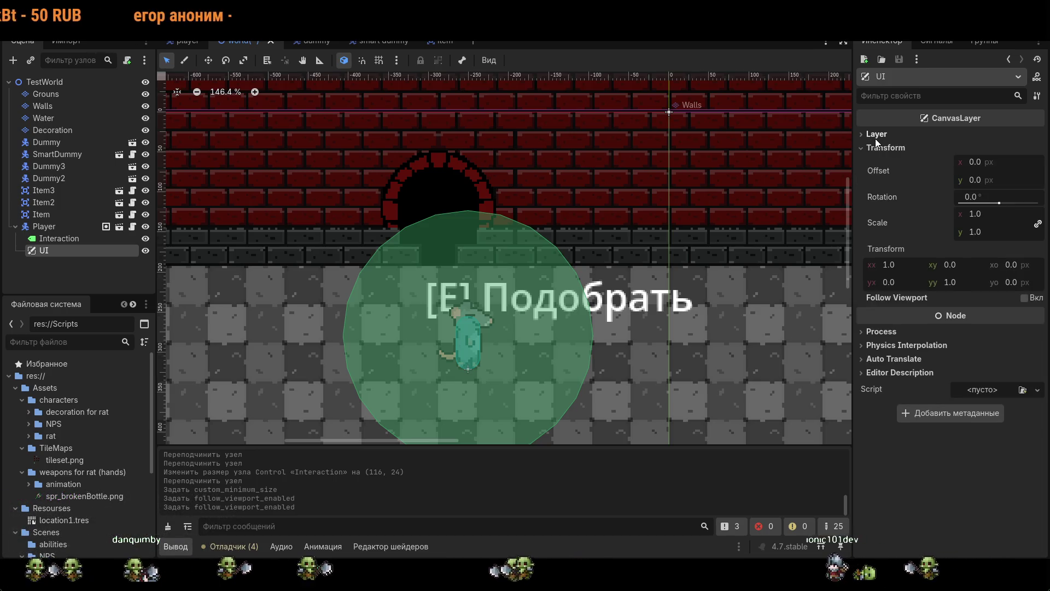
left_click(875, 135)
double_click(961, 165)
left_click_drag(44, 241, 61, 248)
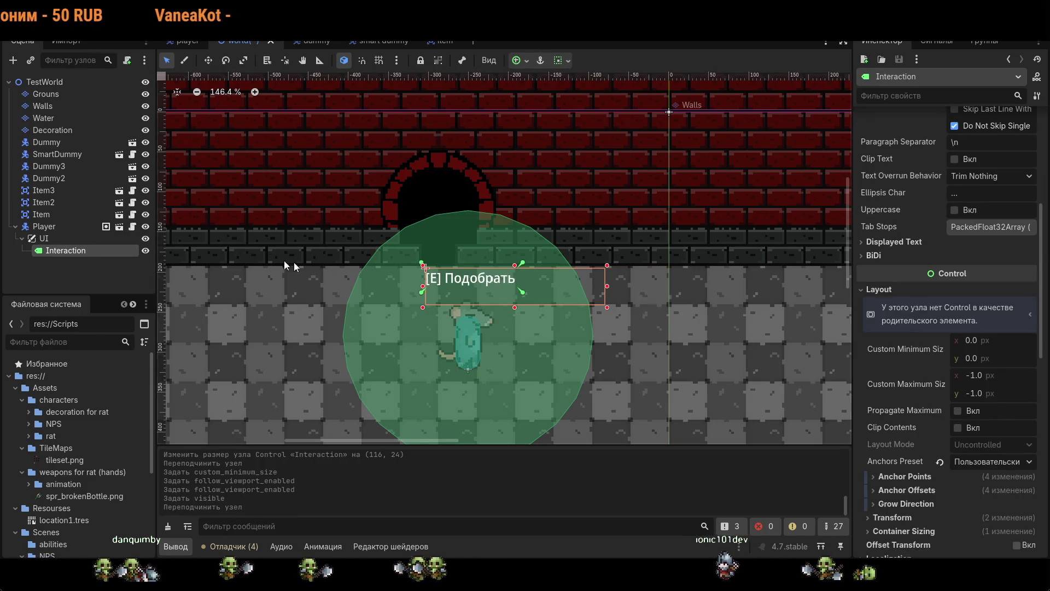
left_click(65, 239)
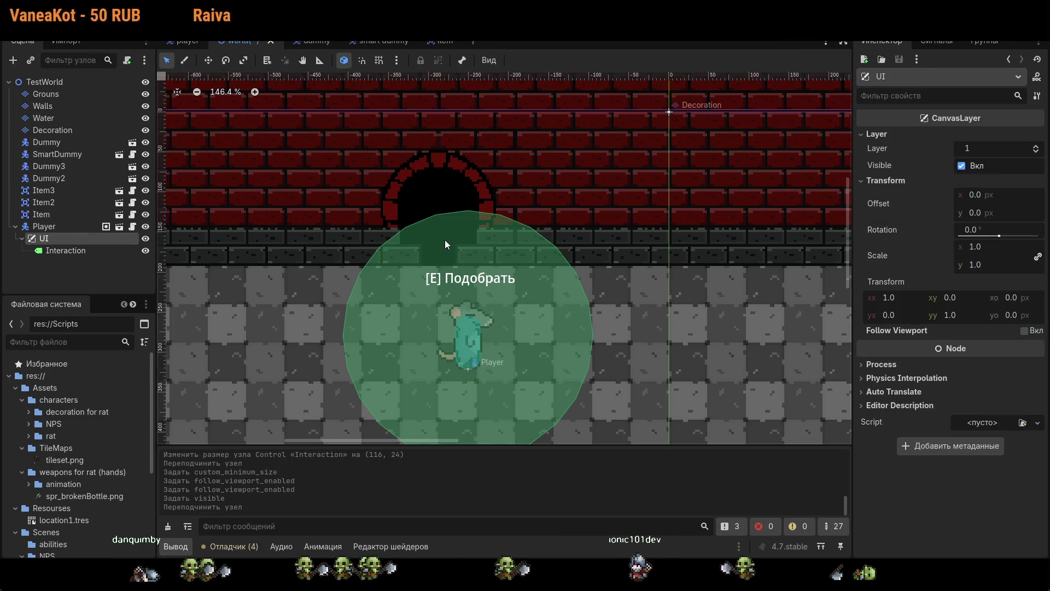
left_click(961, 166)
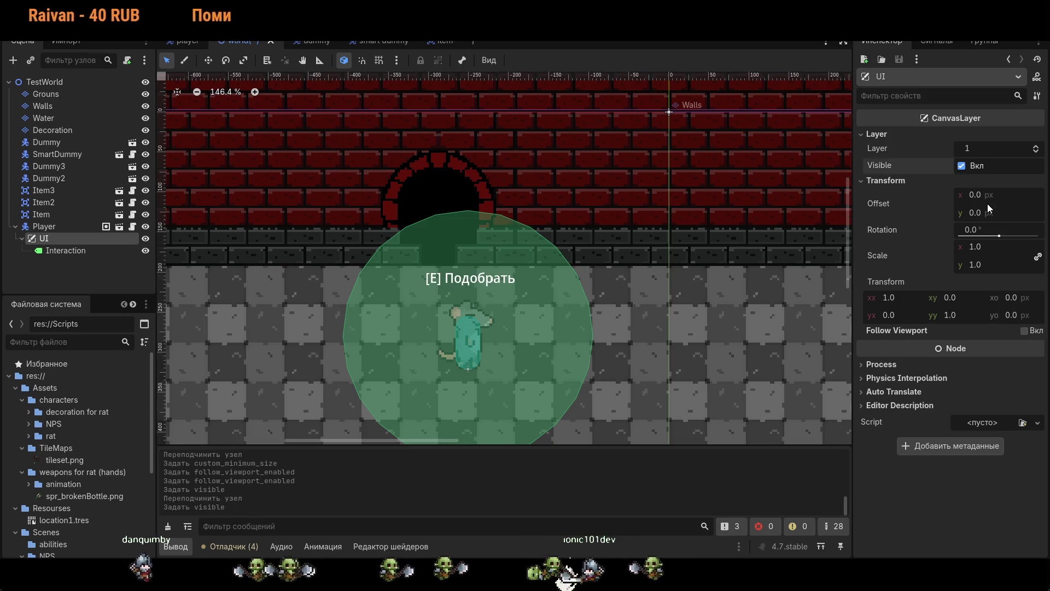
- Enable Follow Viewport on the UI layer and run the game with F5
left_click(1024, 332)
left_click(1025, 332)
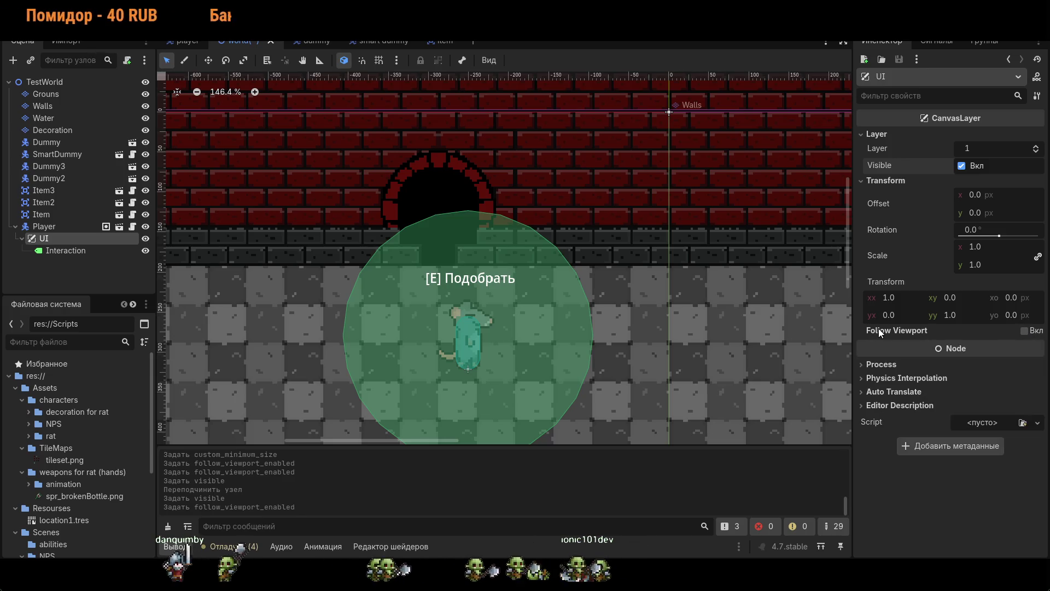
mouse_move(881, 333)
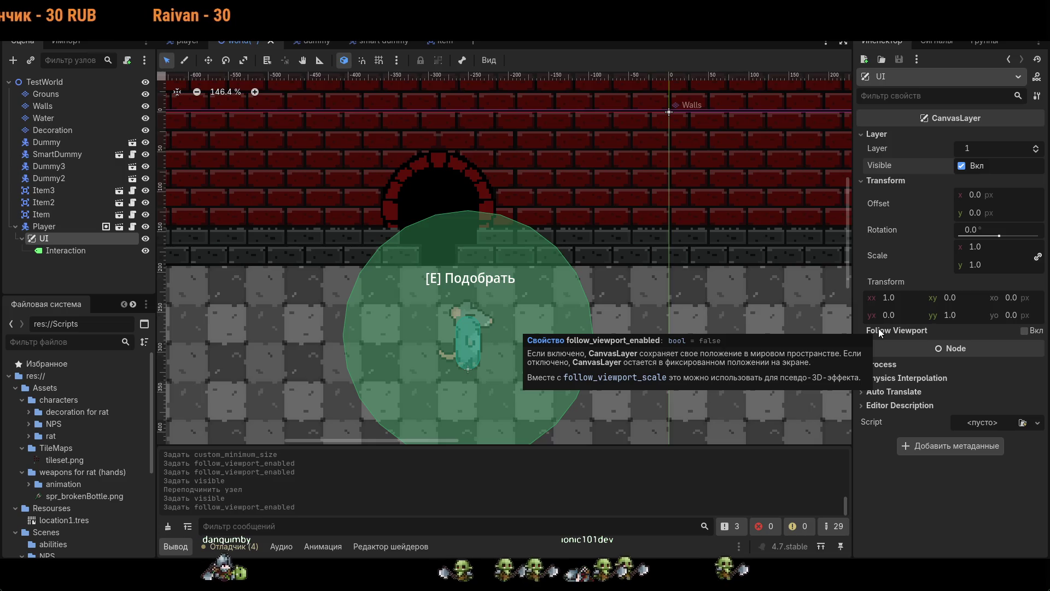
left_click(1025, 331)
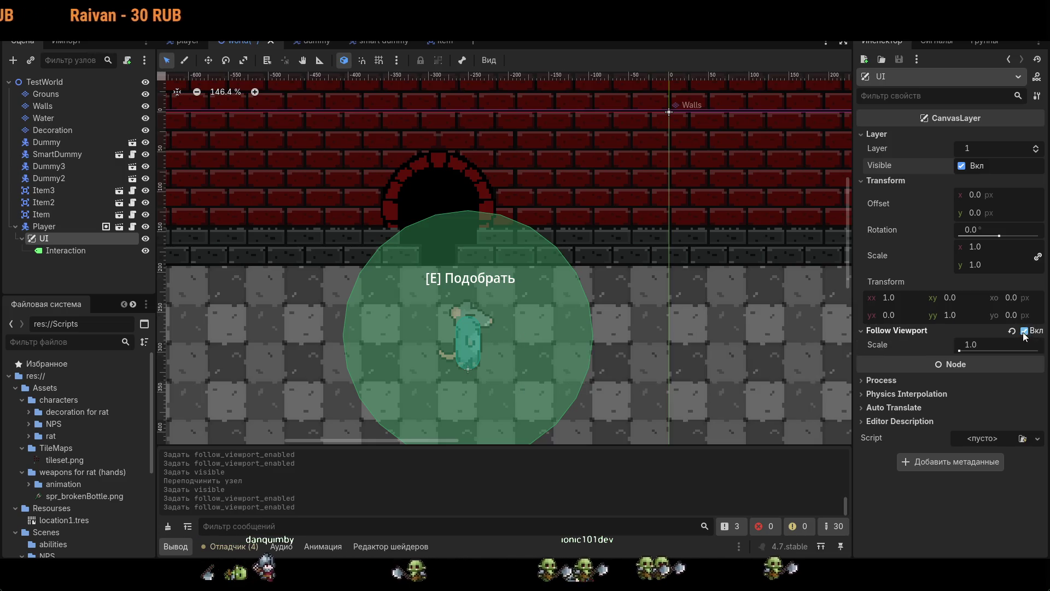
key("F5")
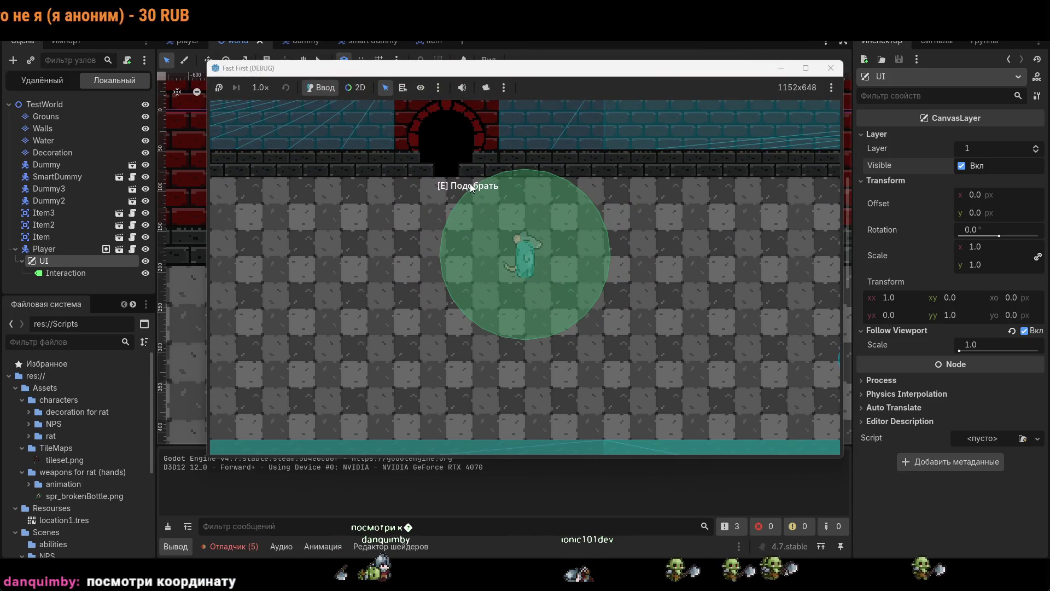
- Test the game with Follow Viewport turned off on the UI layer, walking the rat around
key("F8")
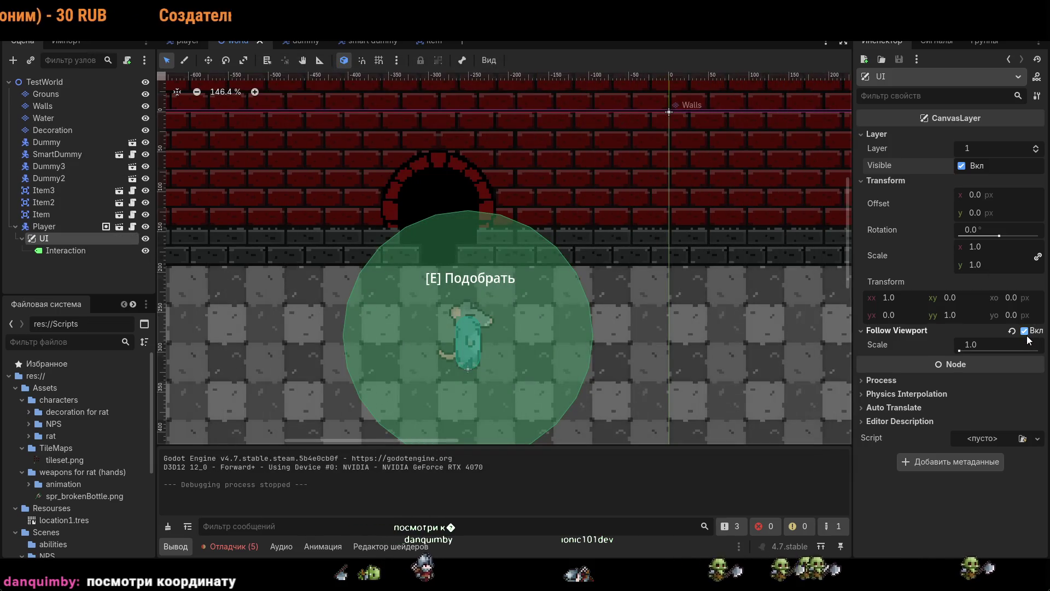
left_click(1024, 331)
key("F5")
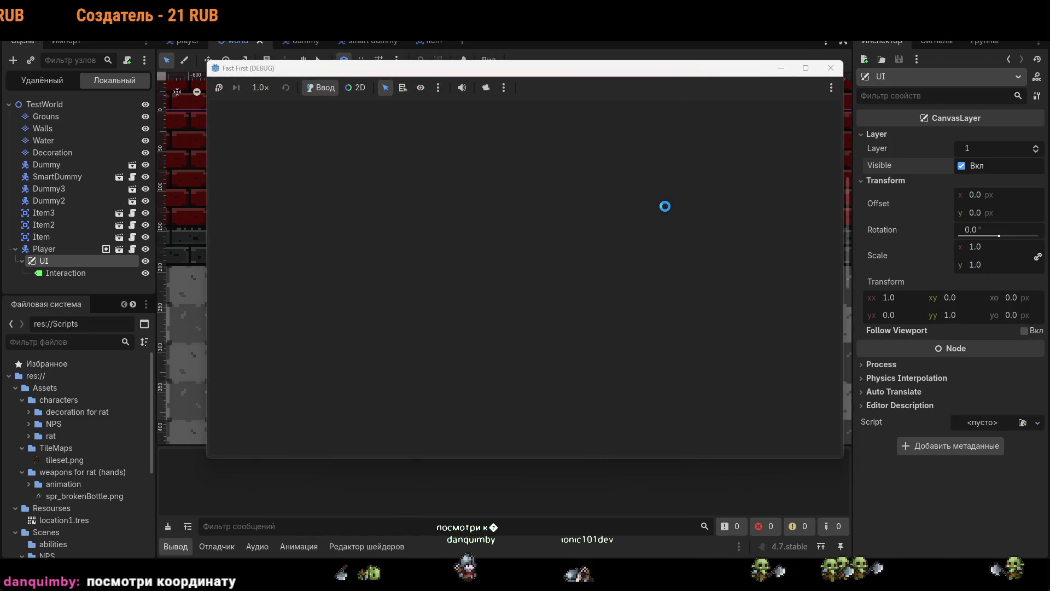
key("s")
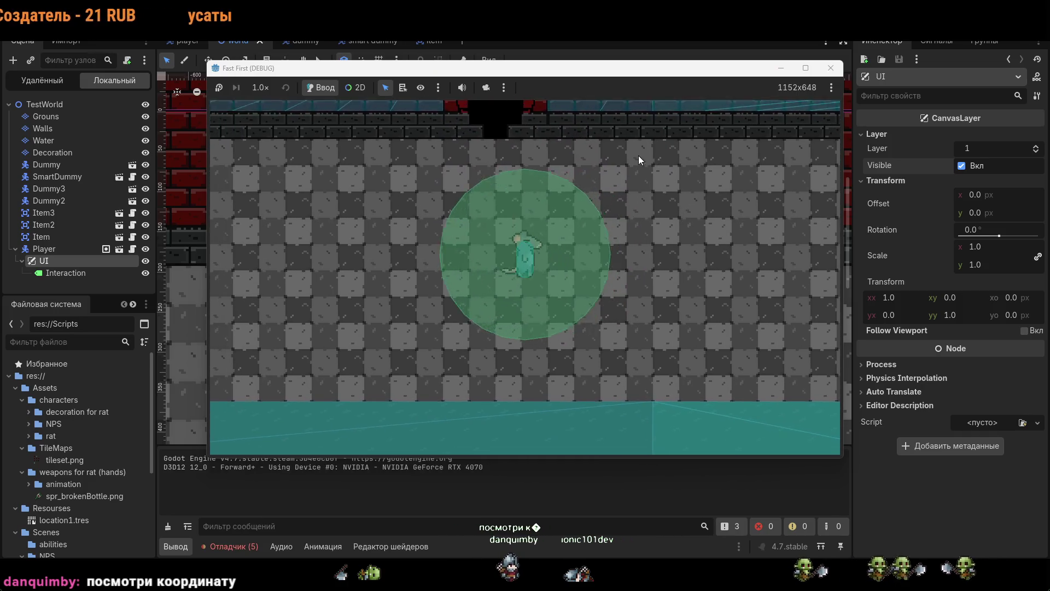
key("w")
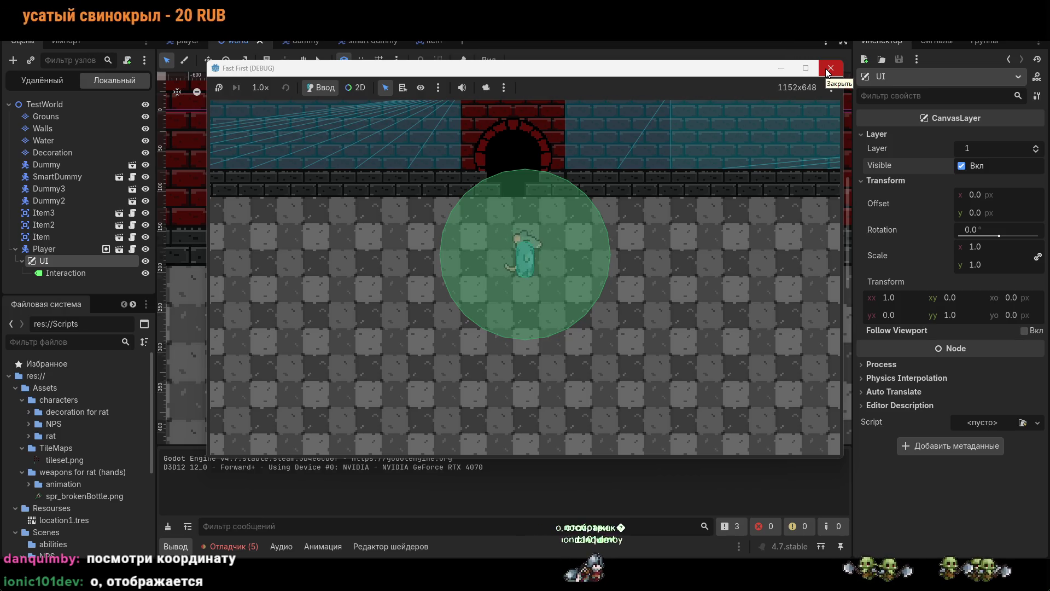
left_click(830, 69)
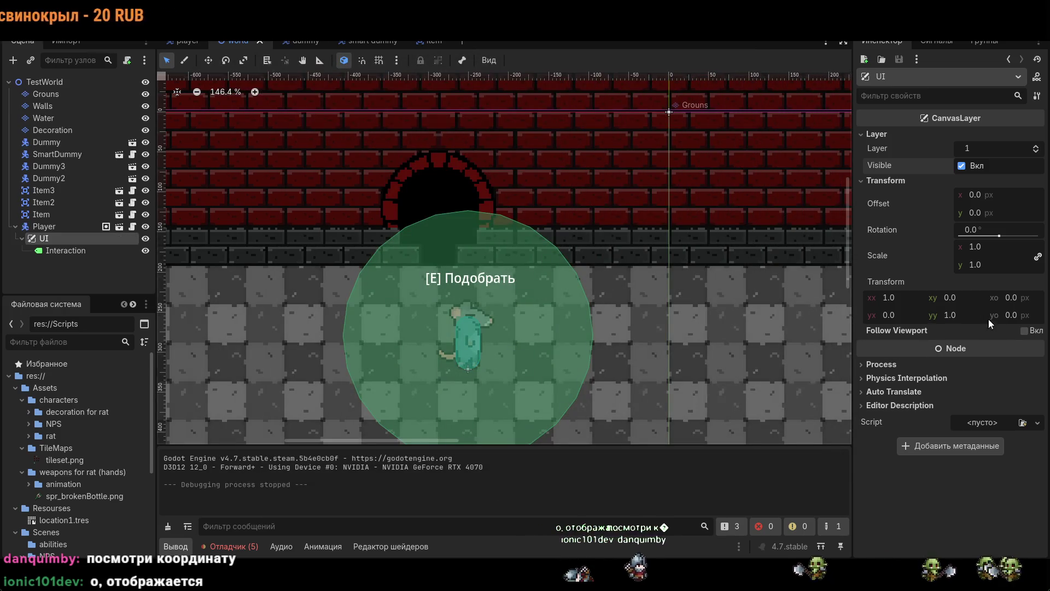
- Re-enable Follow Viewport and move the UI node out of Player to sit under TestWorld
left_click(1024, 331)
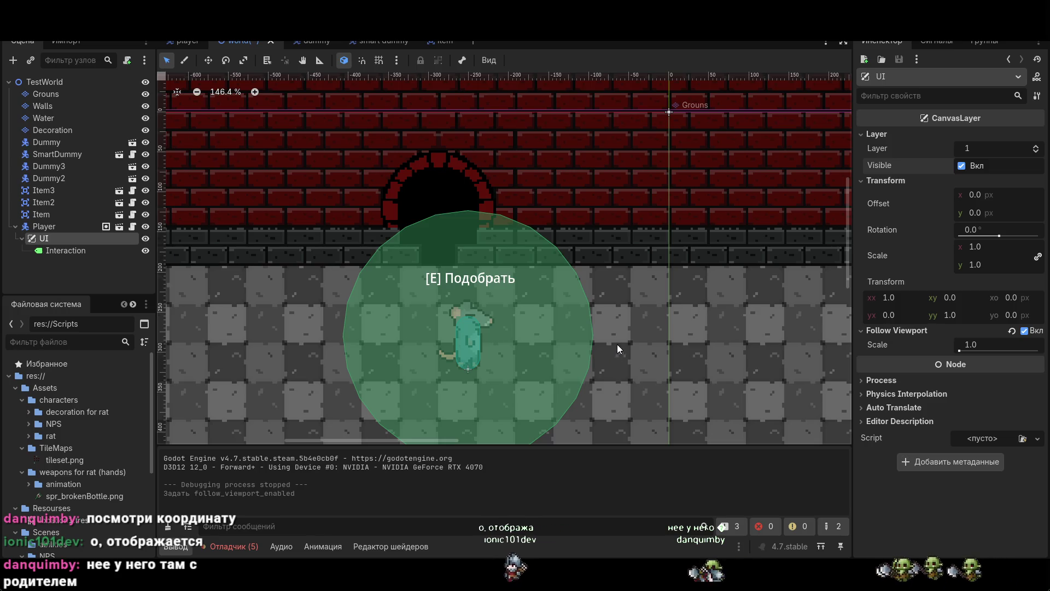
scroll(617, 343, "down", 3)
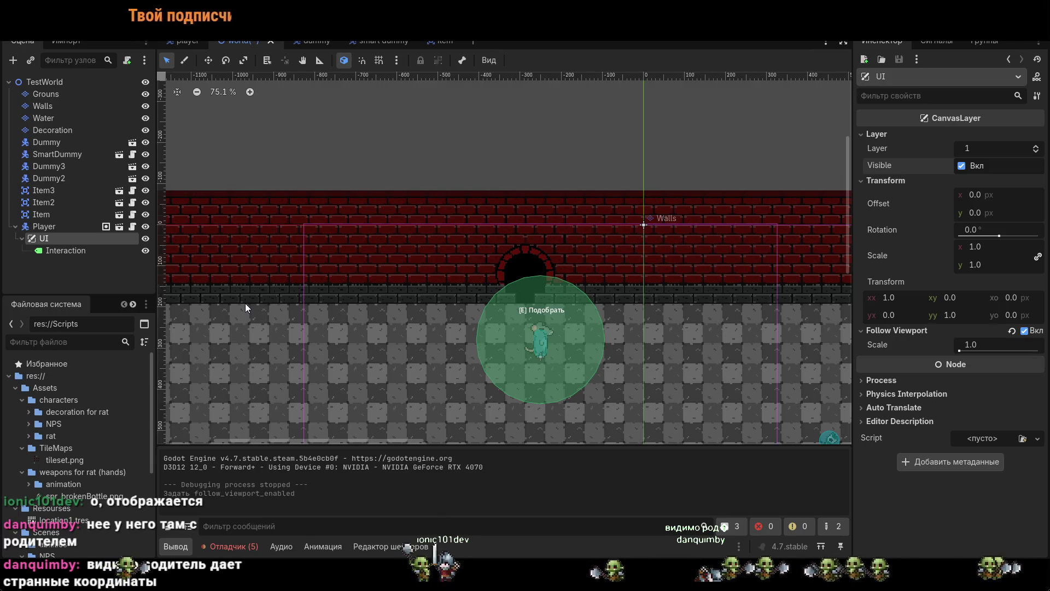
mouse_move(73, 242)
left_mouse_down()
mouse_move(32, 243)
mouse_move(38, 230)
left_mouse_up()
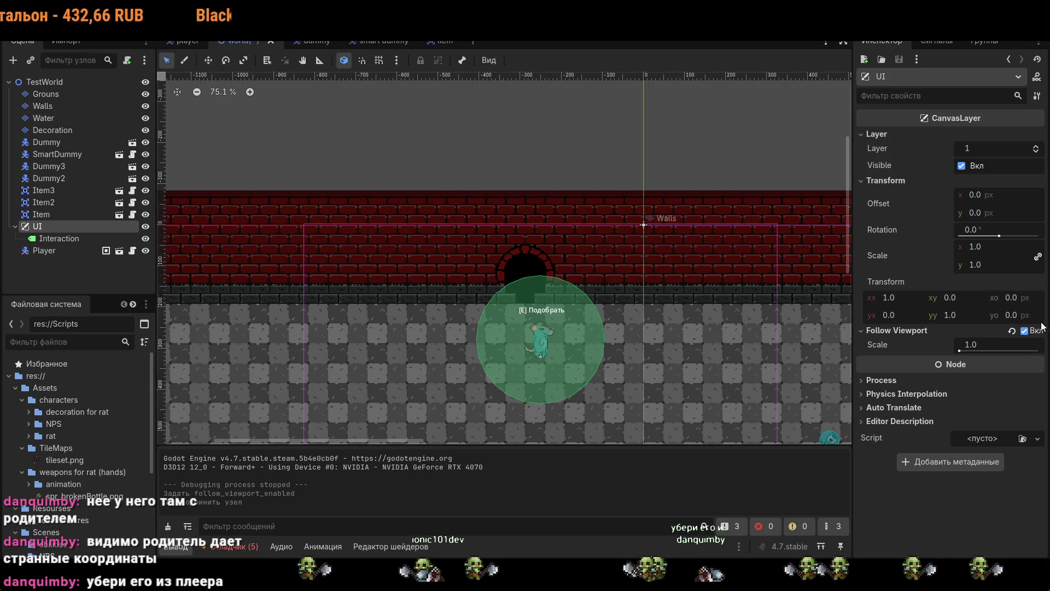
- Test-run the relocated UI layer, then switch Follow Viewport off
key("F5")
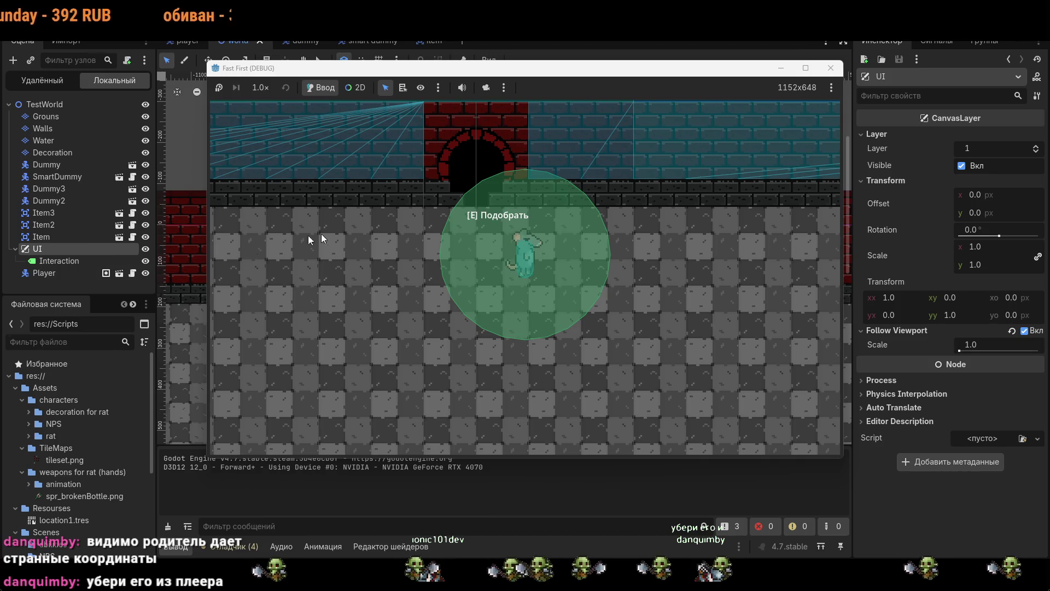
left_click(837, 69)
left_click(1024, 330)
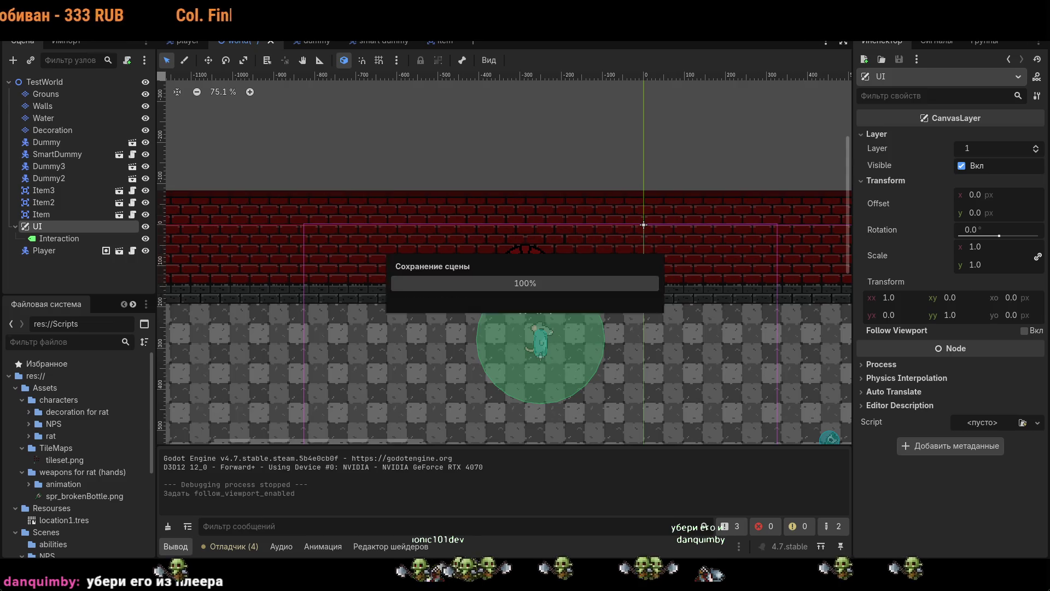
- Rerun and walk the rat, re-enabling Follow Viewport and toggling the Interaction label's visibility
key("F5")
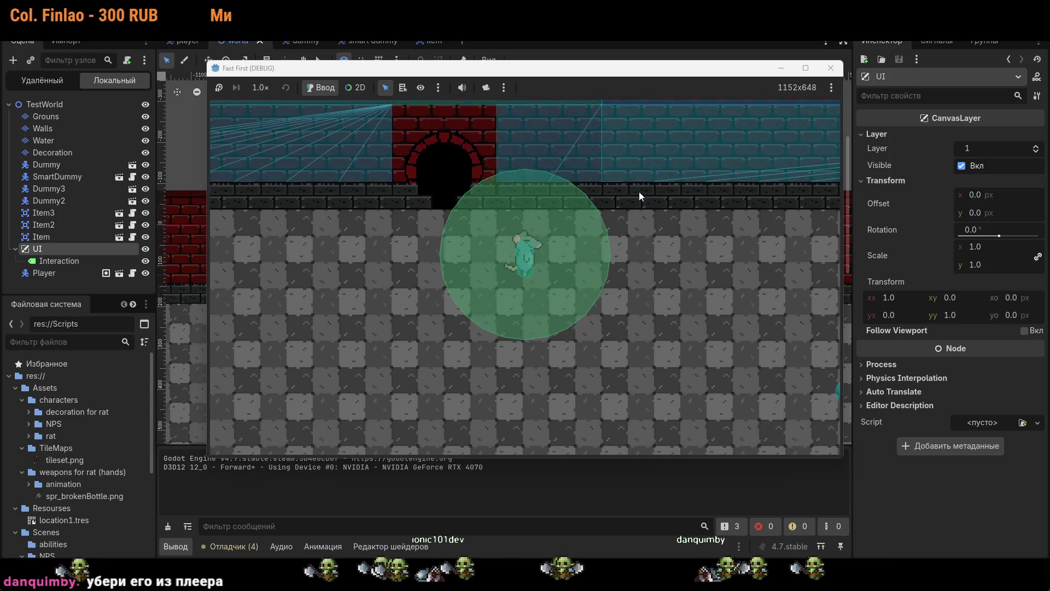
key("s")
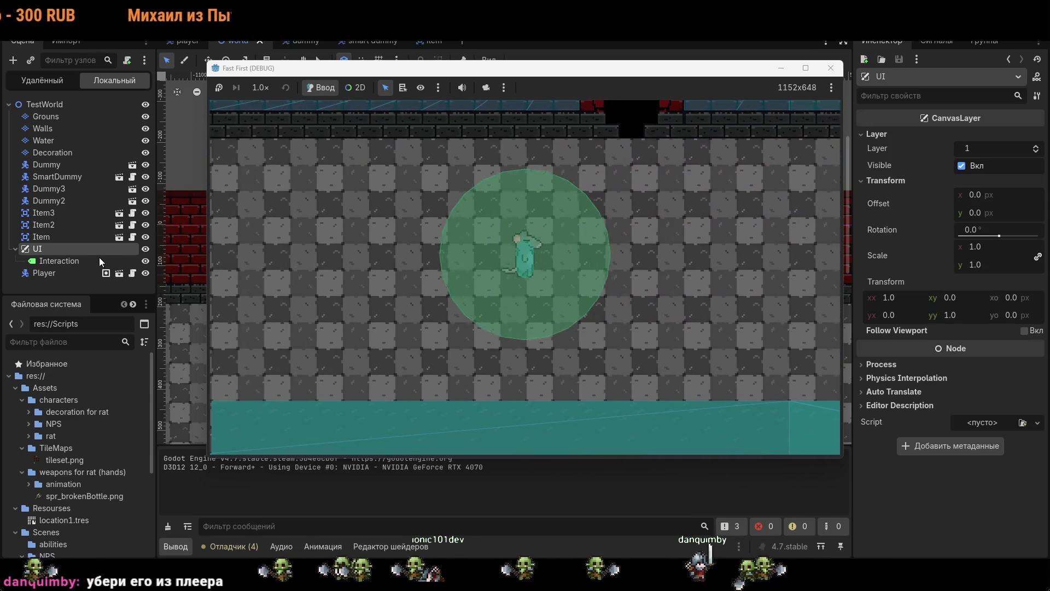
key("w")
key("d")
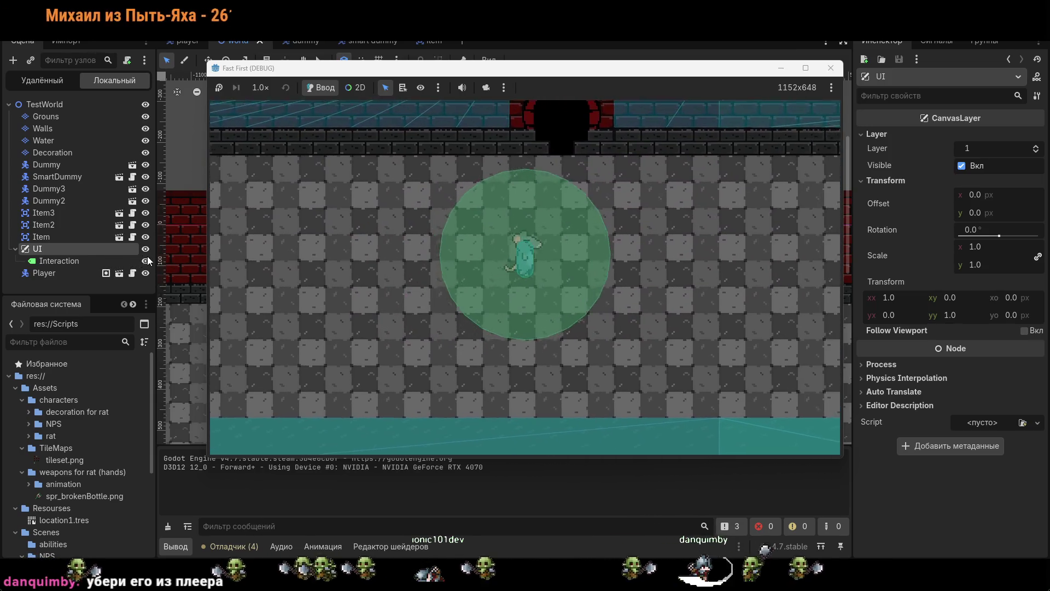
left_click(1024, 330)
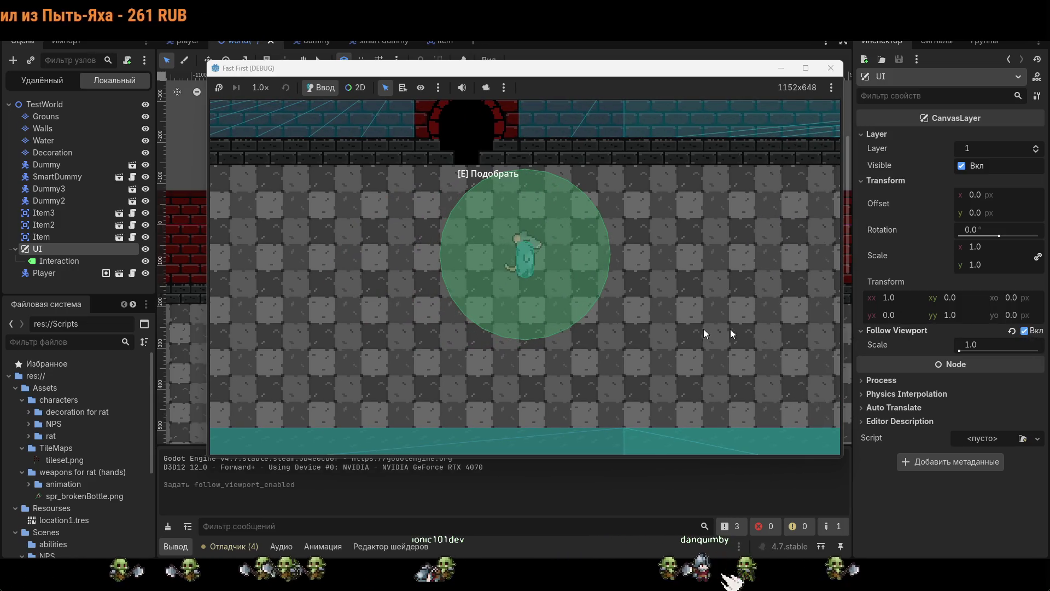
key("a")
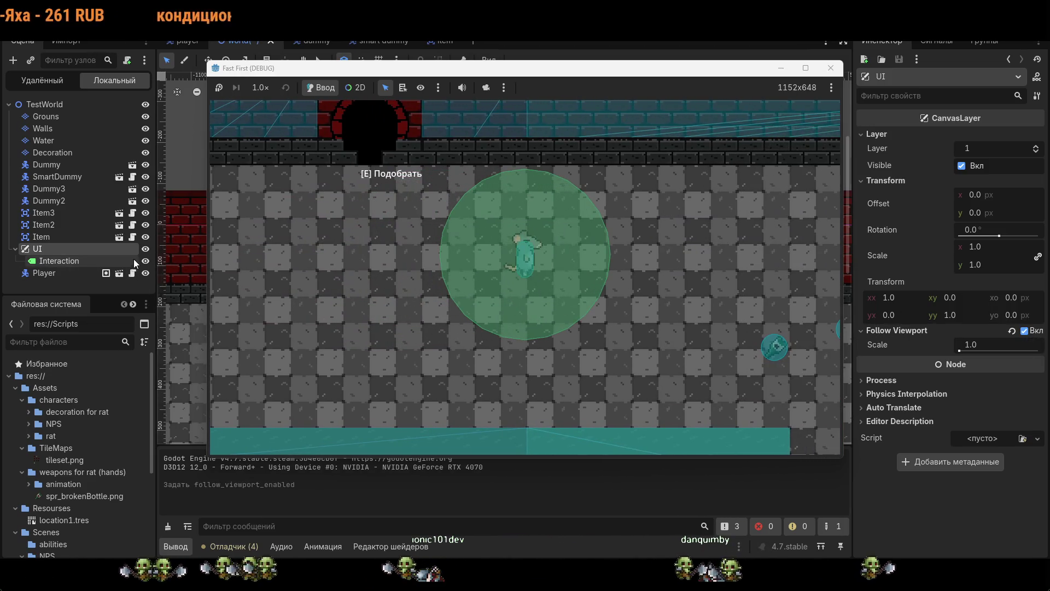
left_click(147, 263)
key("s")
key("d")
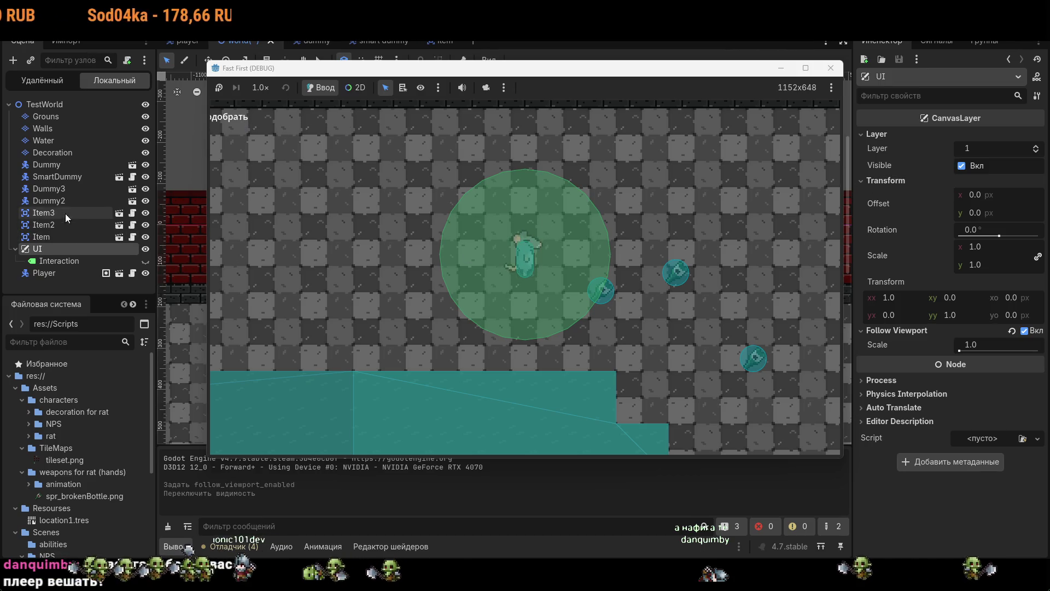
- Walk the rat while raising the UI layer's follow scale to about 1.3
key("a")
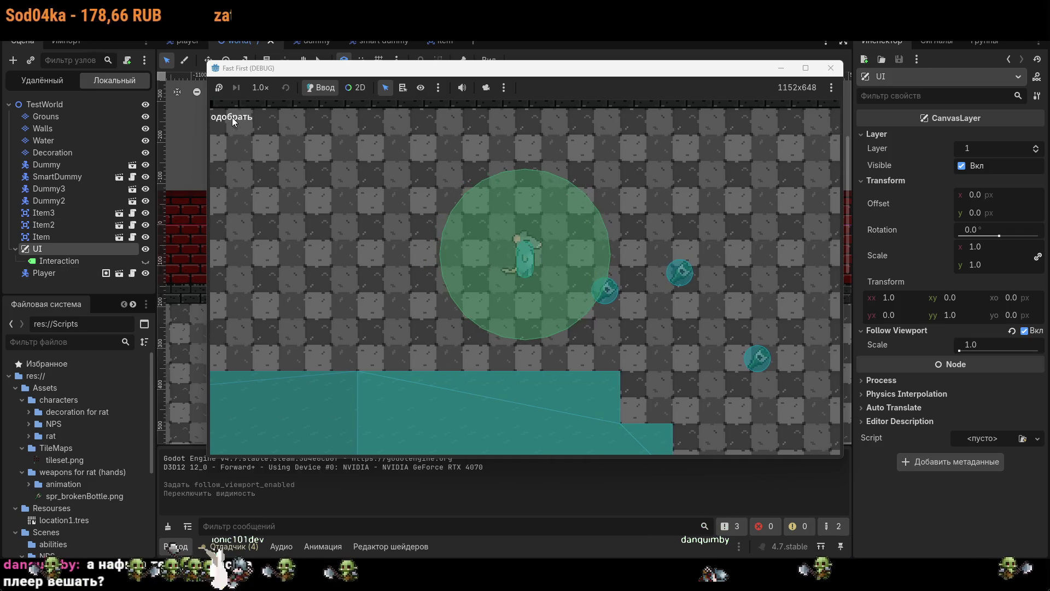
key("d")
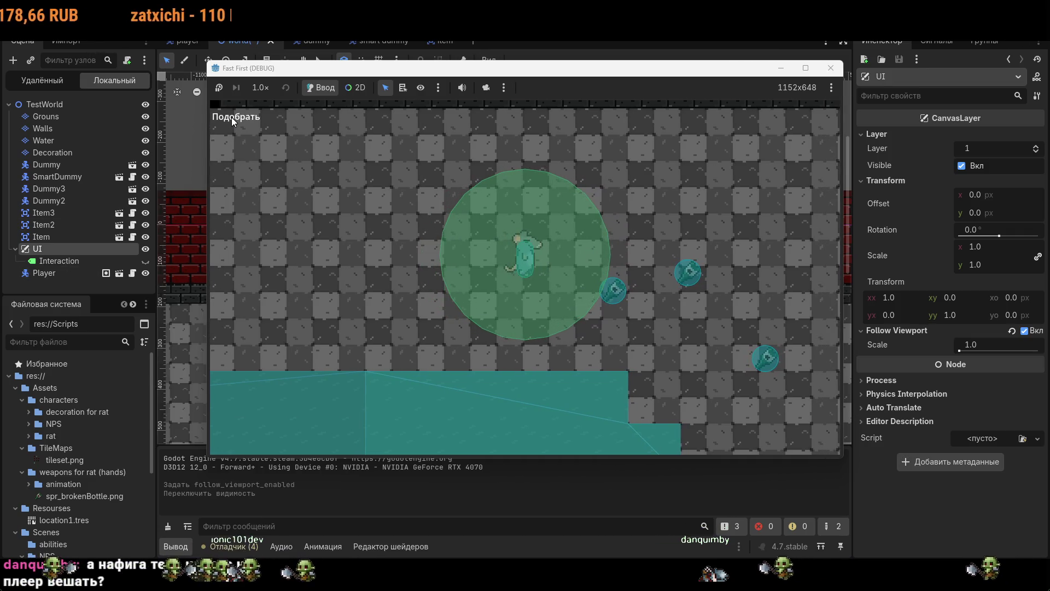
key("a")
key("w")
left_click_drag(1031, 343, 1033, 343)
left_click_drag(971, 347, 1007, 346)
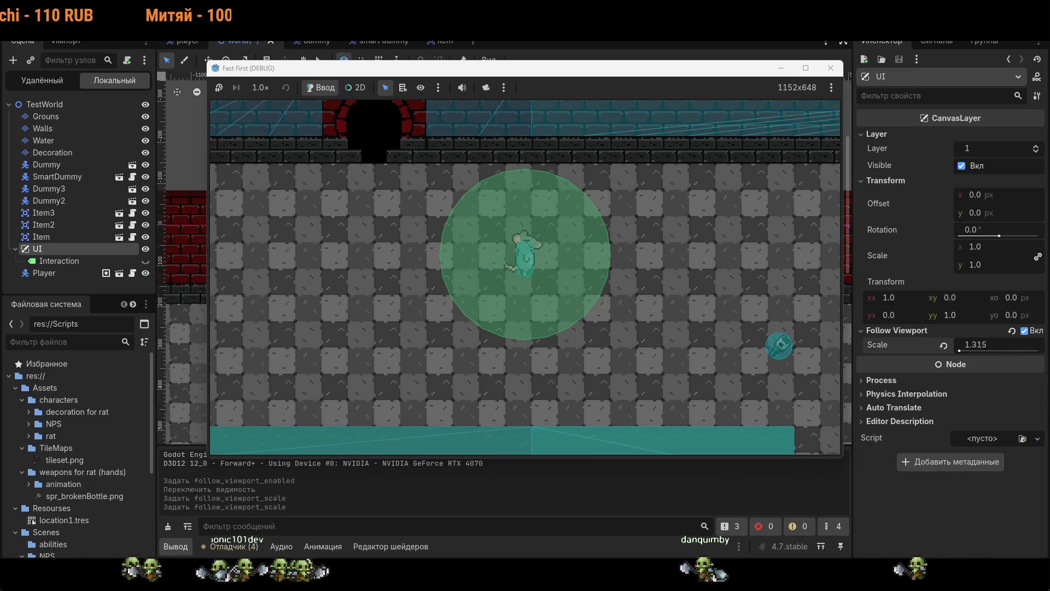
key("s")
key("d")
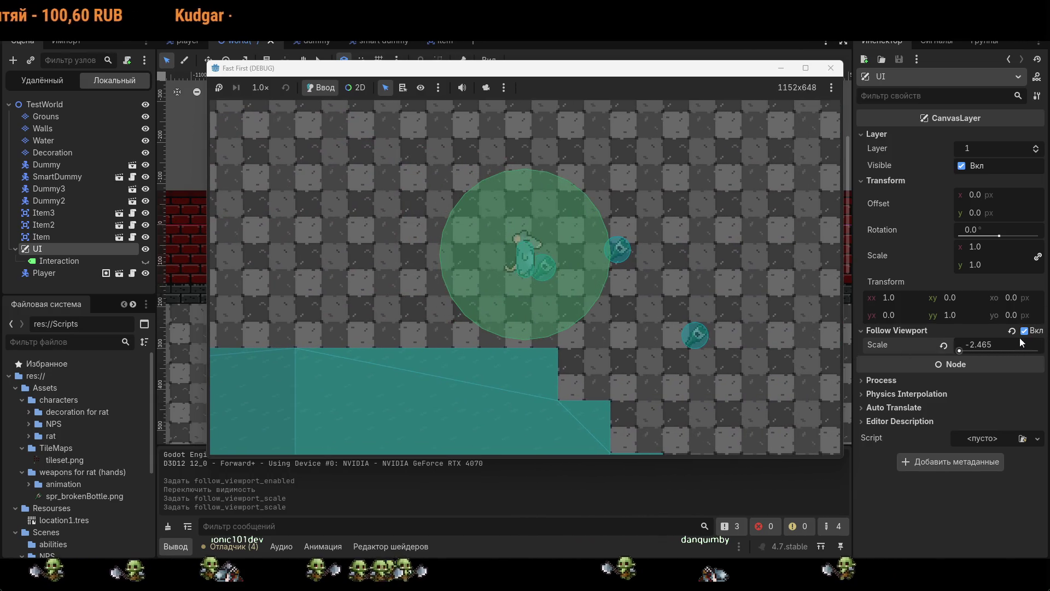
- Reset follow scale to 1.0, try a value below 1, reset again, then disable Follow Viewport
left_click(944, 345)
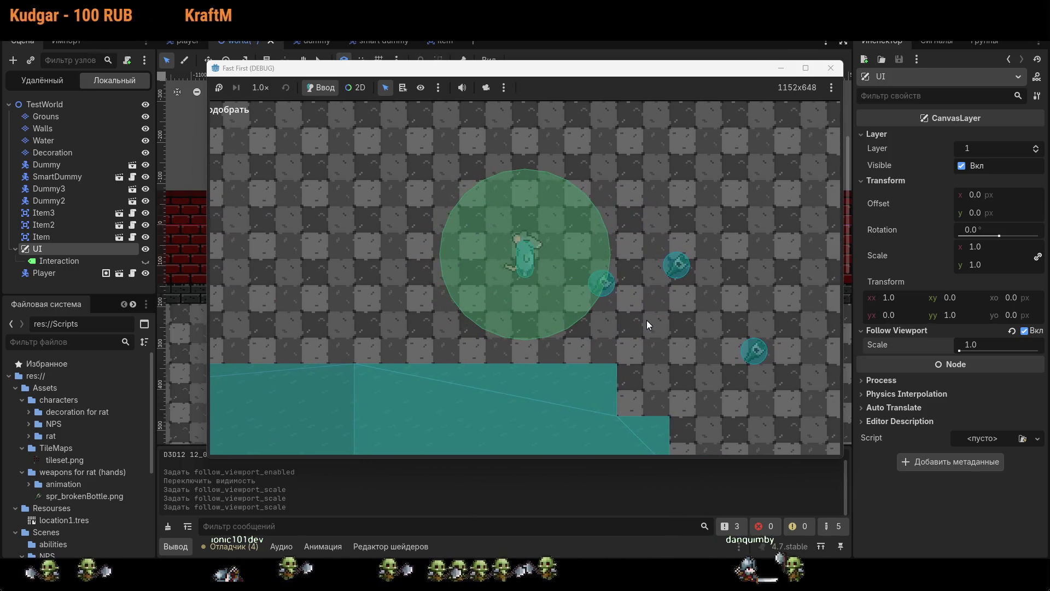
mouse_move(988, 349)
left_mouse_down()
mouse_move(1001, 349)
mouse_move(946, 348)
left_mouse_up()
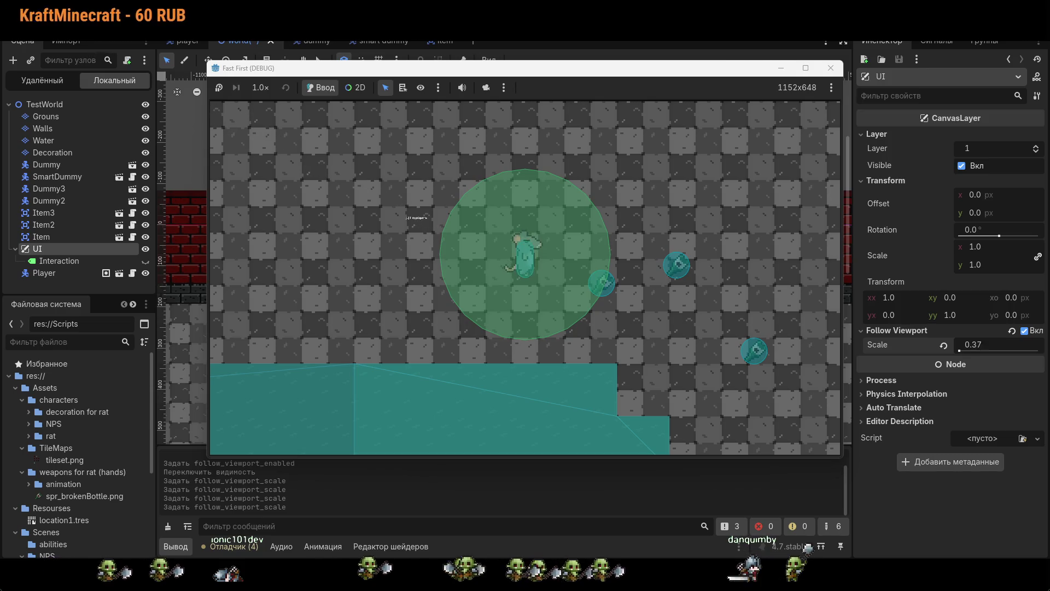
left_click(945, 347)
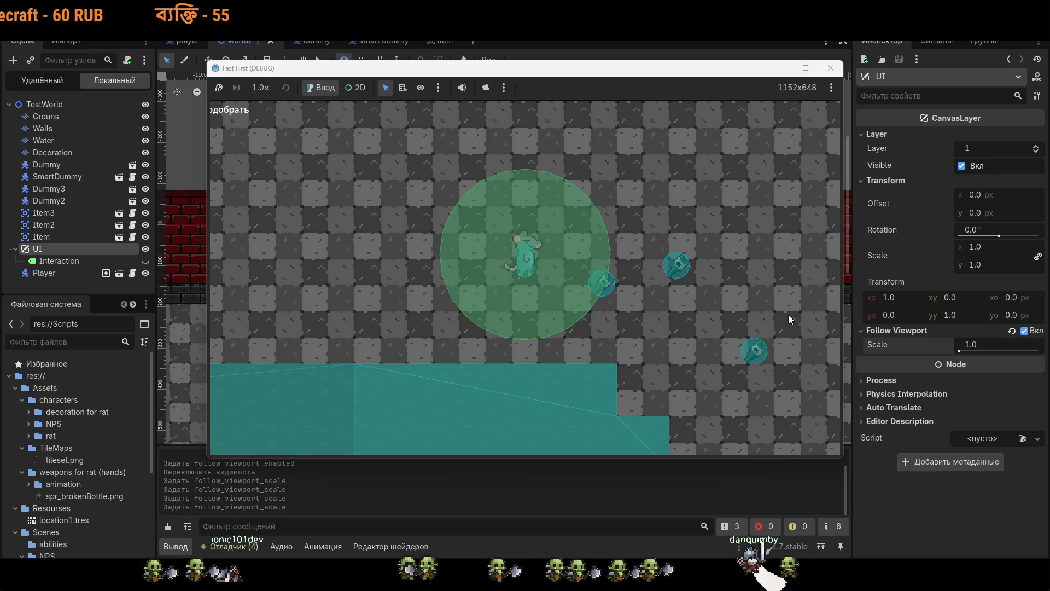
left_click(1024, 330)
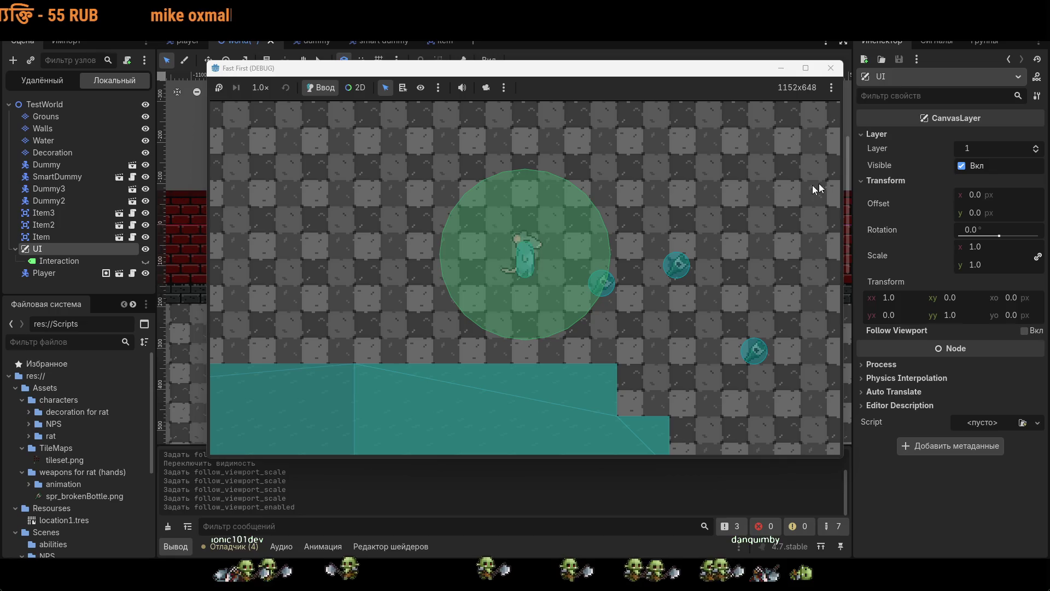
- In the player scene, zoom the Camera2D far out live, revert zoom to 1.0, and stop the game
left_click(191, 45)
left_click(67, 188)
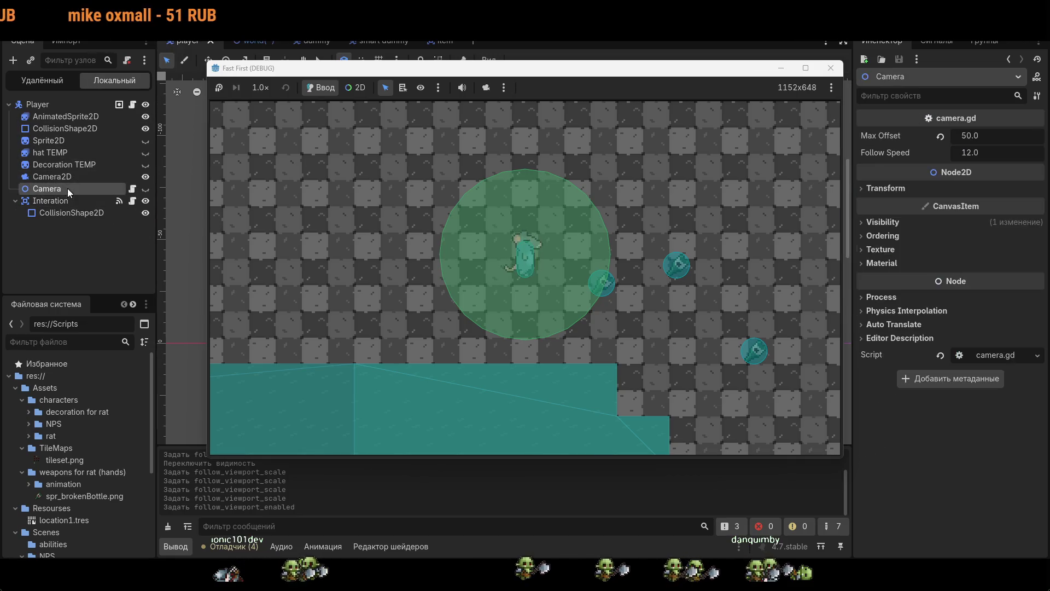
left_click(117, 179)
left_click_drag(992, 165, 944, 165)
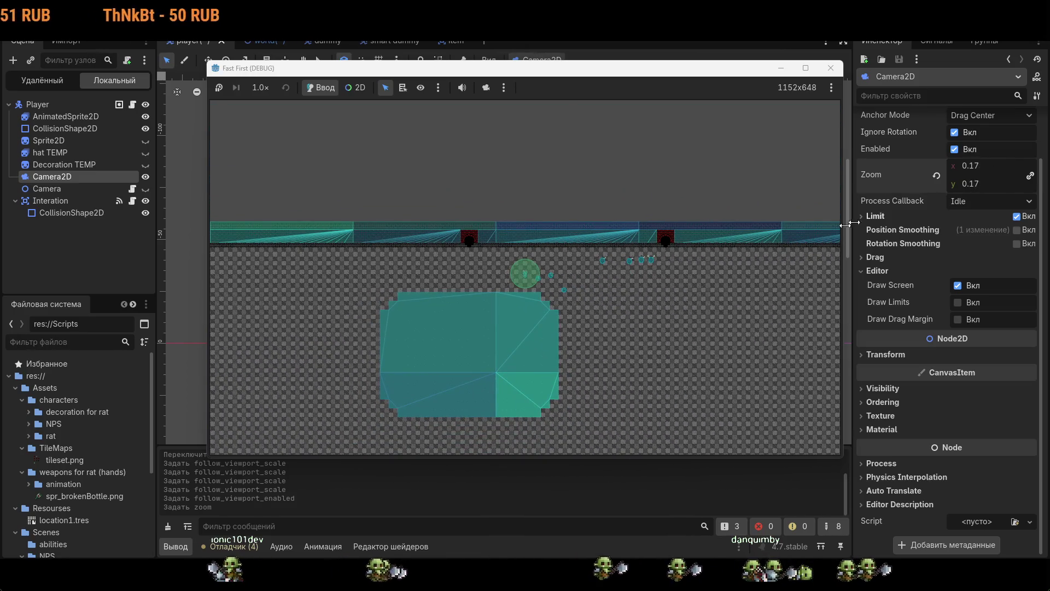
mouse_move(965, 165)
left_mouse_down()
mouse_move(941, 166)
mouse_move(999, 165)
mouse_move(950, 180)
left_mouse_up()
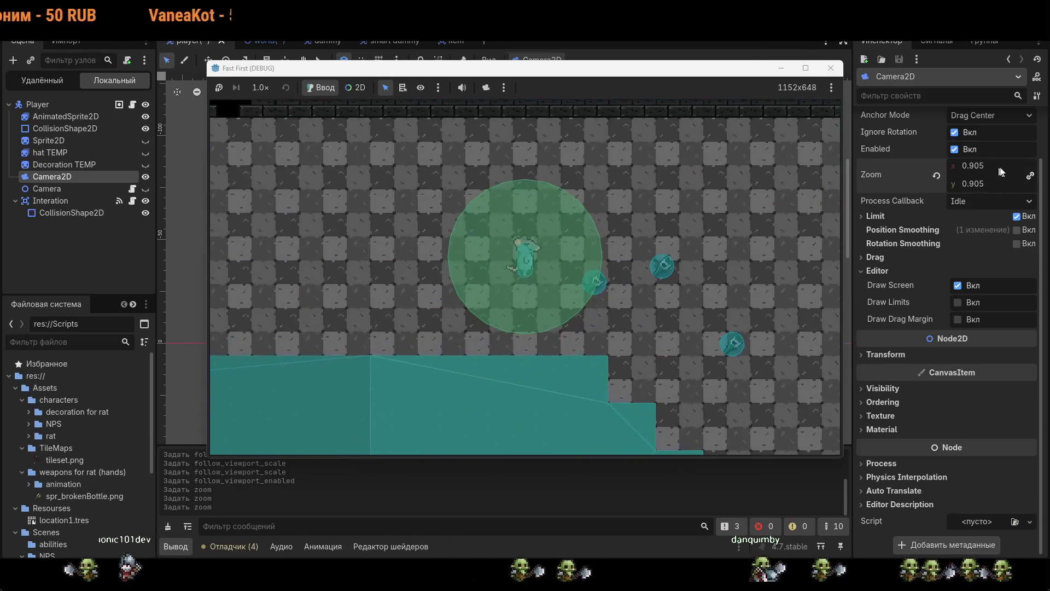
left_click(937, 175)
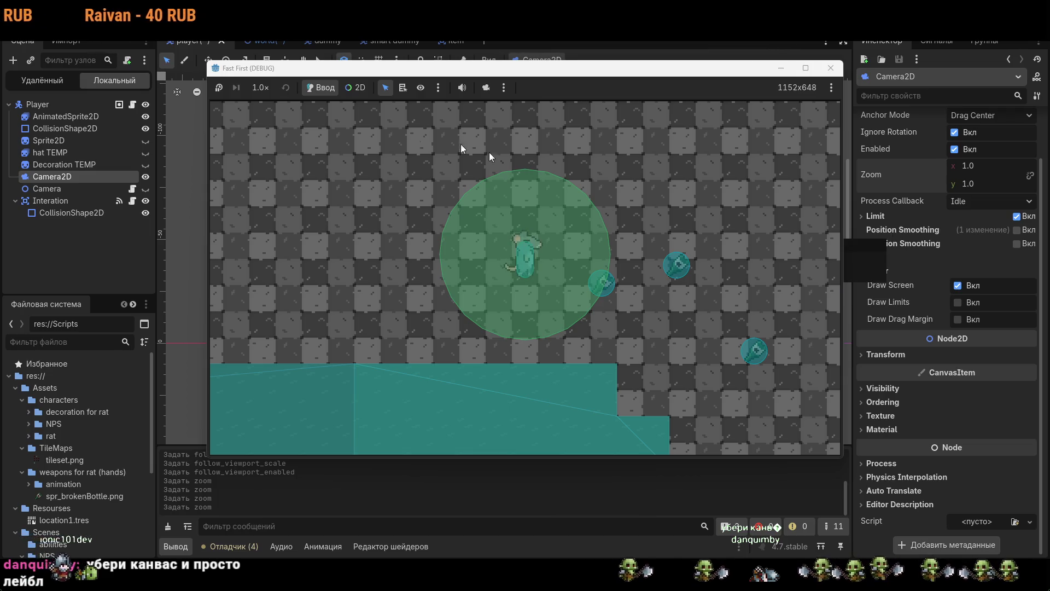
left_click(831, 68)
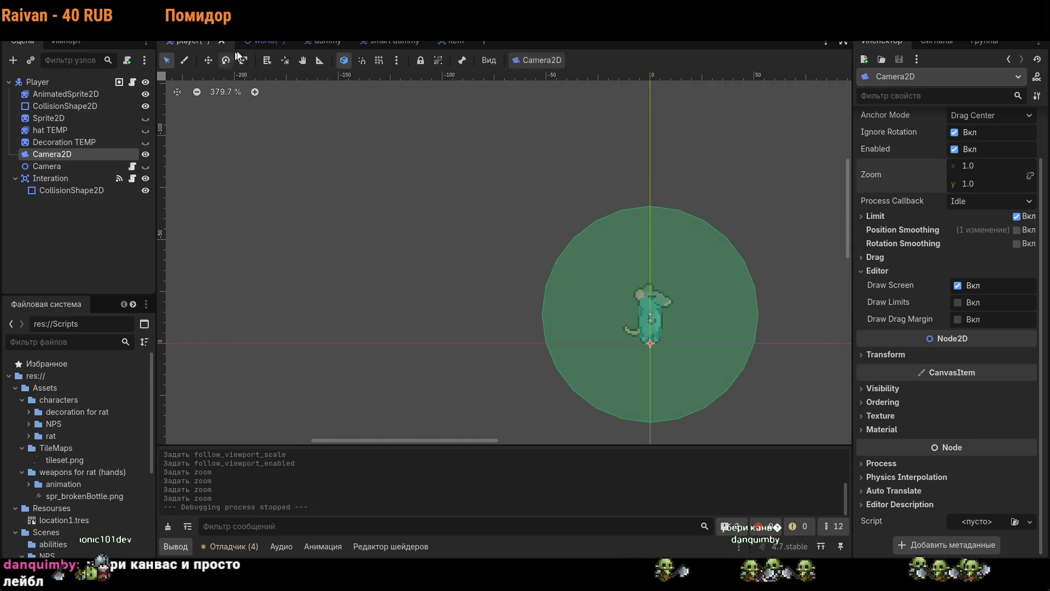
- In the world scene, reparent the Interaction label from UI directly under TestWorld, then launch a test
left_click(257, 41)
mouse_move(74, 248)
left_mouse_down()
mouse_move(46, 248)
mouse_move(42, 224)
mouse_move(51, 236)
left_mouse_up()
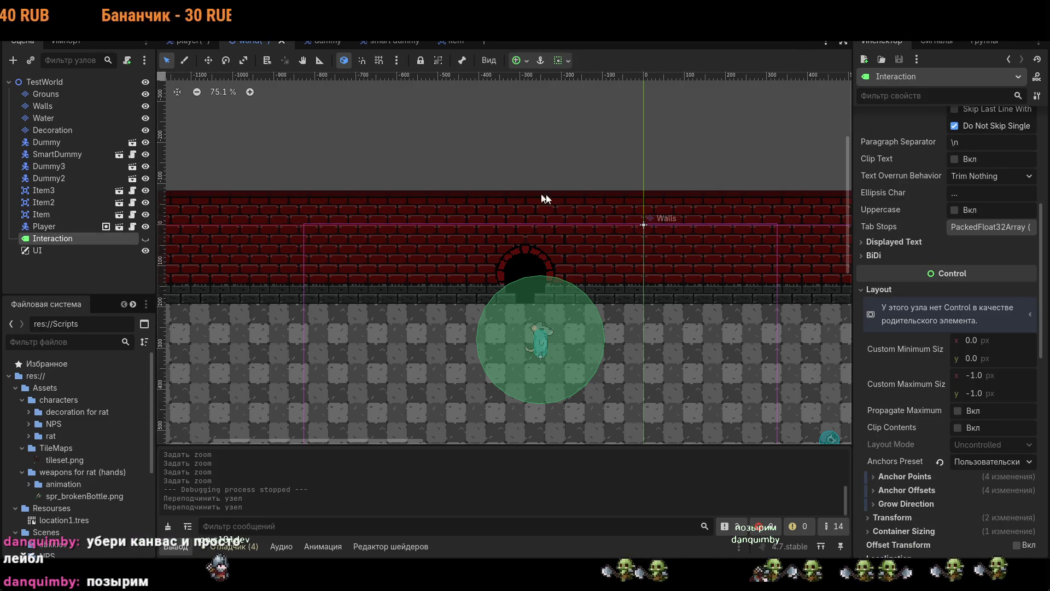
key("F5")
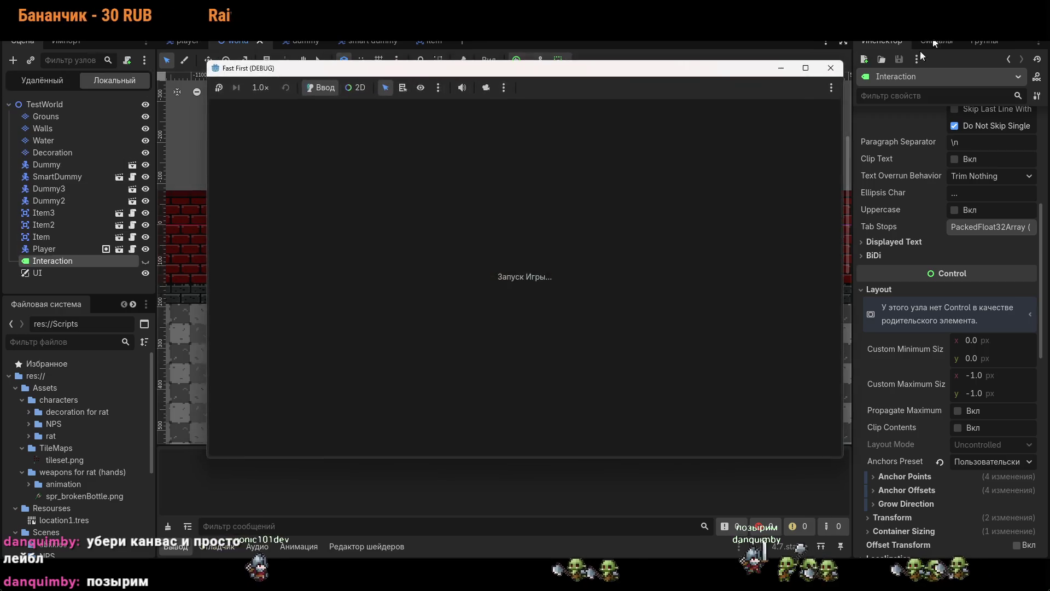
- Walk the rat toward the items until the error, close the game, and view player.gd, where a stray 'в' gets typed
key("d")
key("s")
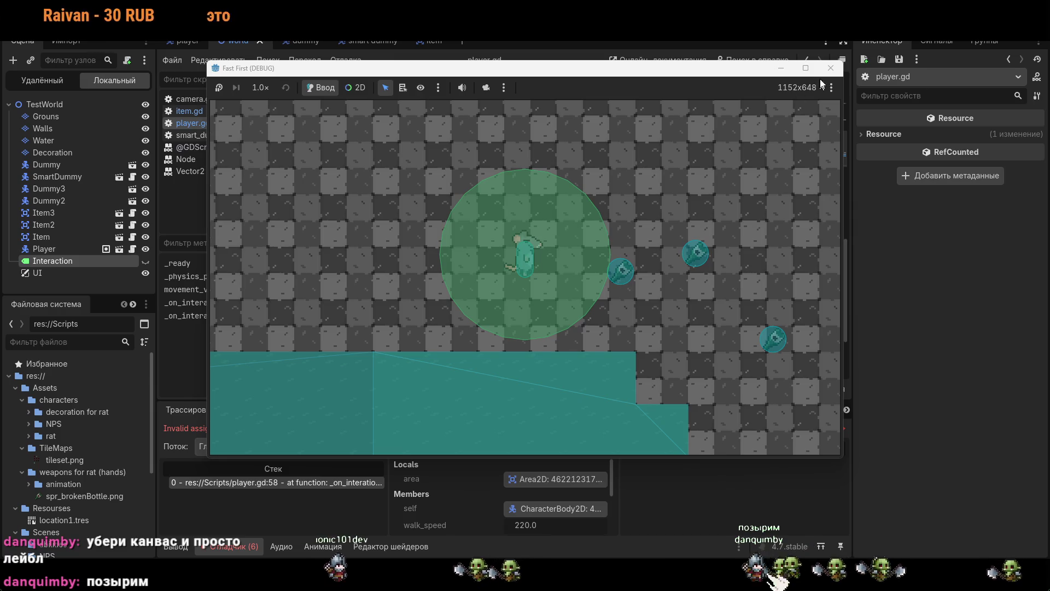
left_click(831, 68)
type("в")
scroll(524, 202, "up", 13)
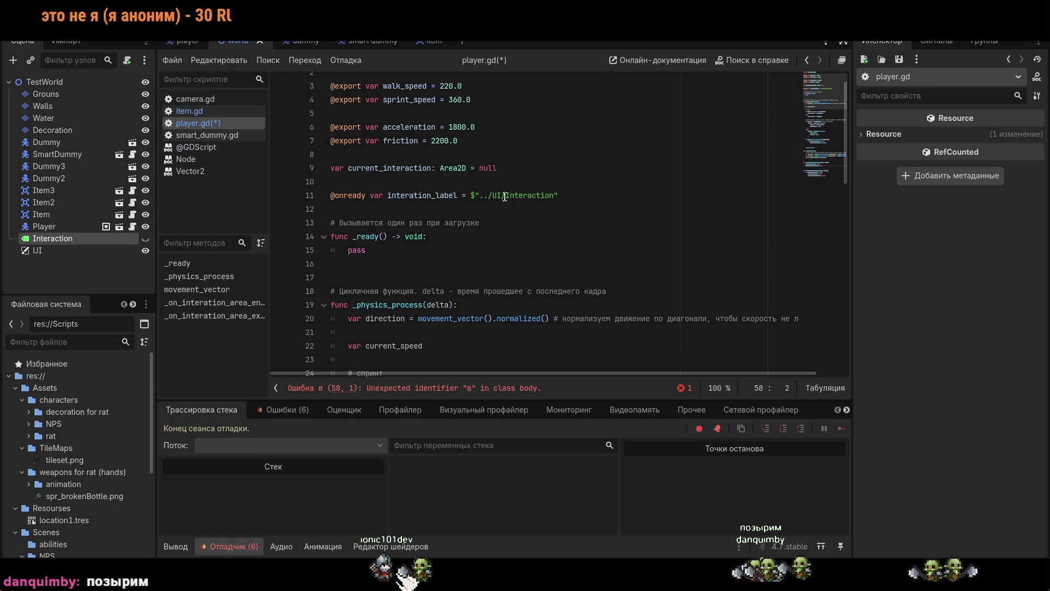
- Change the line 11 label path to $"../Interaction", save, and test-run the game
left_click(506, 195)
key("ctrl+s")
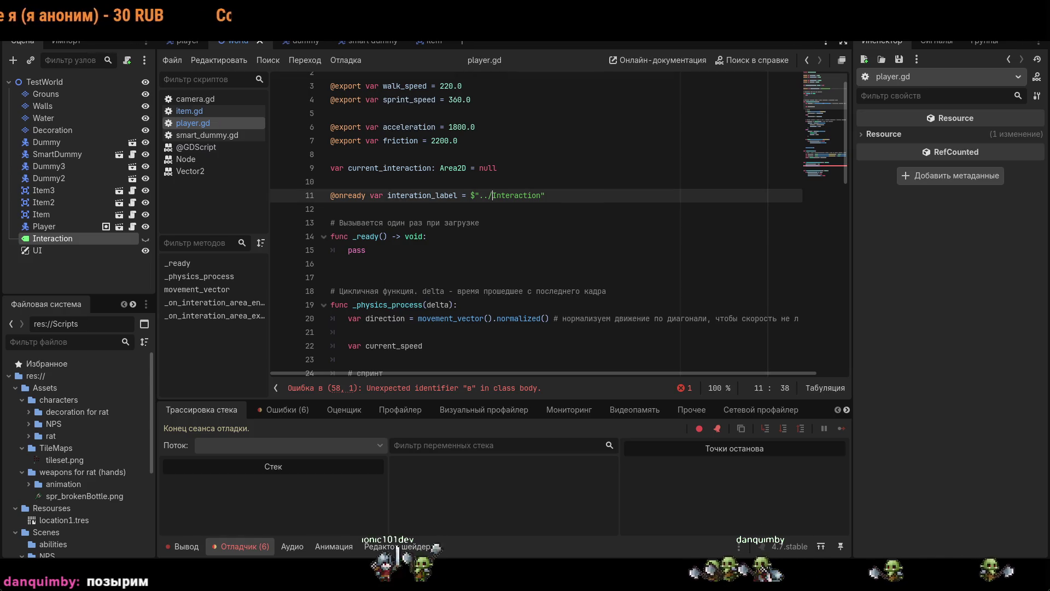
key("F5")
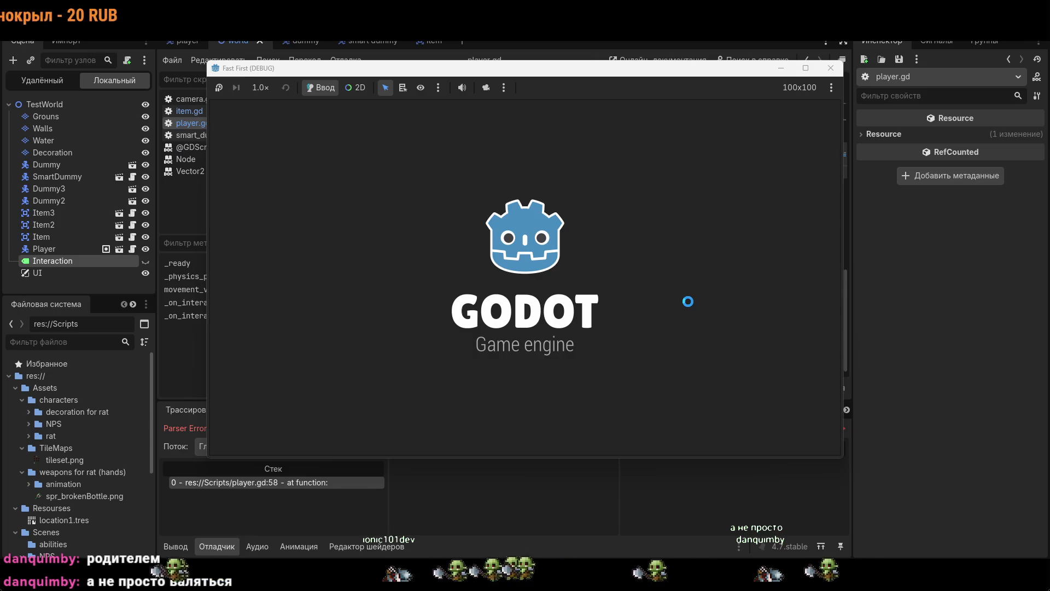
left_click(833, 74)
- Place the Interaction label under Player, rerun, stop, and jump to the line 58 error before relaunching
left_click(61, 243)
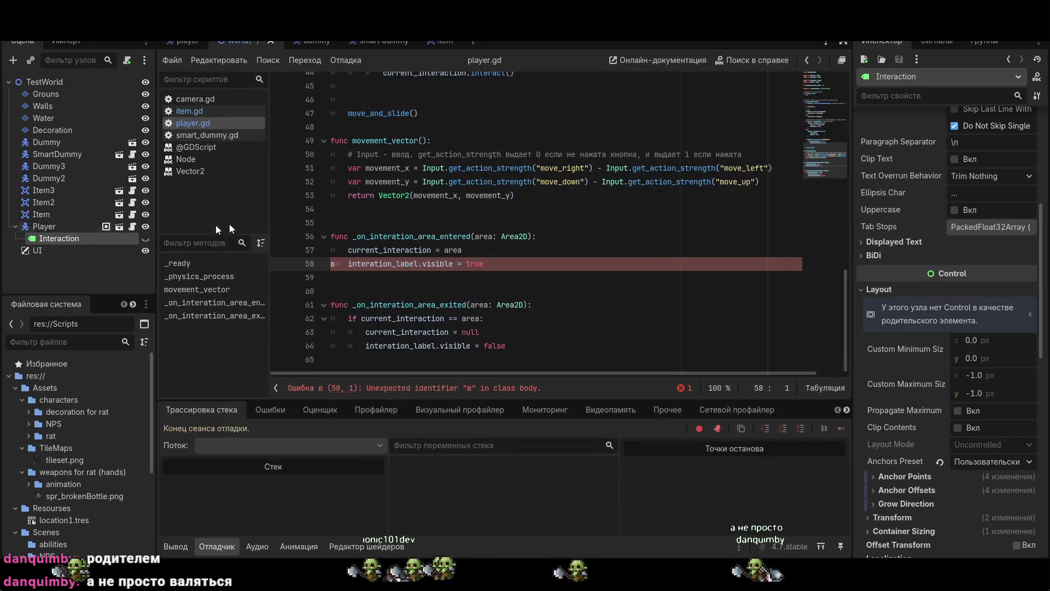
key("F5")
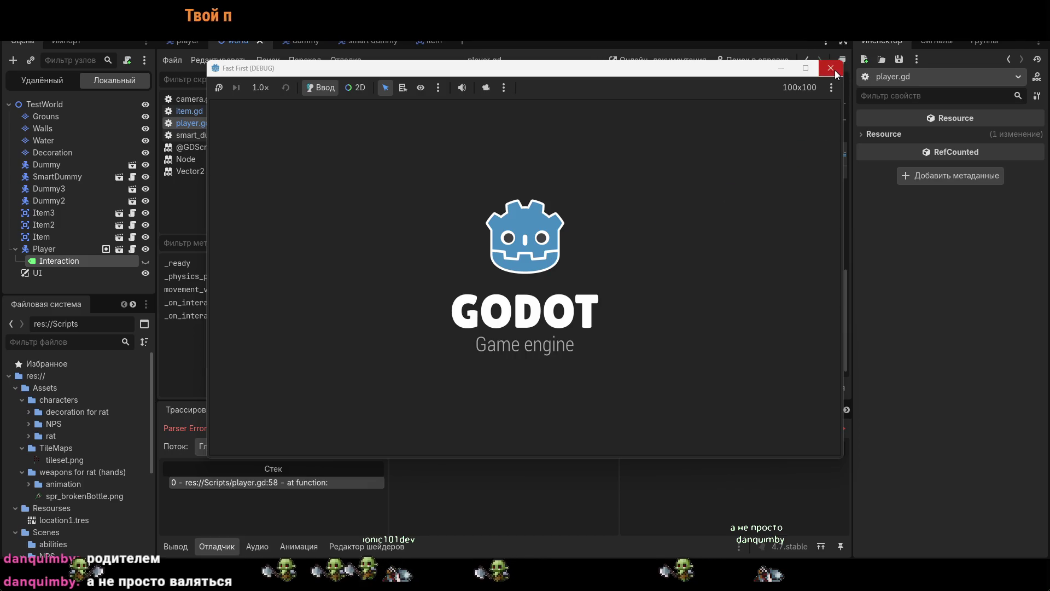
key("F8")
left_click(333, 263)
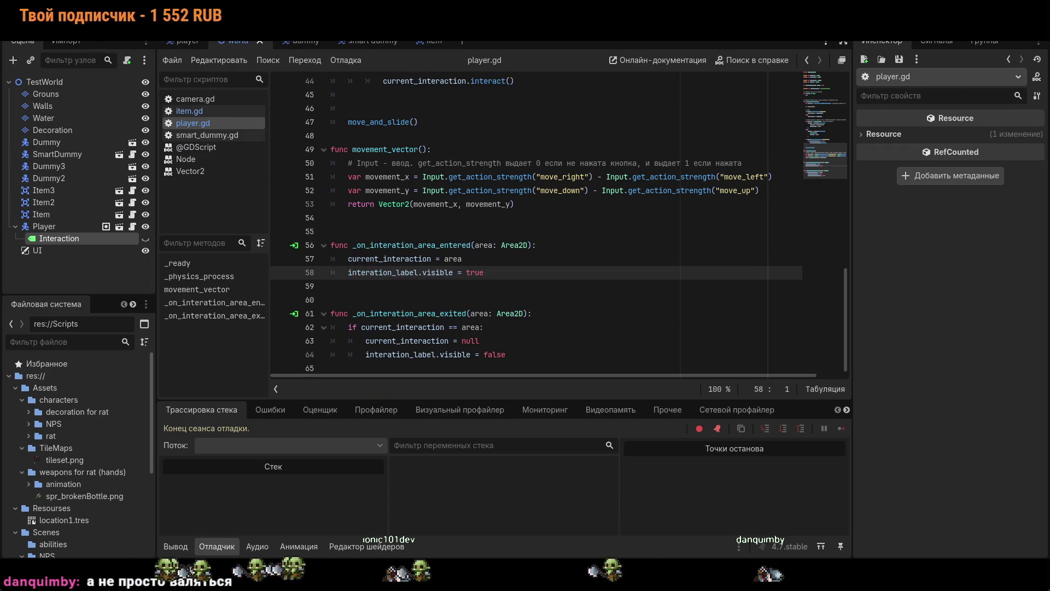
key("F5")
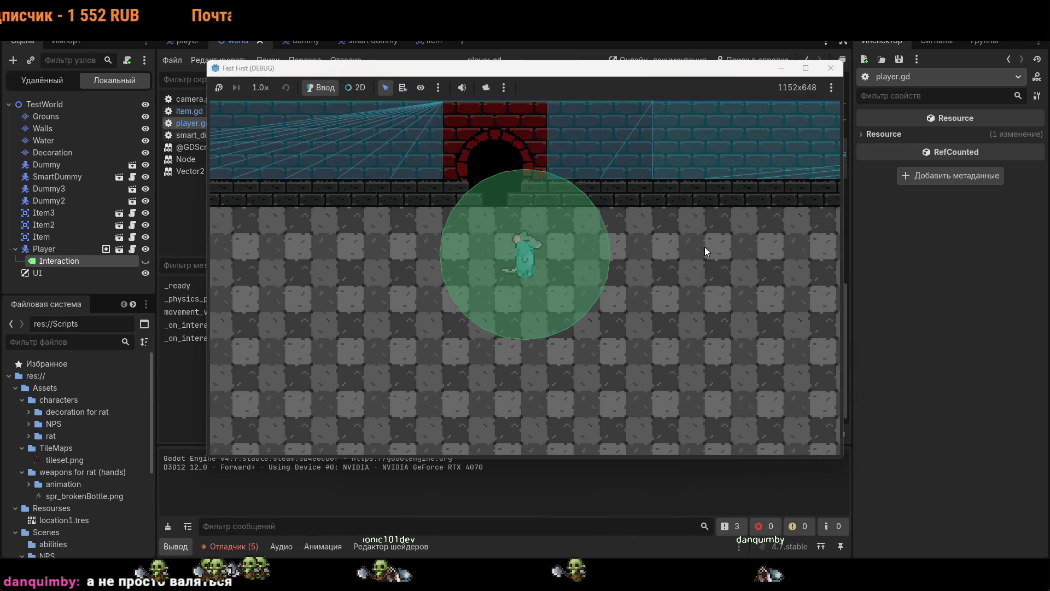
- Close the game, remove the stray 'в' on line 58, and rerun
key("s")
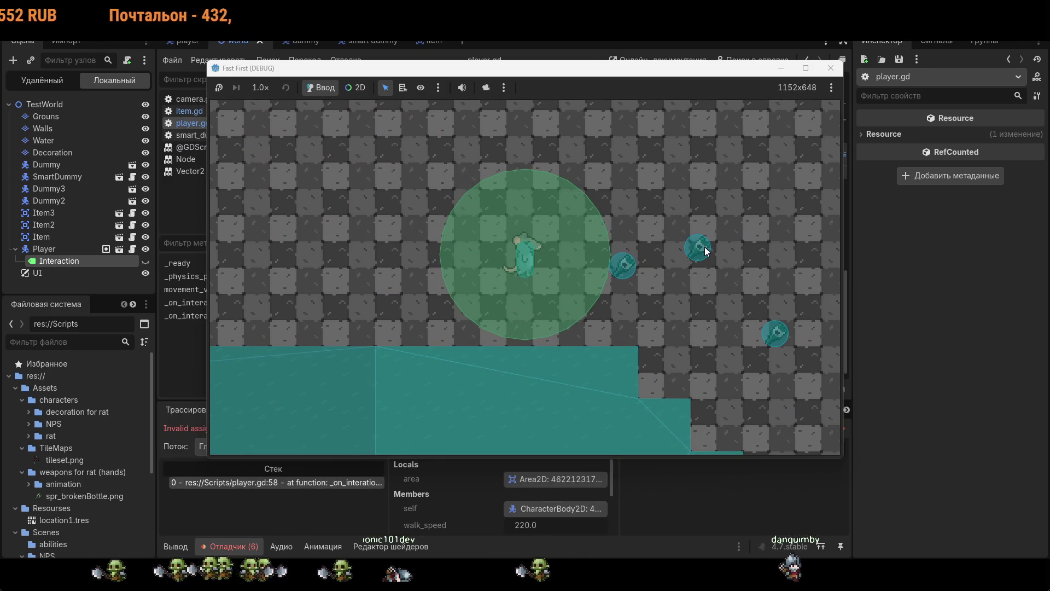
left_click(831, 68)
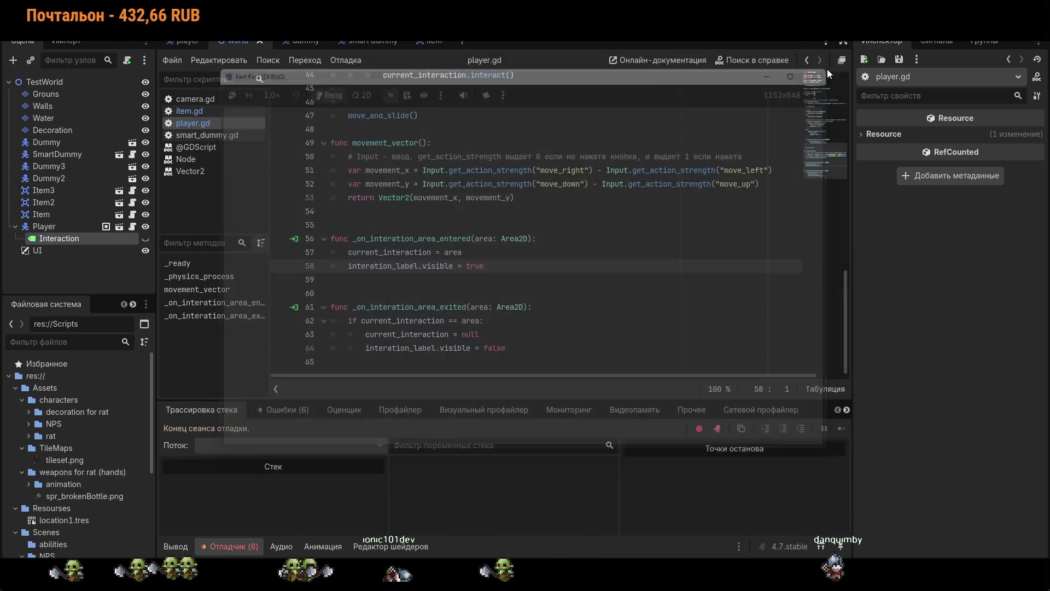
scroll(574, 294, "up", 10)
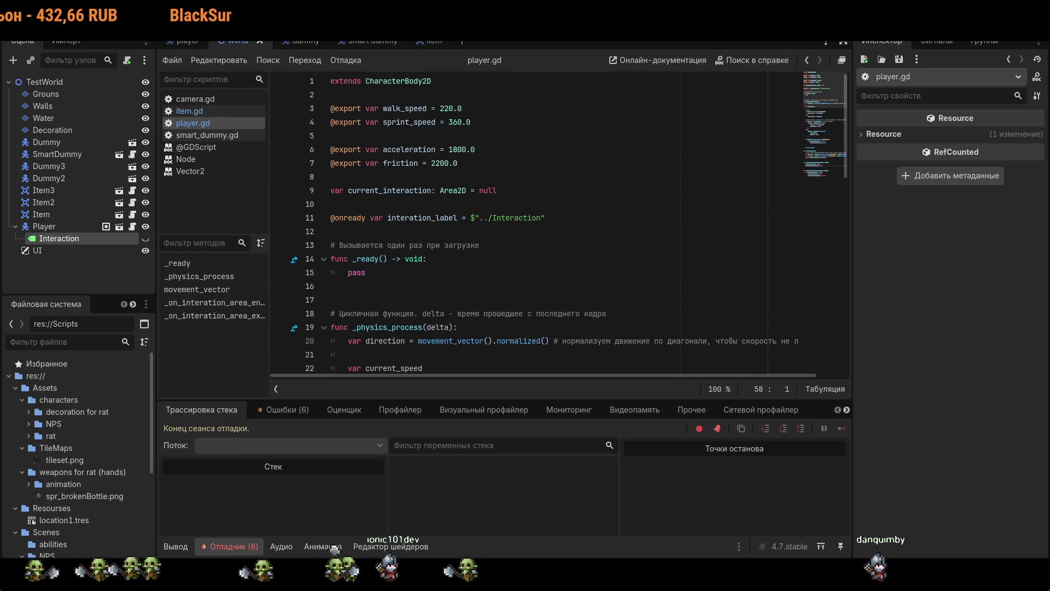
type("в")
scroll(345, 287, "down", 8)
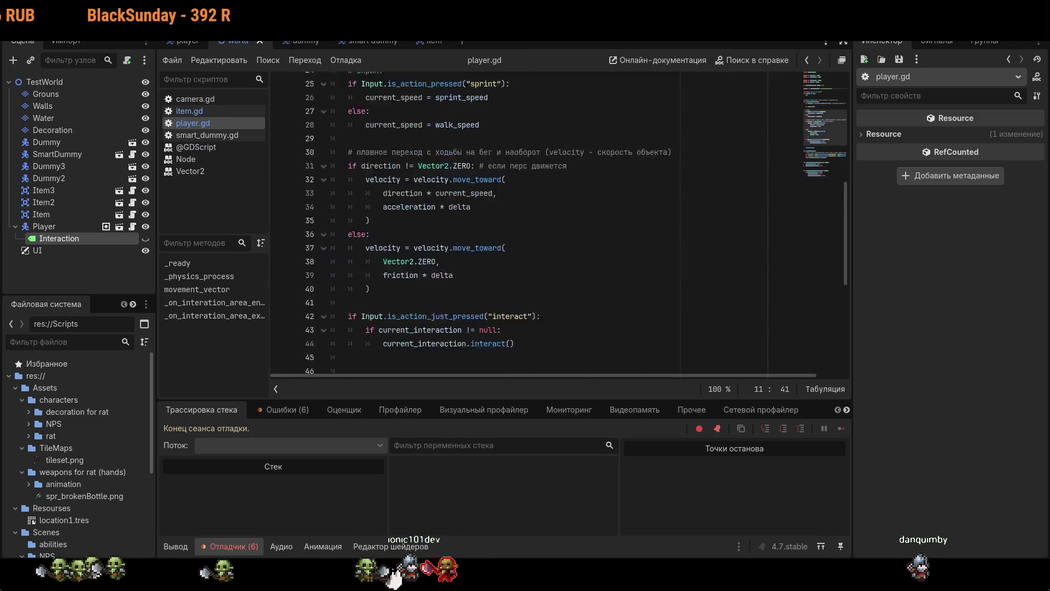
left_click(331, 272)
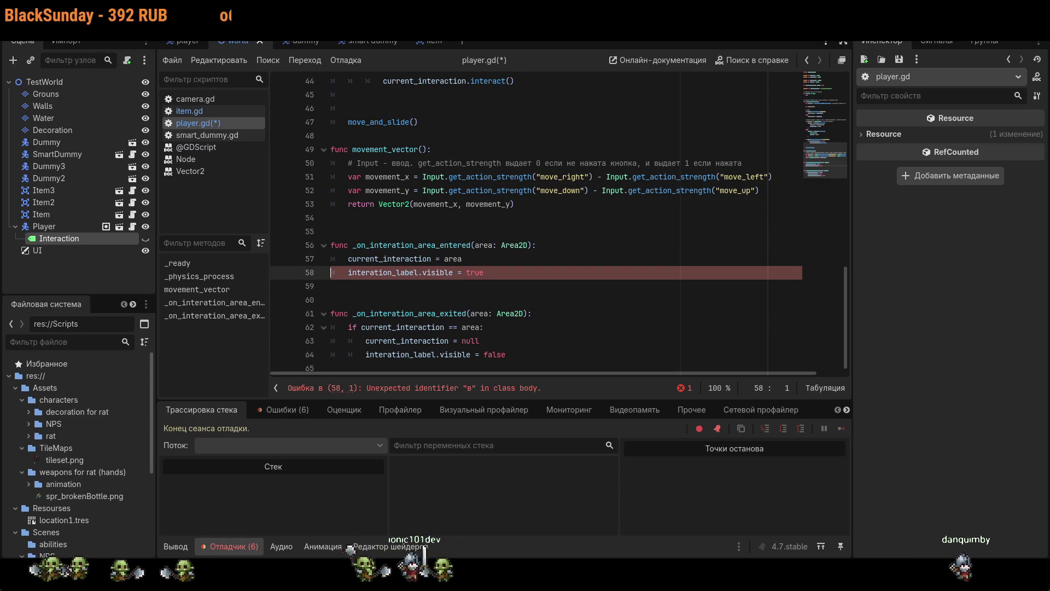
key("ctrl+z")
key("F5")
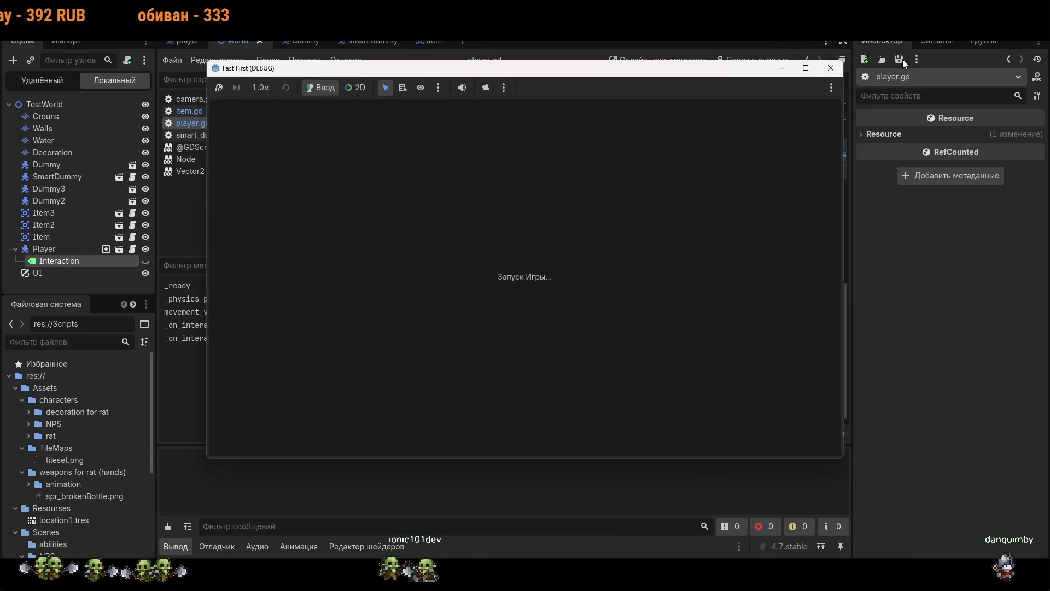
- Change the line 11 label path to $"../Player/Interaction" and run the game again
key("s")
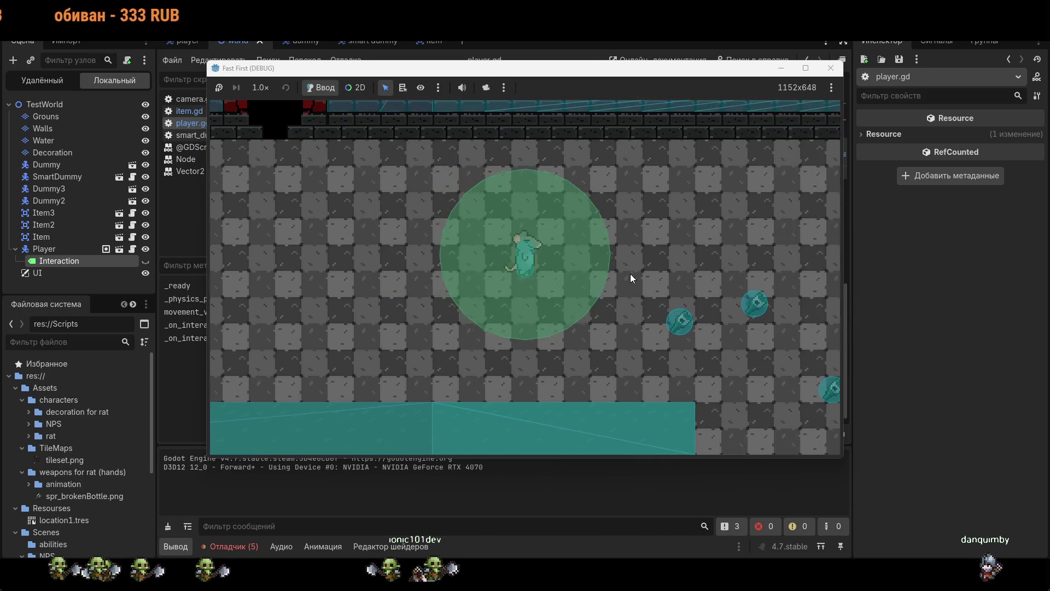
left_click(831, 68)
scroll(537, 224, "up", 10)
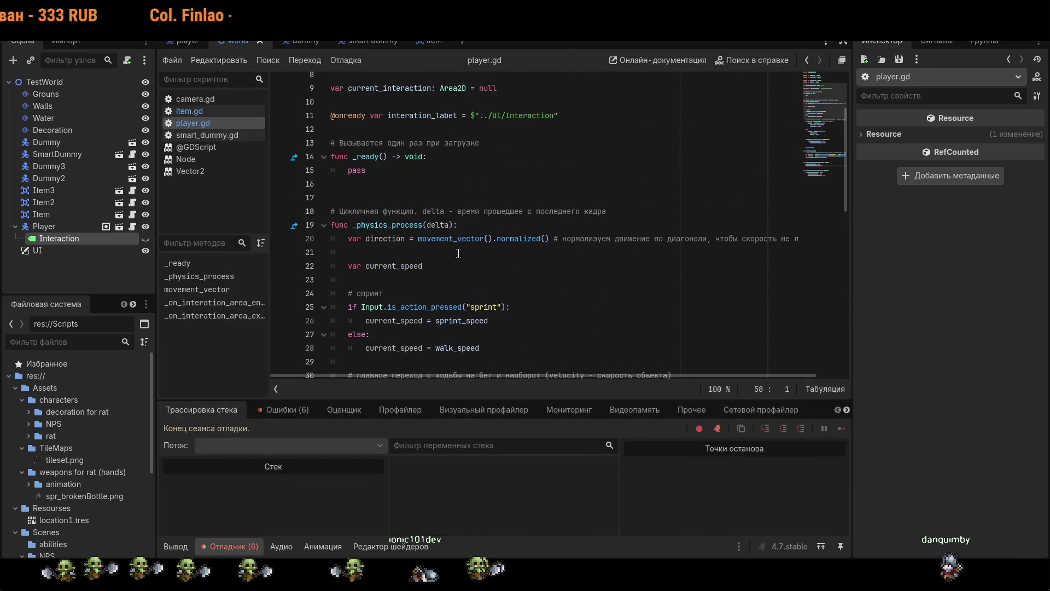
left_click(506, 115)
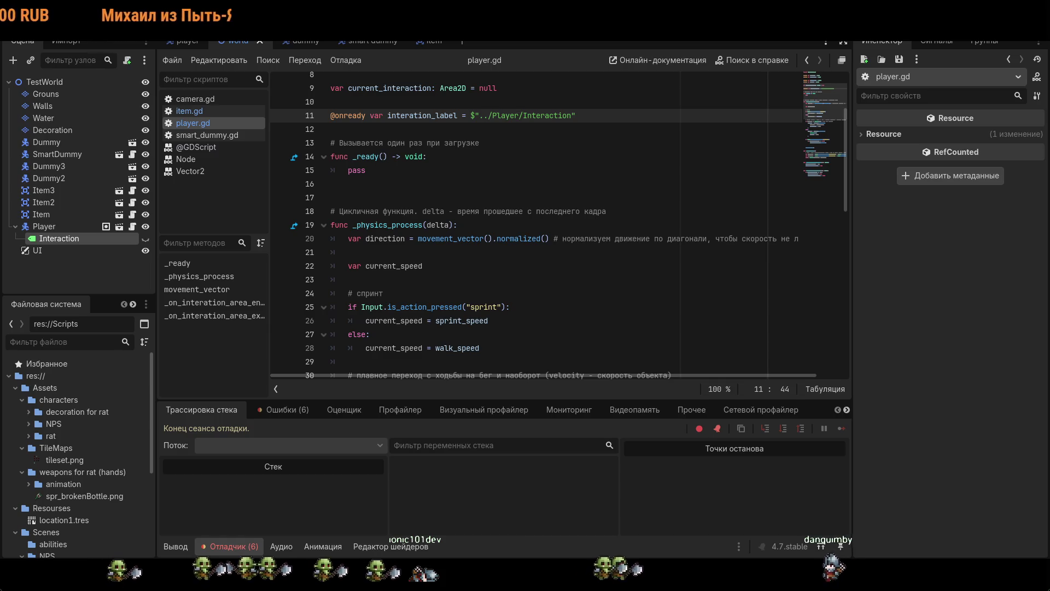
key("F5")
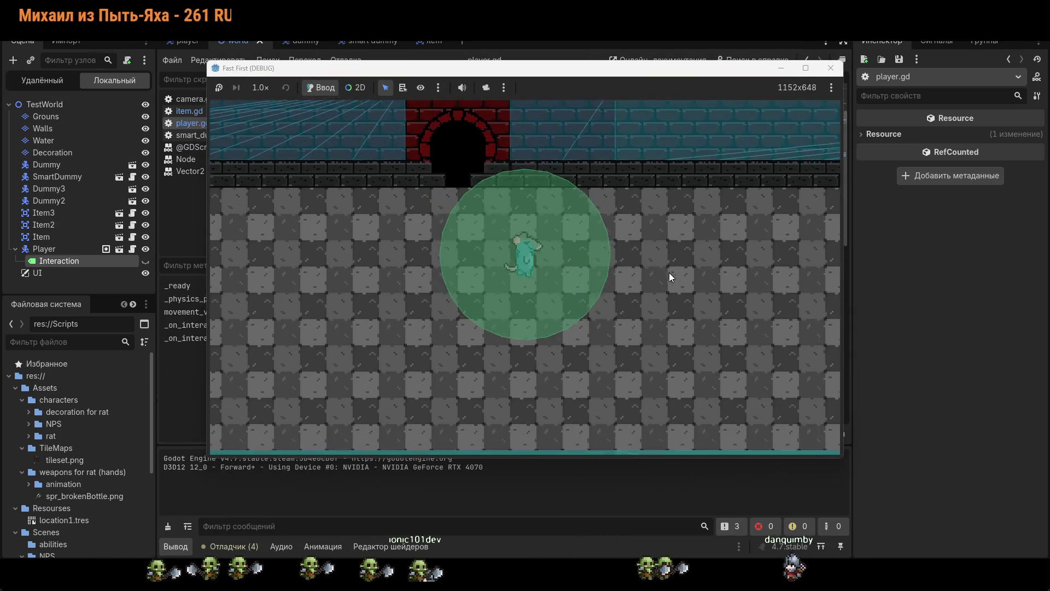
- Walk the rat back and forth past the items to see the "[E] Подобрать" prompt, then close the game
key("d")
key("a")
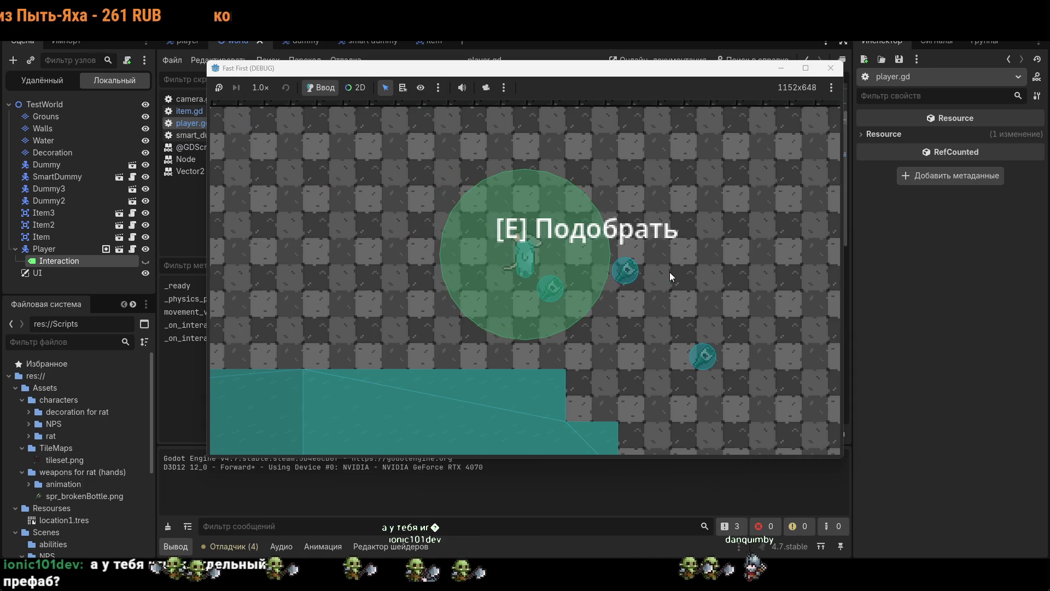
key("a")
key("d")
key("a")
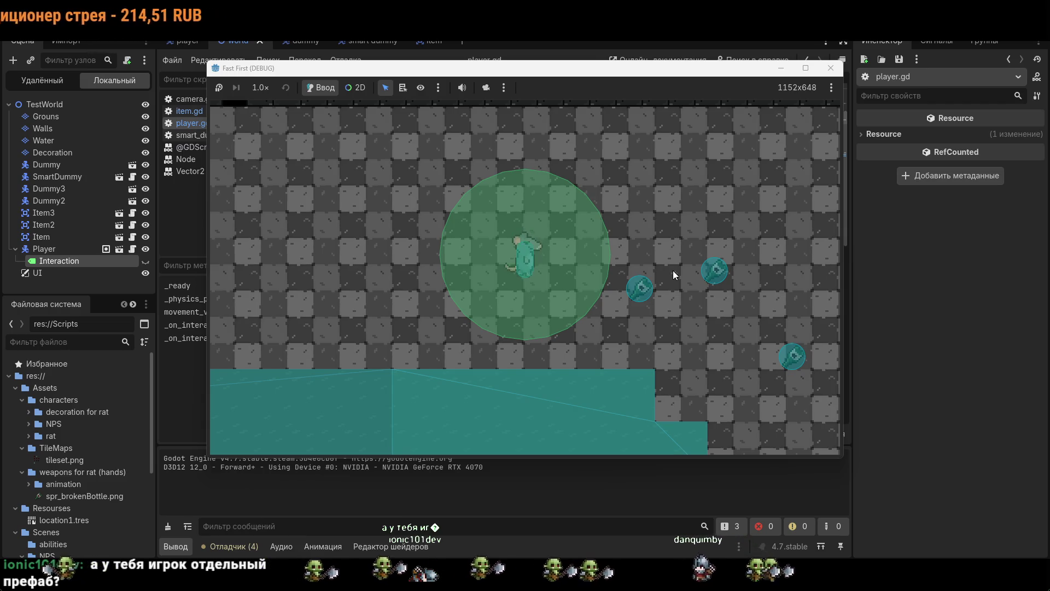
key("s")
left_click(832, 68)
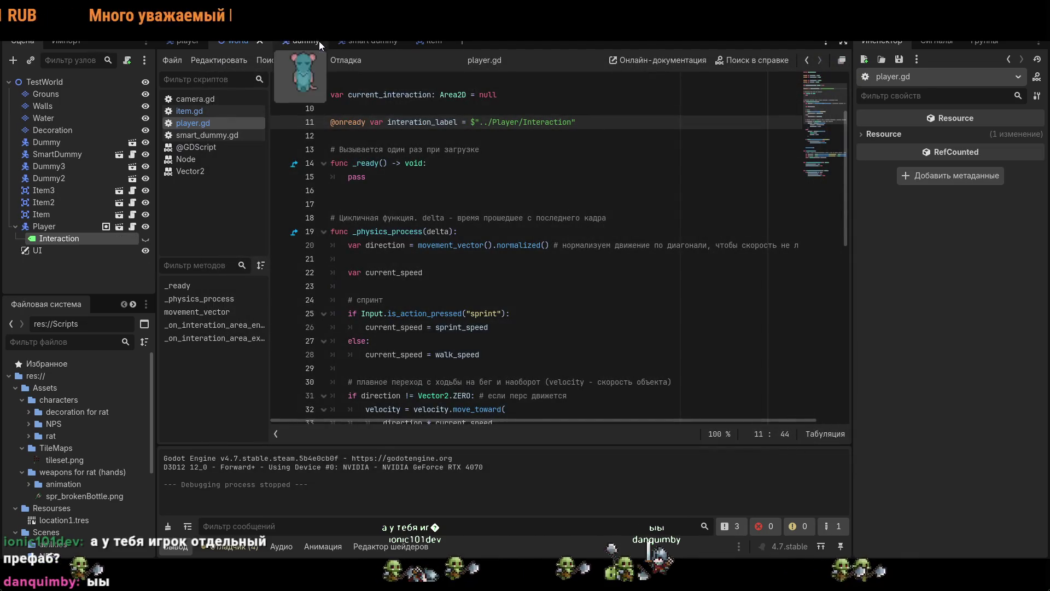
- Return to the world scene's 2D view and make the Interaction label visible
left_click(178, 44)
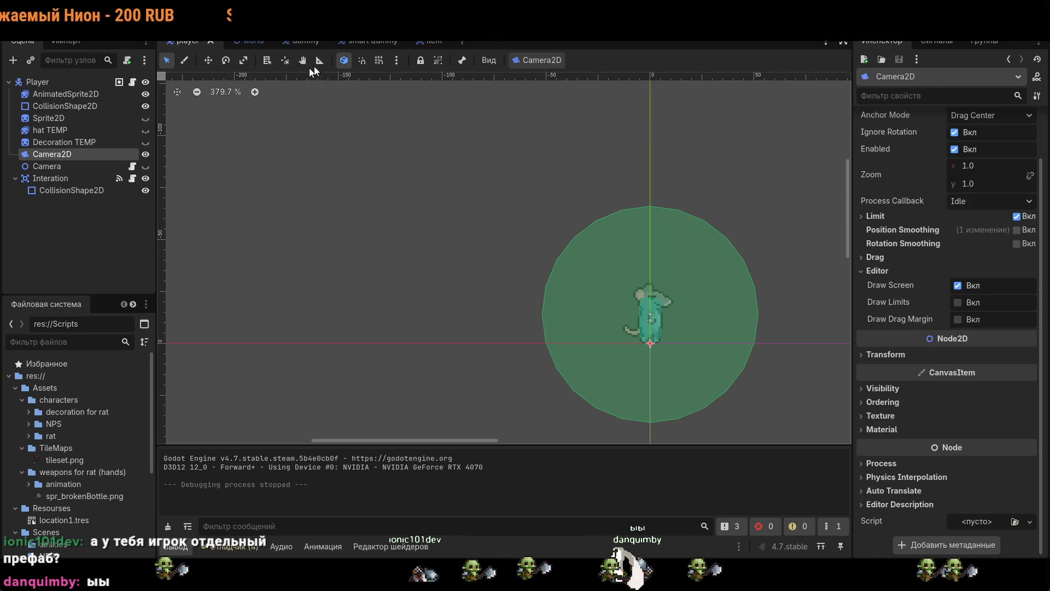
left_click(239, 43)
scroll(397, 188, "down", 5)
key("ctrl+F1")
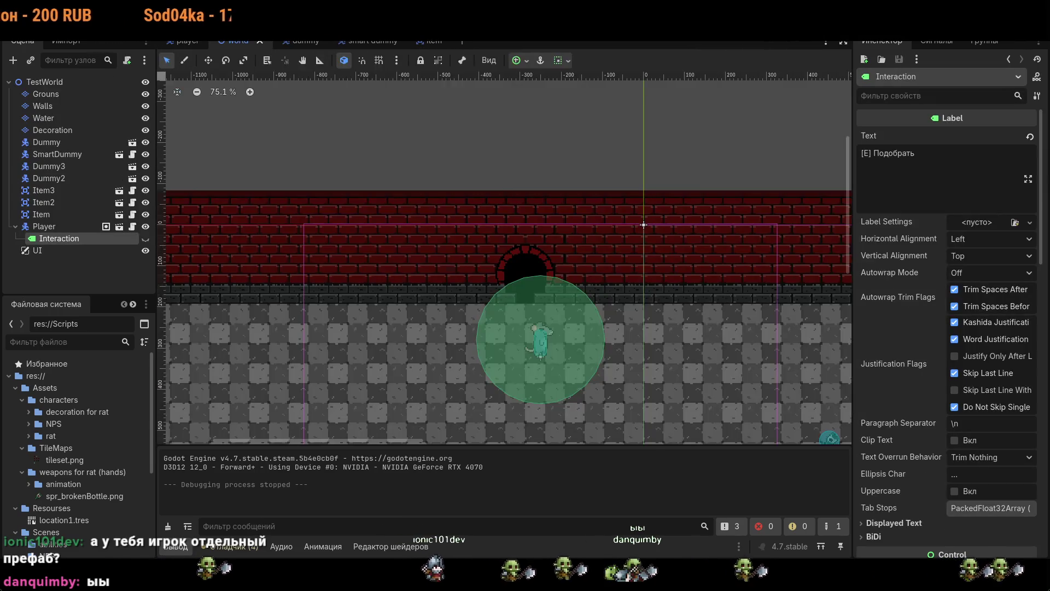
left_click(146, 239)
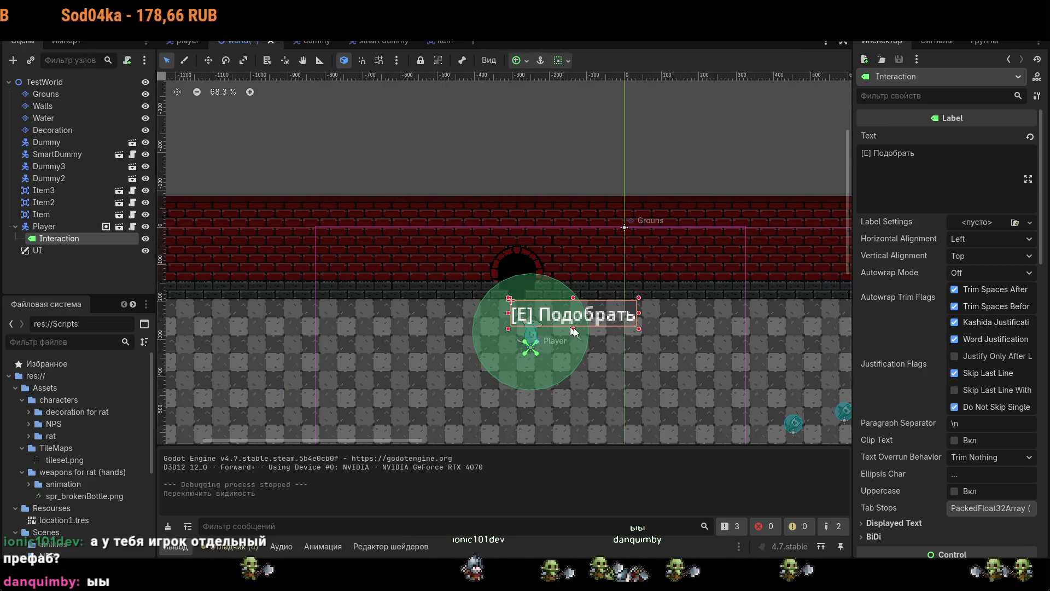
- Expand the label's Layout > Transform properties to show its 112×23 size and position
scroll(584, 324, "up", 5)
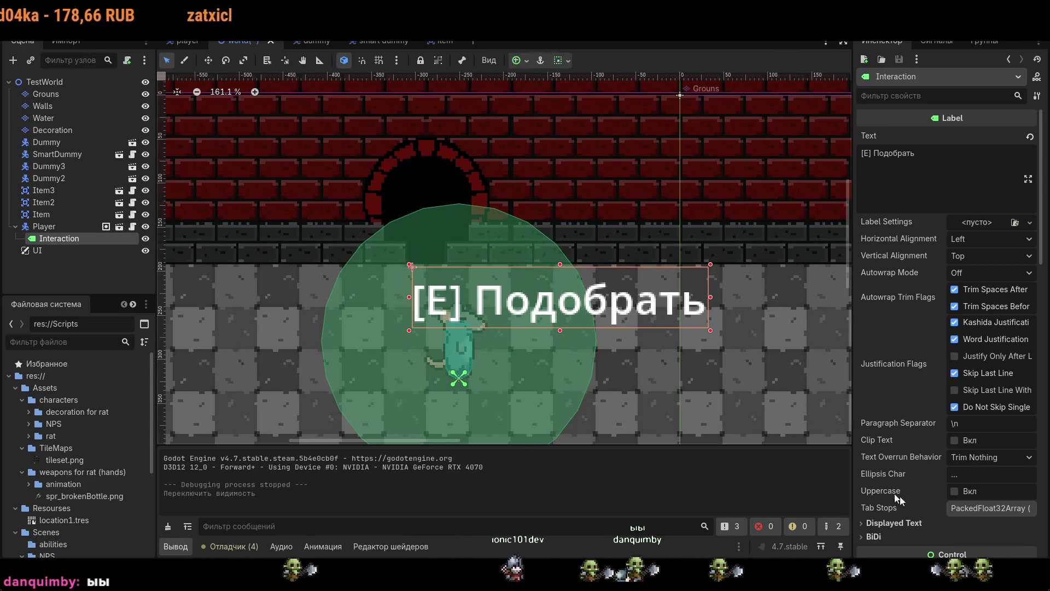
scroll(932, 507, "down", 6)
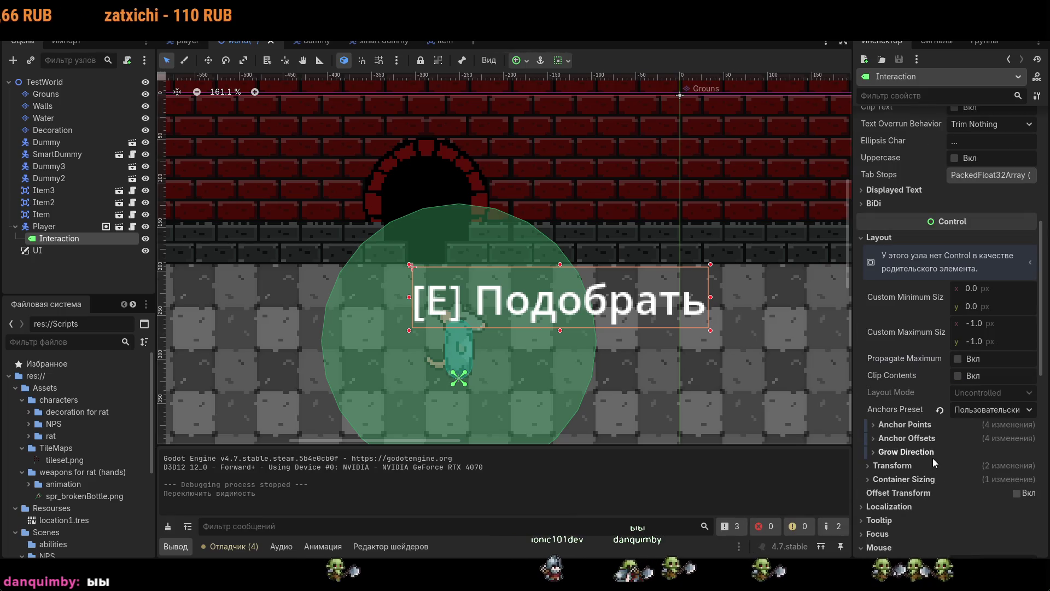
scroll(933, 461, "down", 3)
left_click(869, 300)
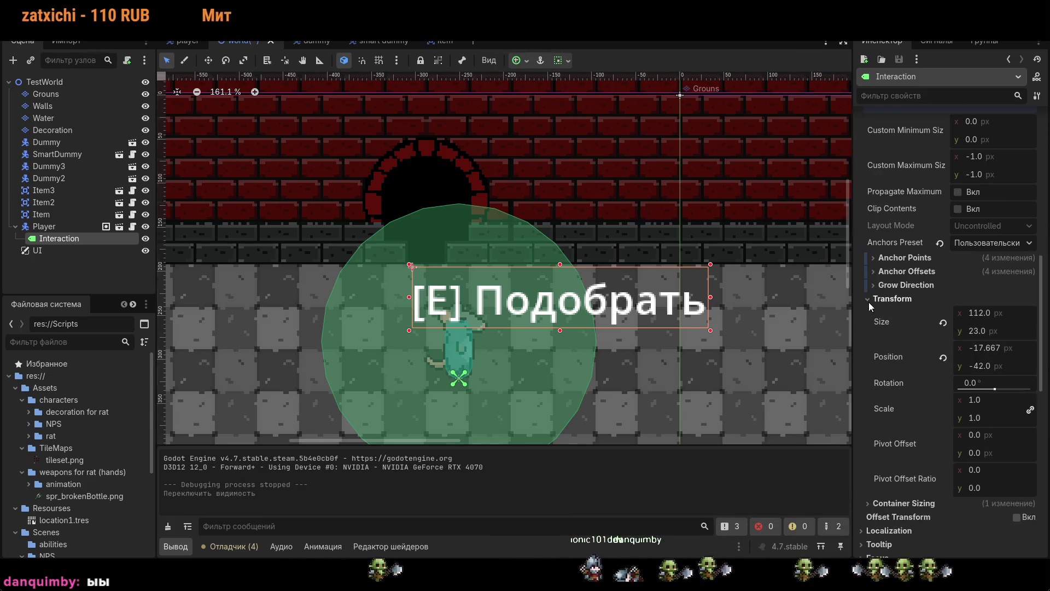
left_click(943, 323)
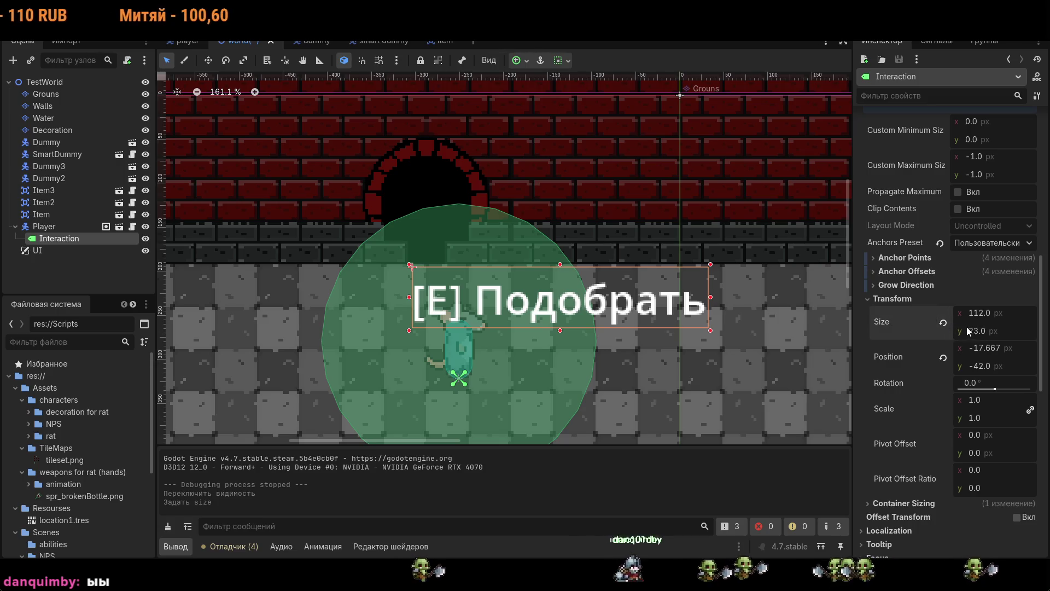
left_click(986, 330)
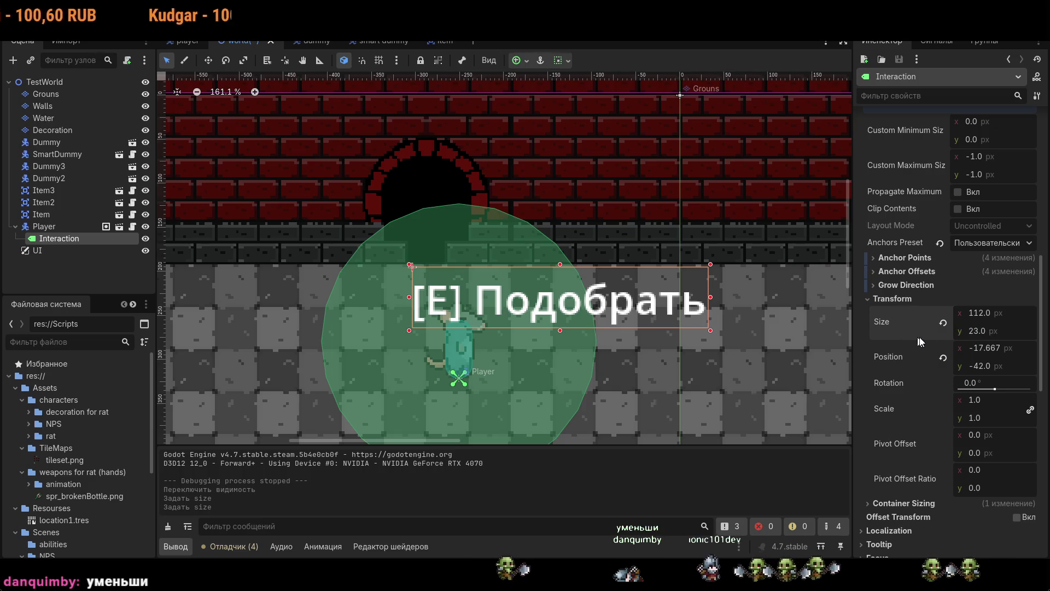
left_click(944, 323)
left_click_drag(991, 389, 988, 390)
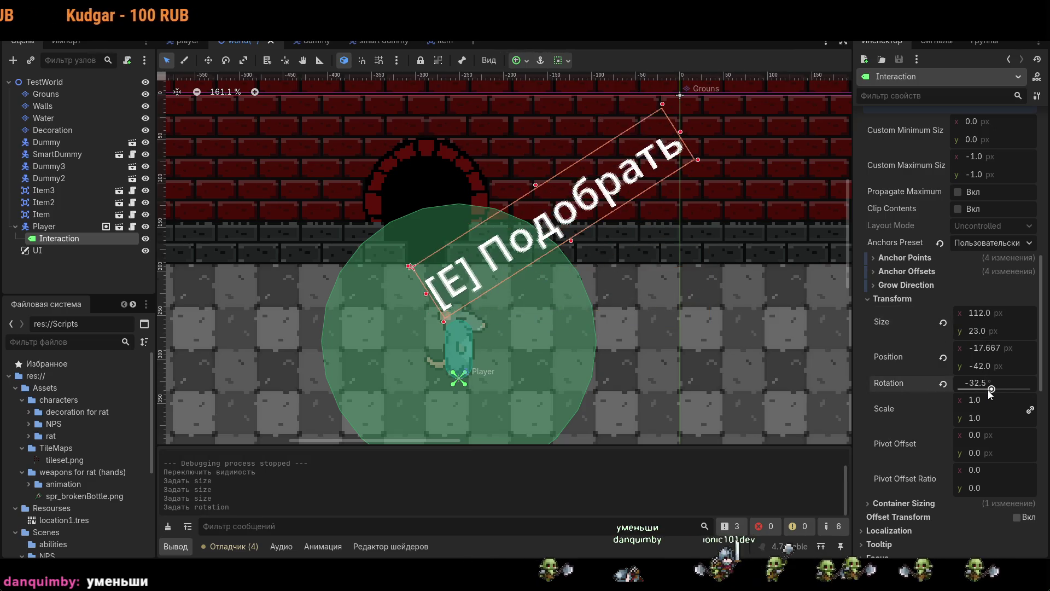
key("ctrl+z")
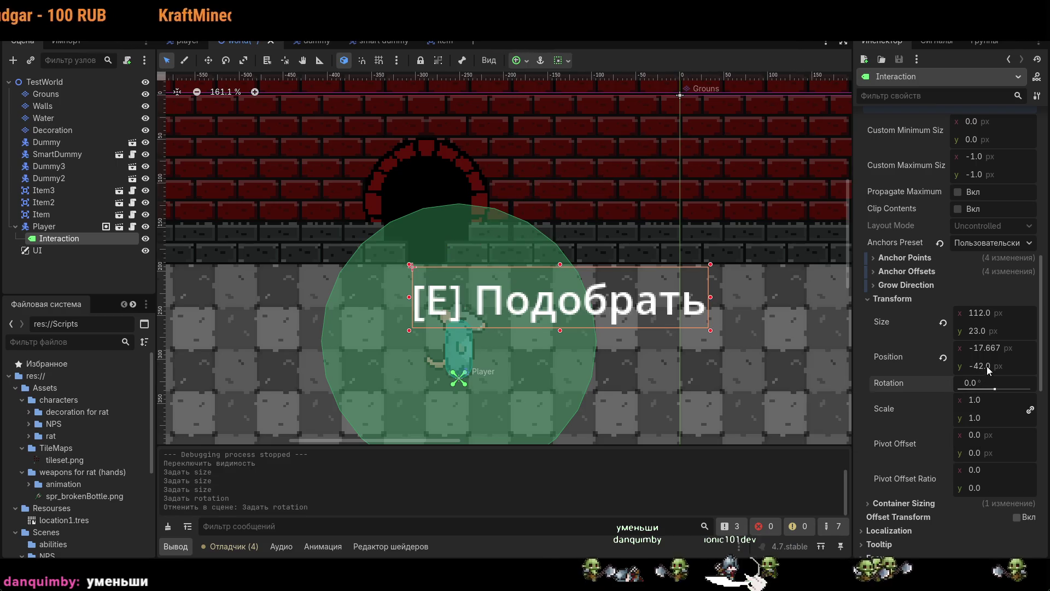
left_click_drag(986, 364, 992, 362)
key("ctrl+z")
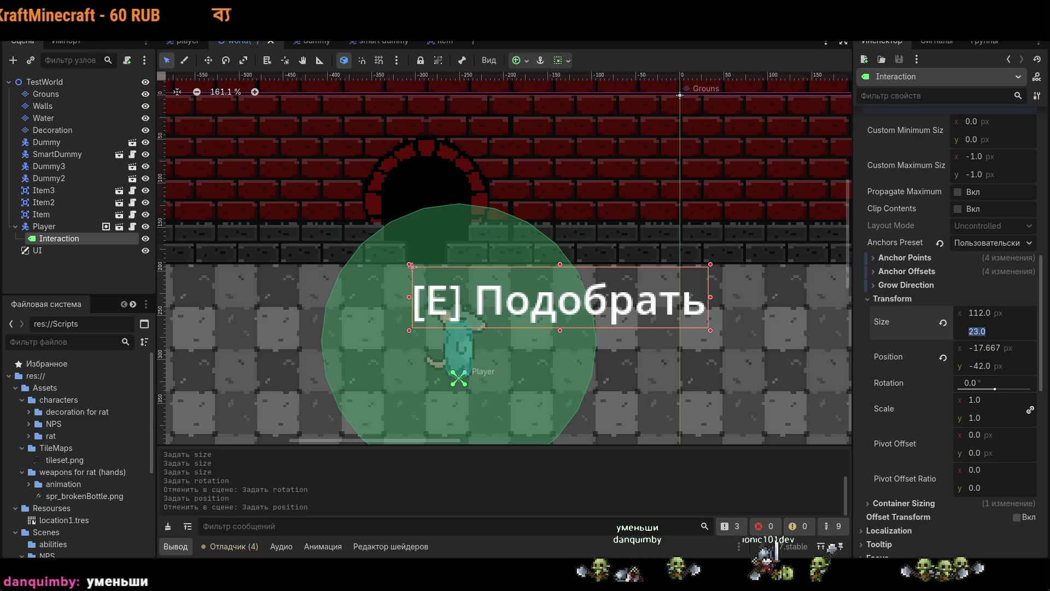
scroll(895, 383, "down", 3)
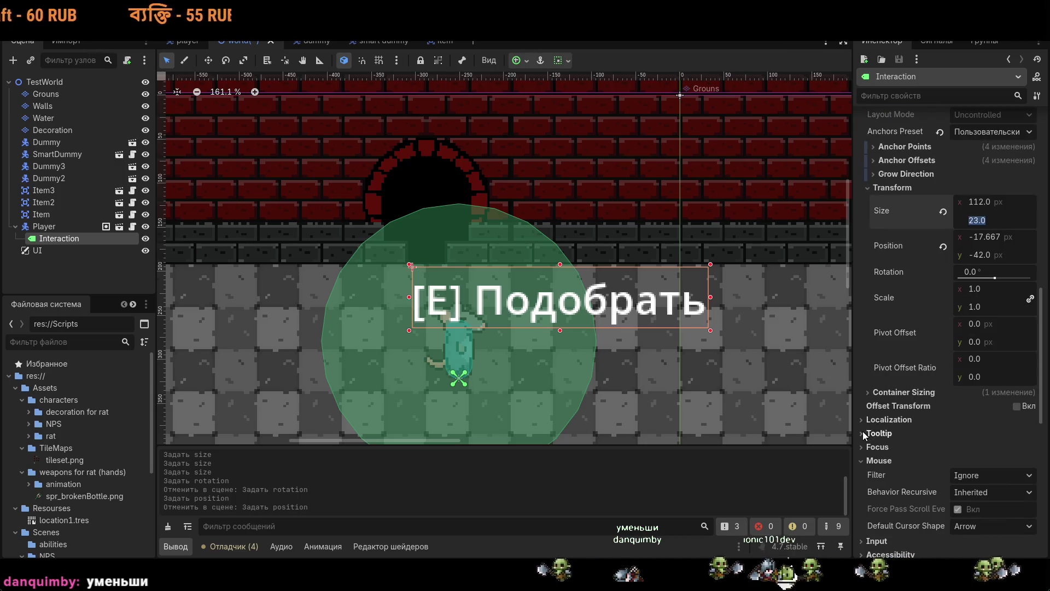
left_click(864, 432)
left_click(862, 421)
left_click(869, 398)
left_click(868, 398)
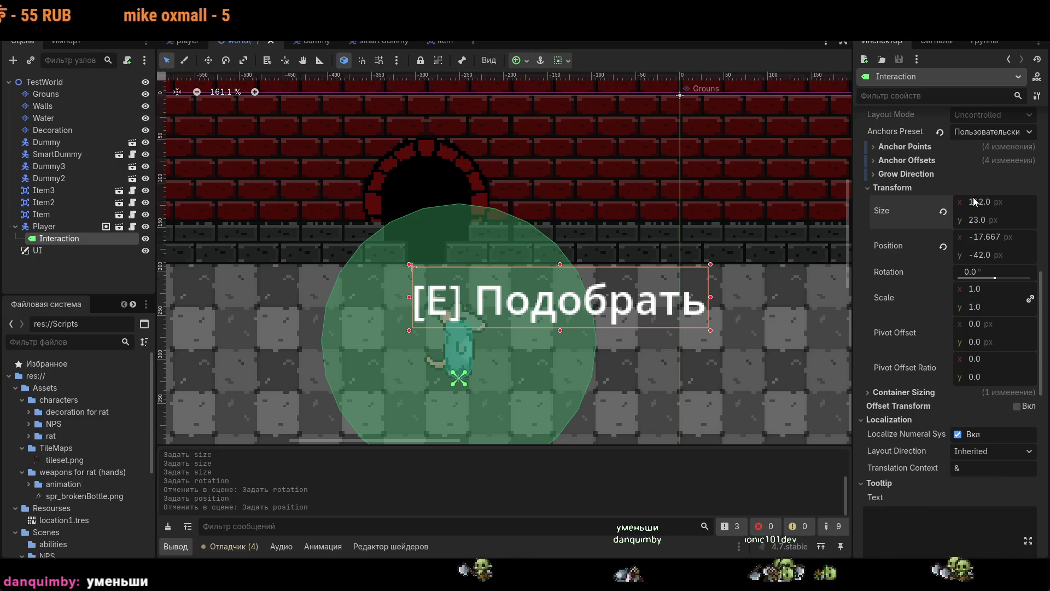
key("Return")
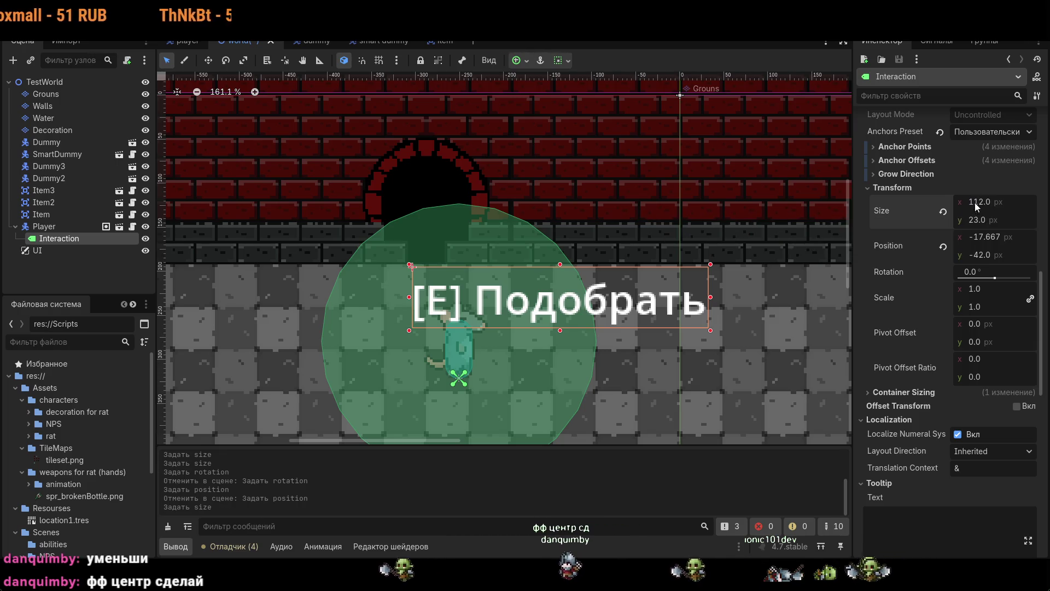
type("100")
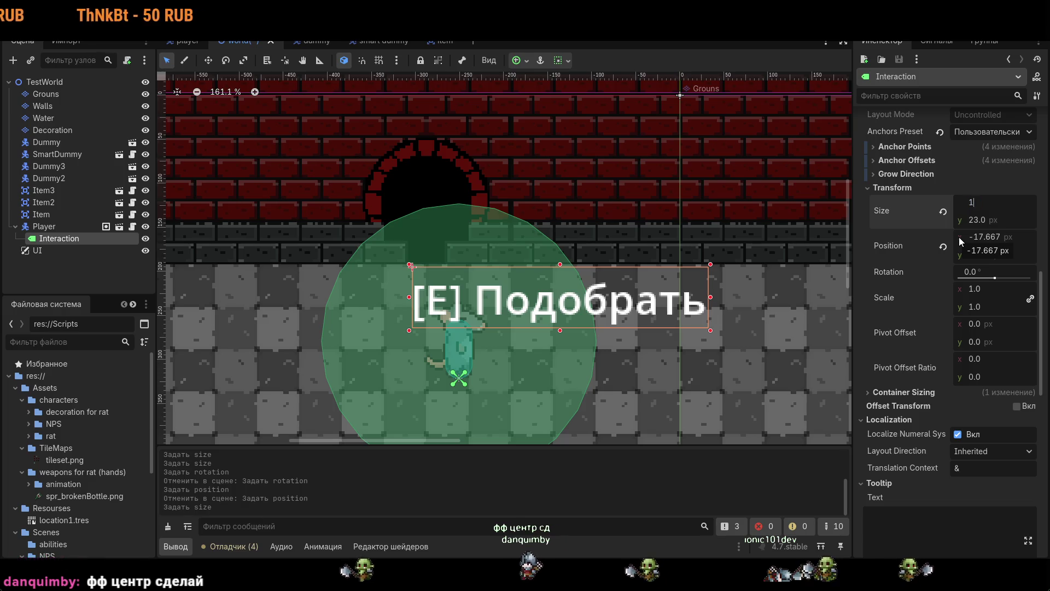
key("Return")
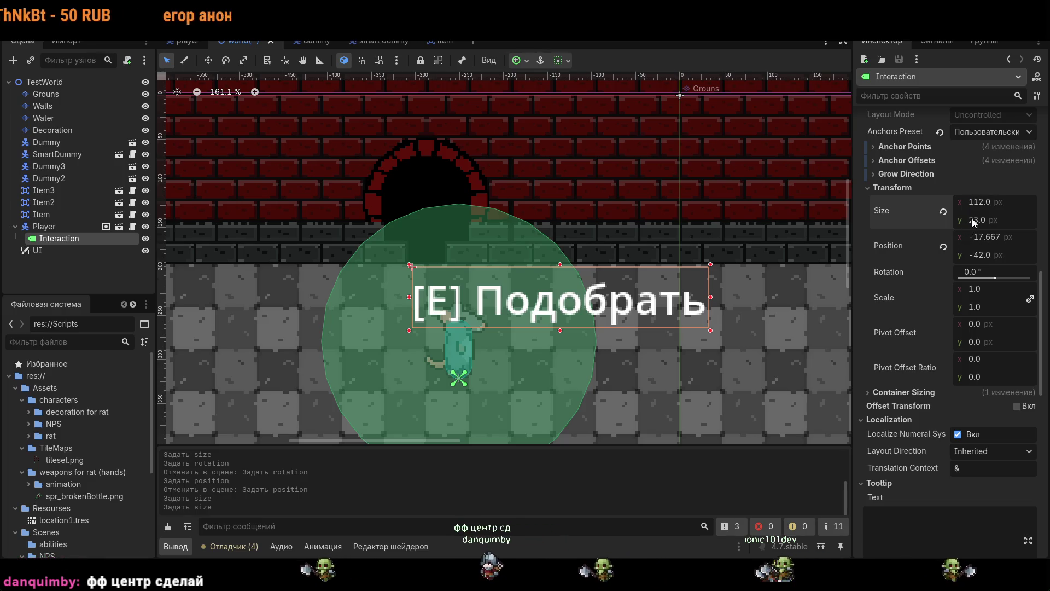
scroll(937, 223, "up", 2)
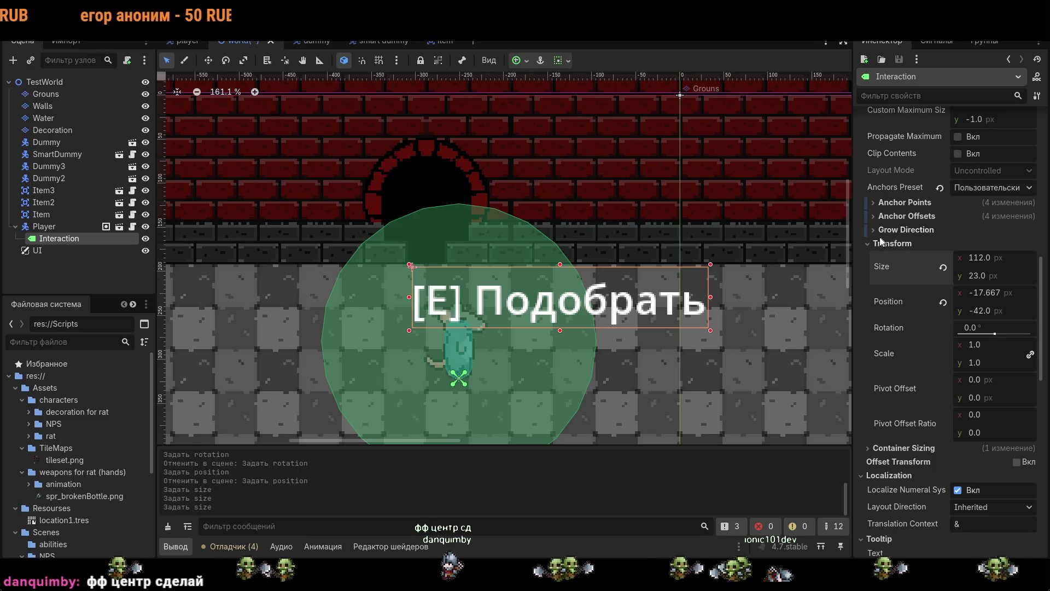
left_click(878, 231)
left_click(878, 230)
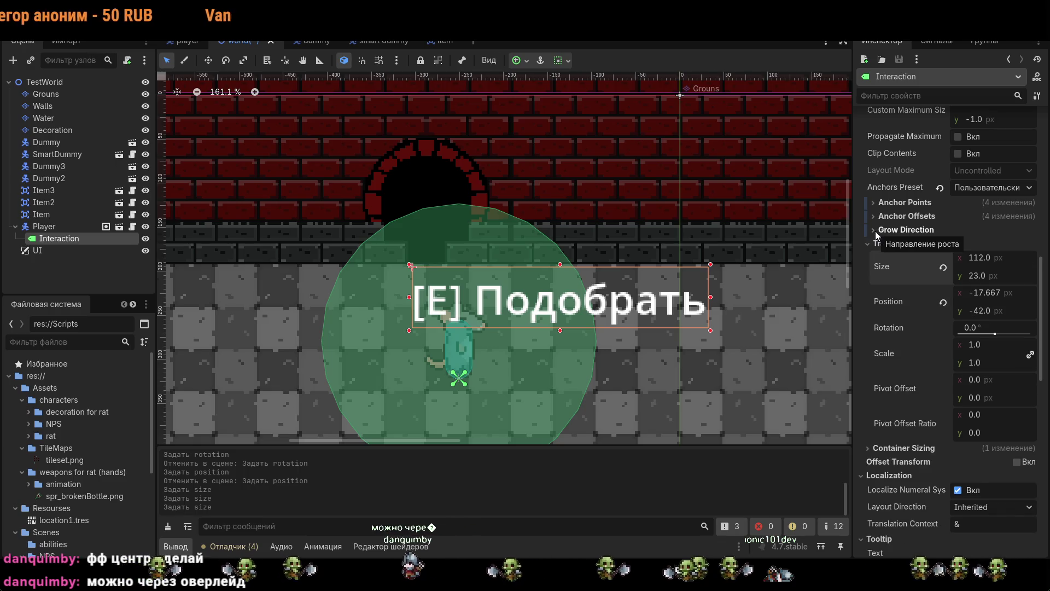
- Filter the Inspector properties by 'font' to find the label's font size override
scroll(878, 231, "up", 2)
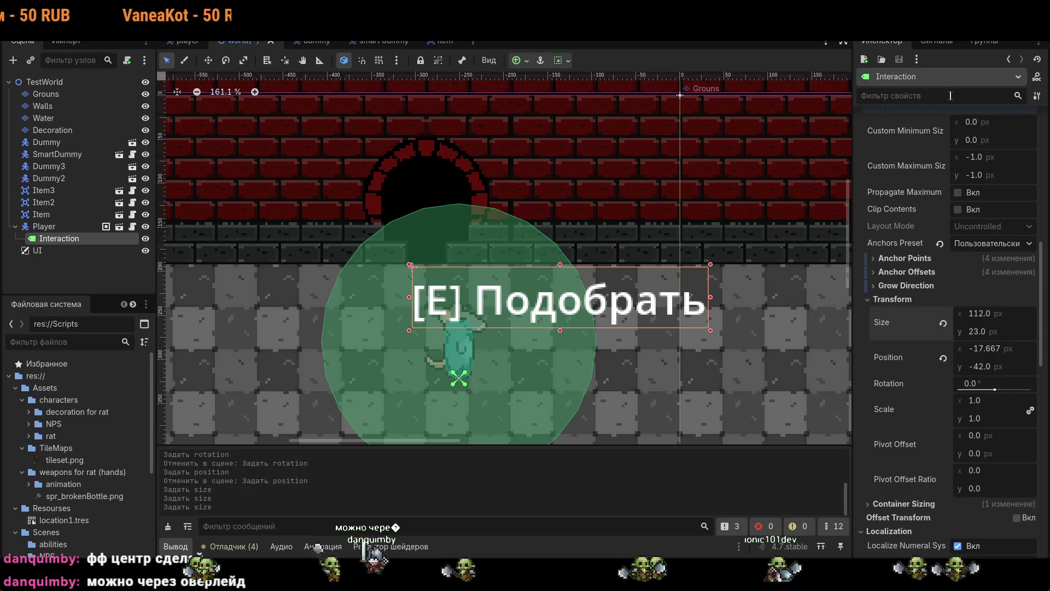
type("over")
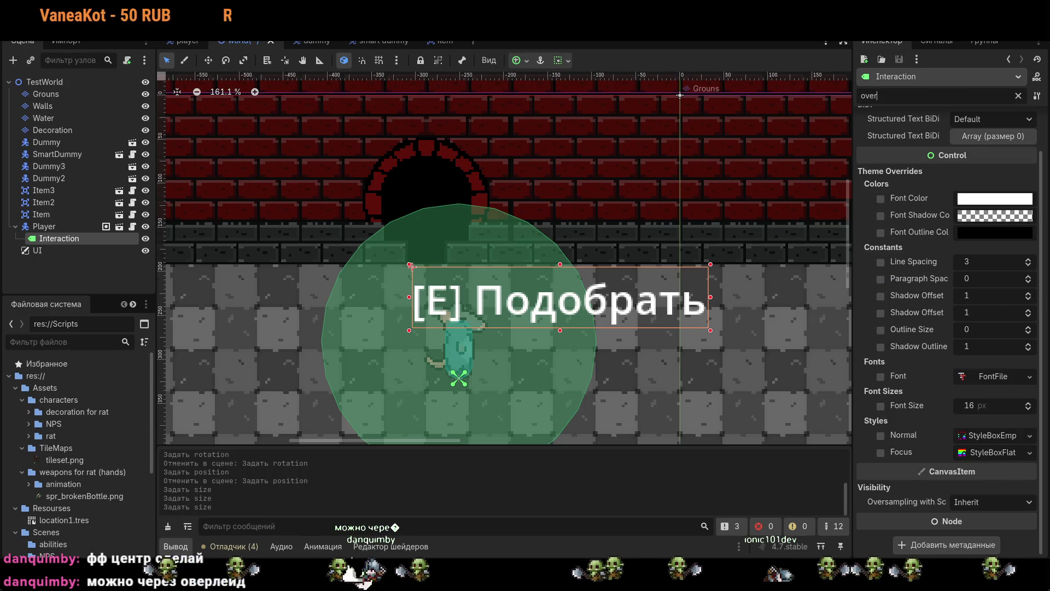
type("l")
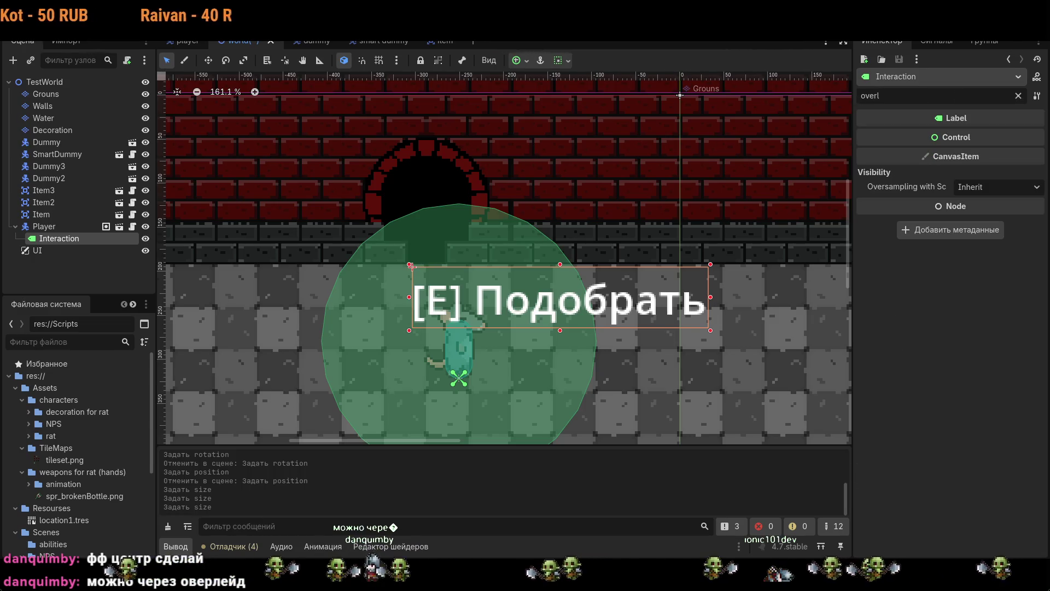
key("BackSpace")
key("BackSpace")
key("BackSpace")
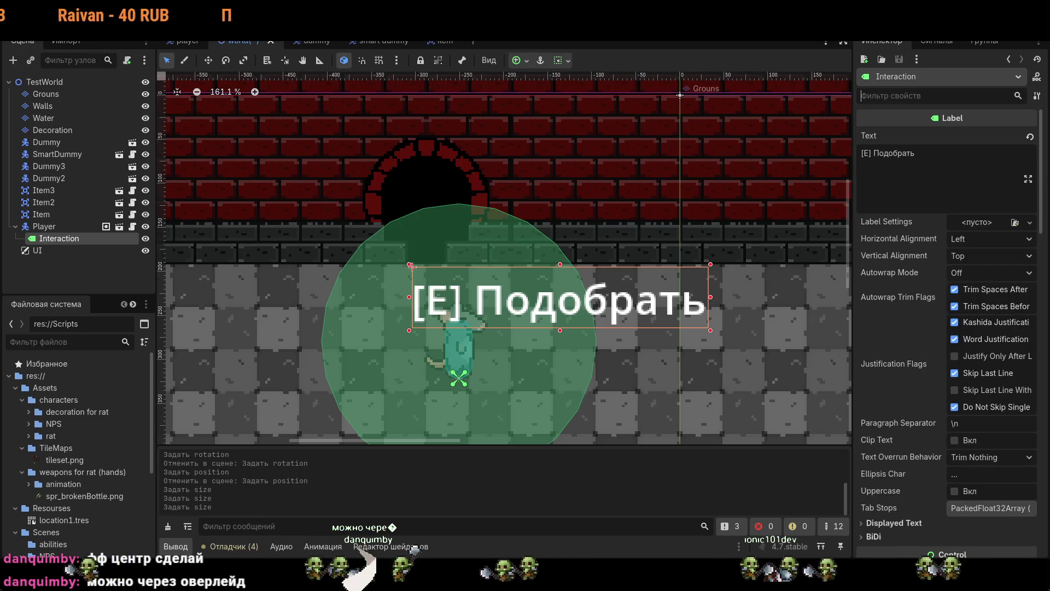
mouse_move(946, 335)
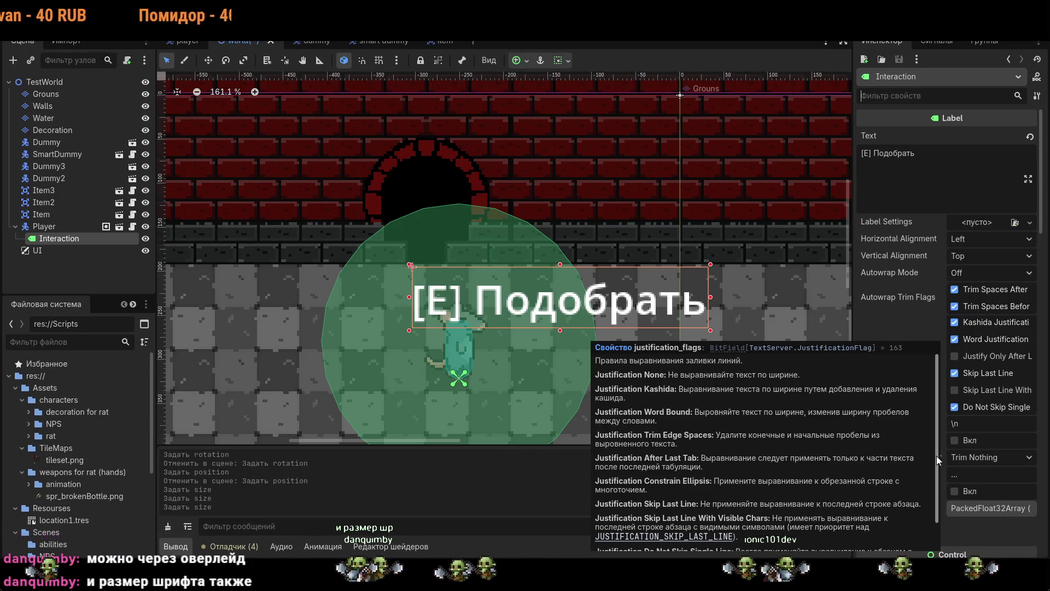
scroll(945, 443, "down", 2)
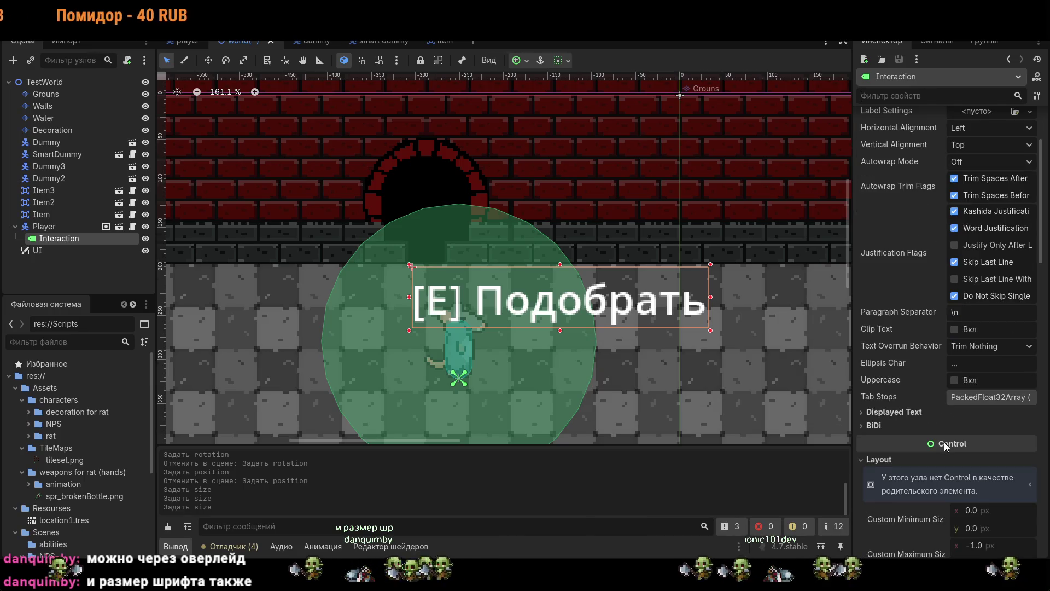
scroll(946, 446, "down", 3)
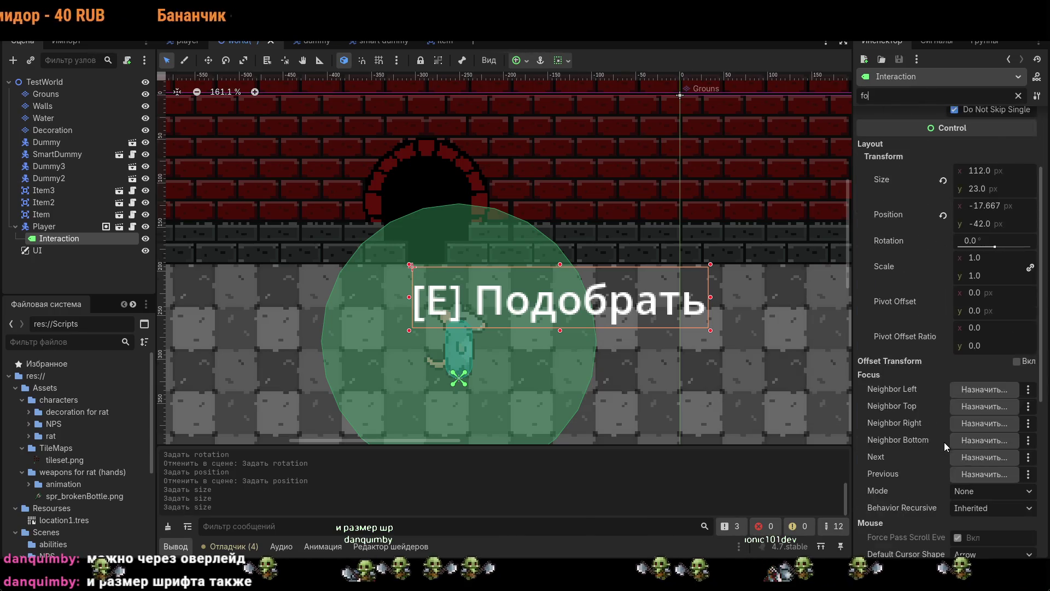
type("font")
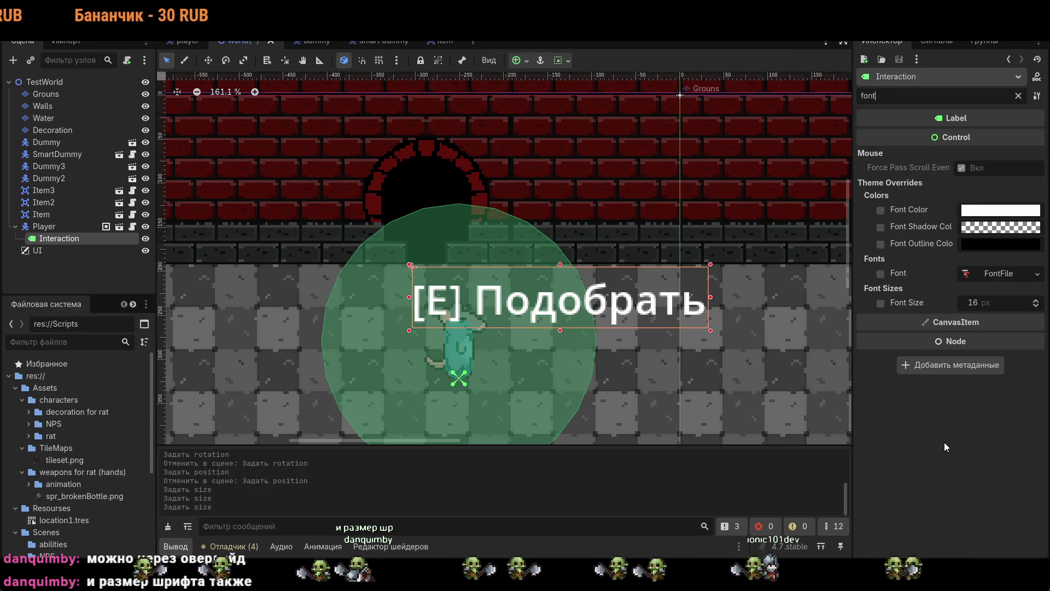
- Set the label's font size to 8 px (after trying 12) and fit its box above the rat
left_click(983, 302)
type("12")
key("Return")
left_click(1005, 303)
type("8")
key("Return")
mouse_move(710, 330)
left_mouse_down()
mouse_move(563, 301)
mouse_move(525, 279)
mouse_move(497, 285)
left_mouse_up()
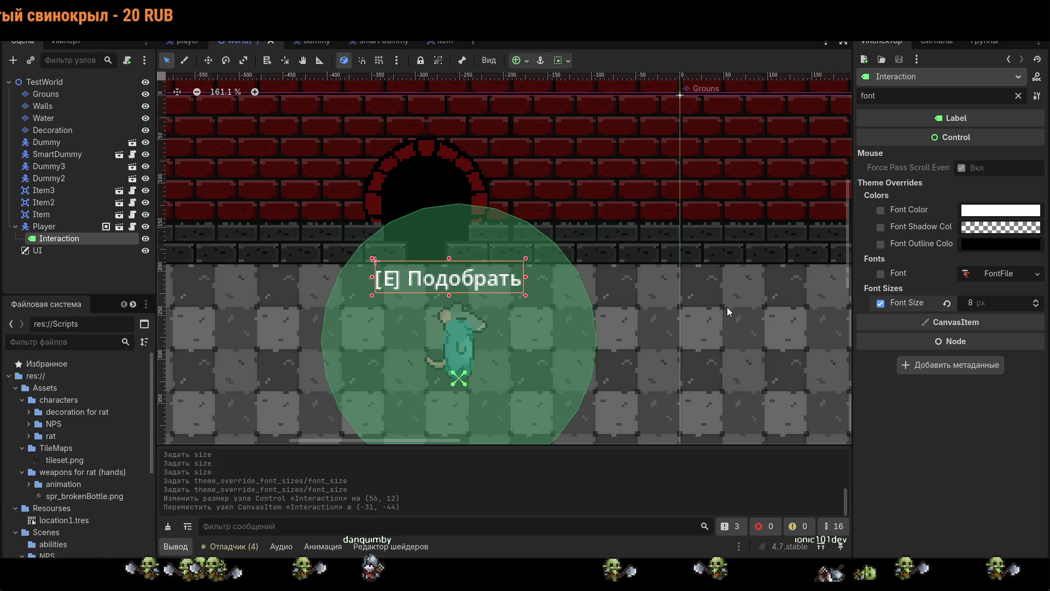
left_click(39, 250)
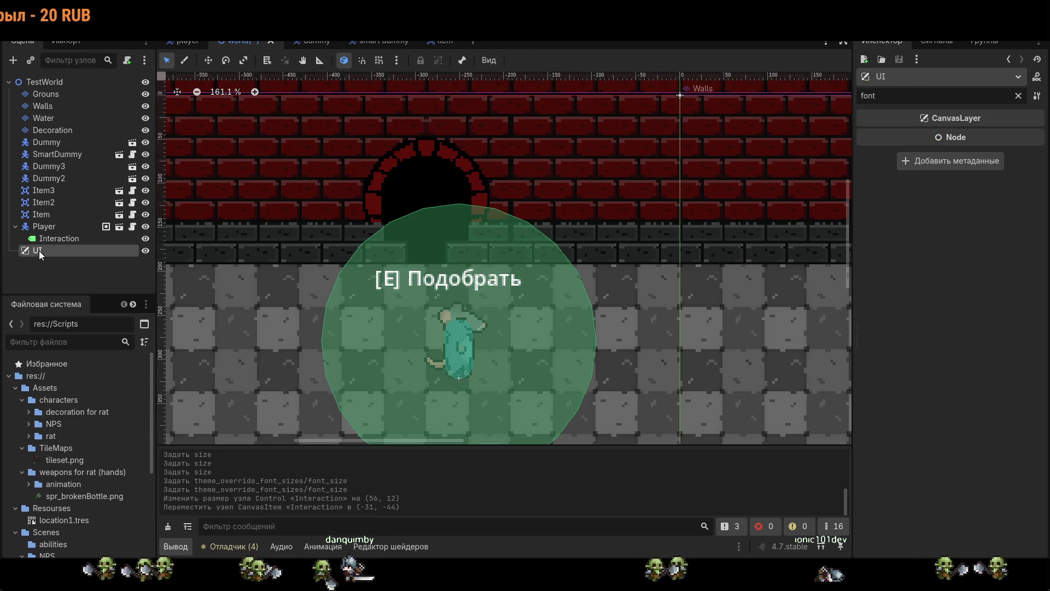
- Delete the UI node from the world and add a Label child to the Player scene
key("Delete")
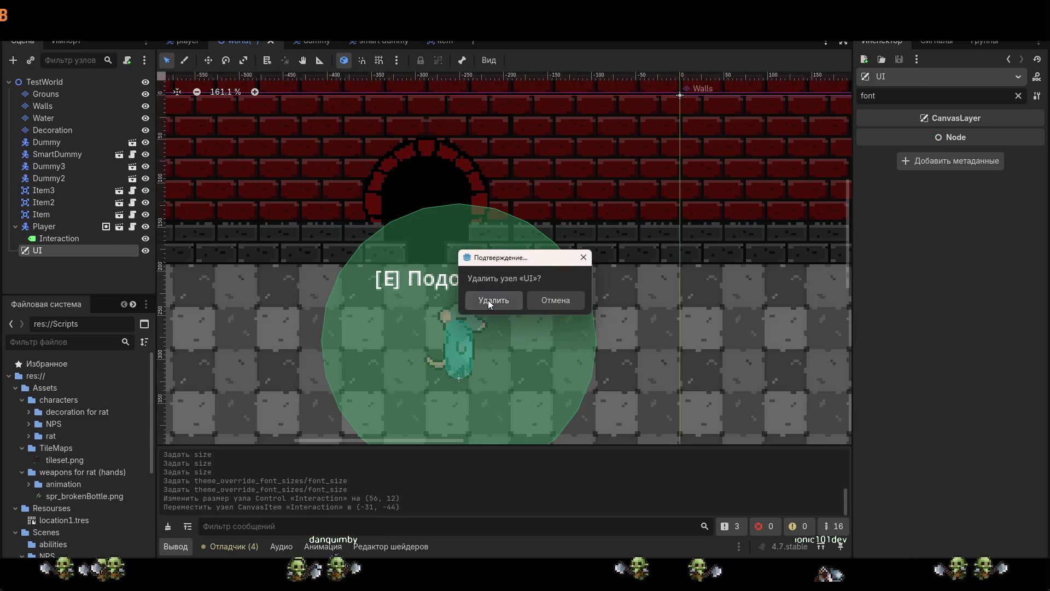
left_click(488, 300)
left_click(73, 237)
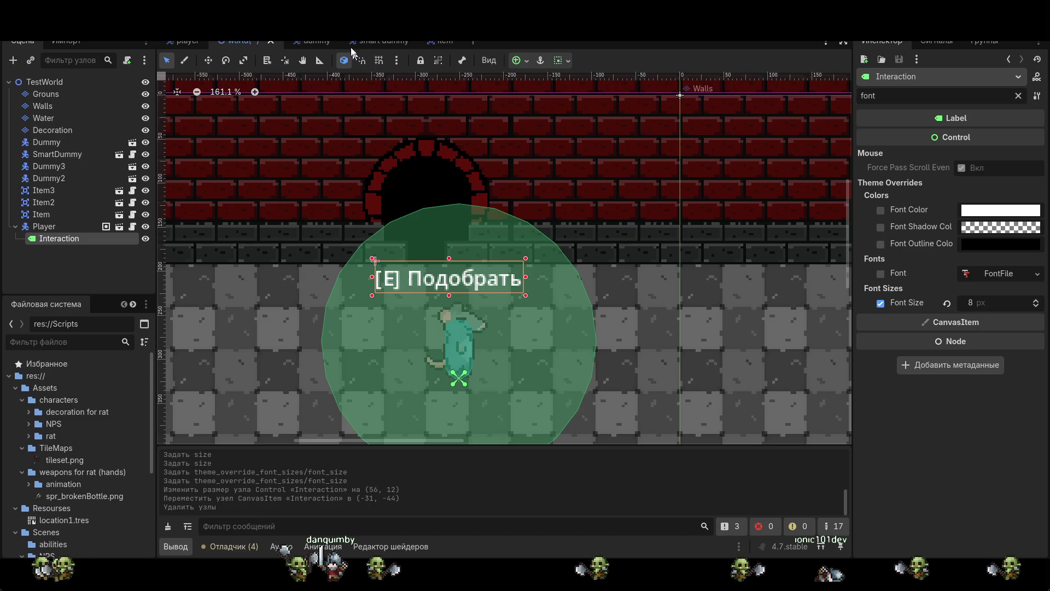
left_click(189, 41)
right_click(54, 212)
left_click(100, 221)
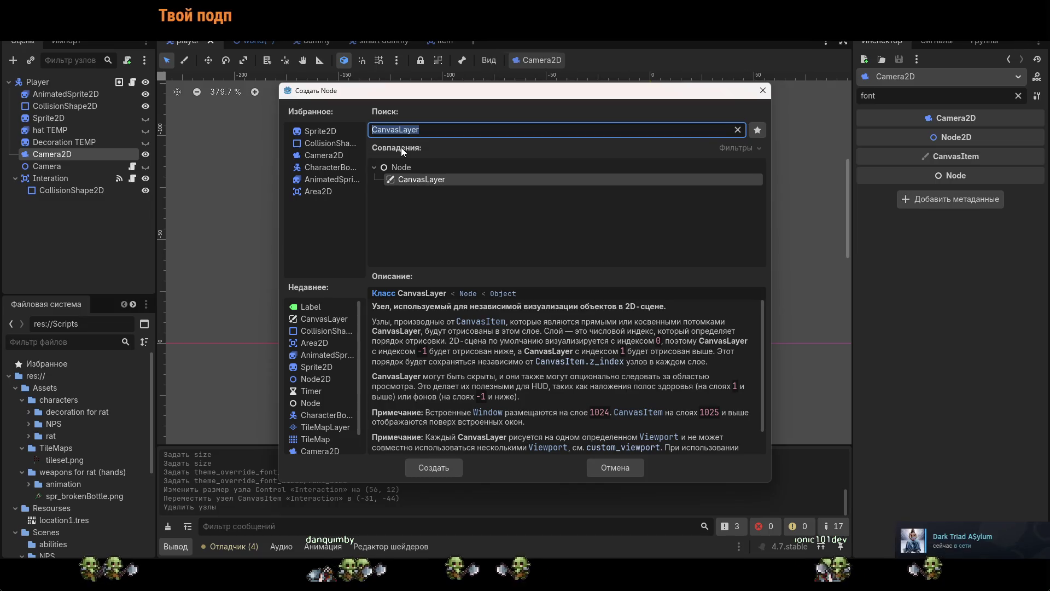
double_click(313, 307)
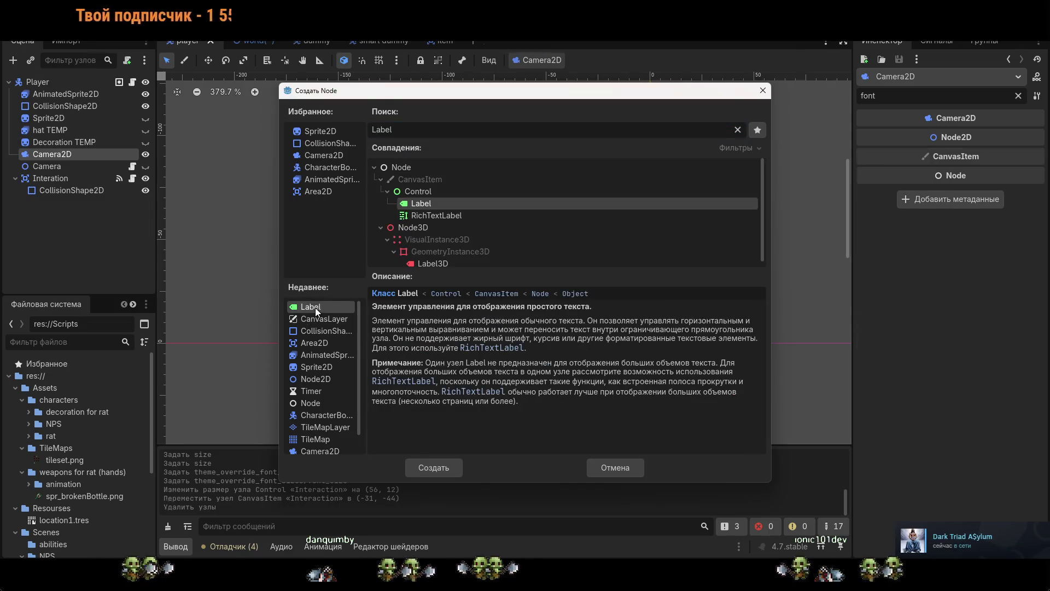
left_click_drag(52, 165, 19, 176)
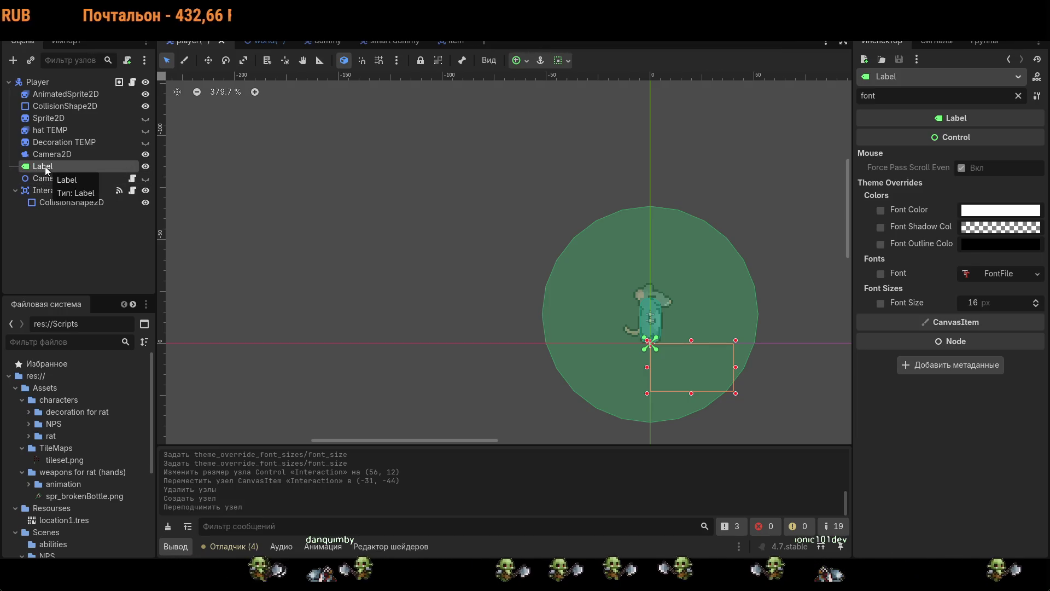
- Rename the Player's new Label node to Interaction
left_click(257, 41)
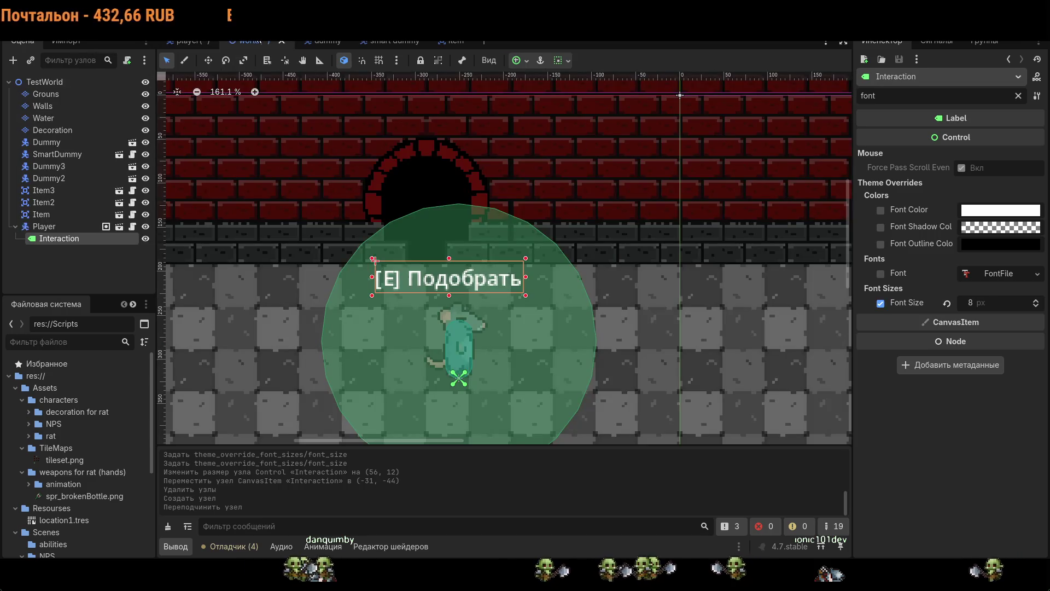
left_click(61, 242)
double_click(67, 238)
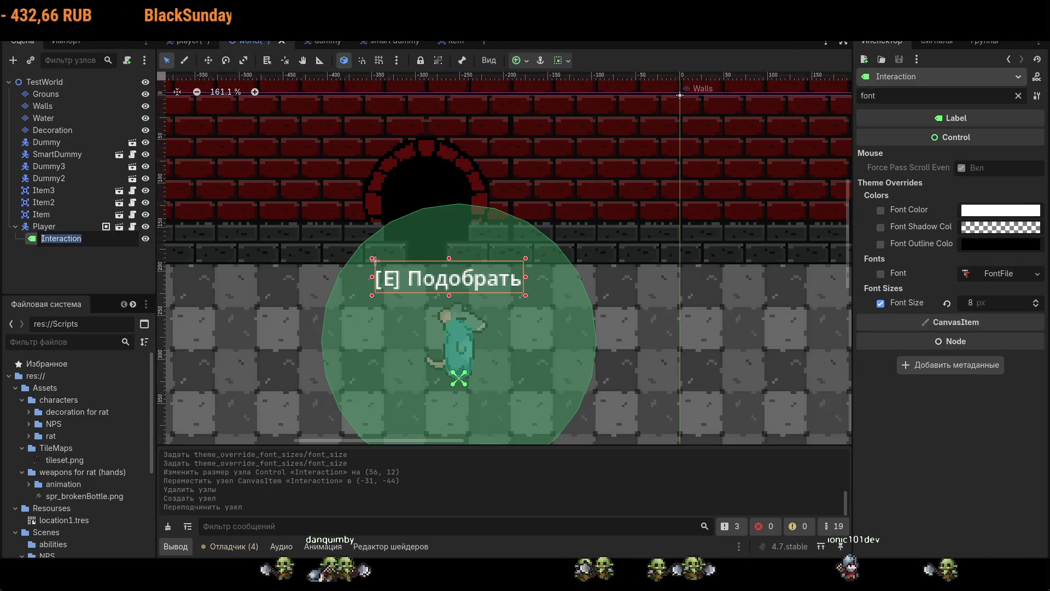
key("Escape")
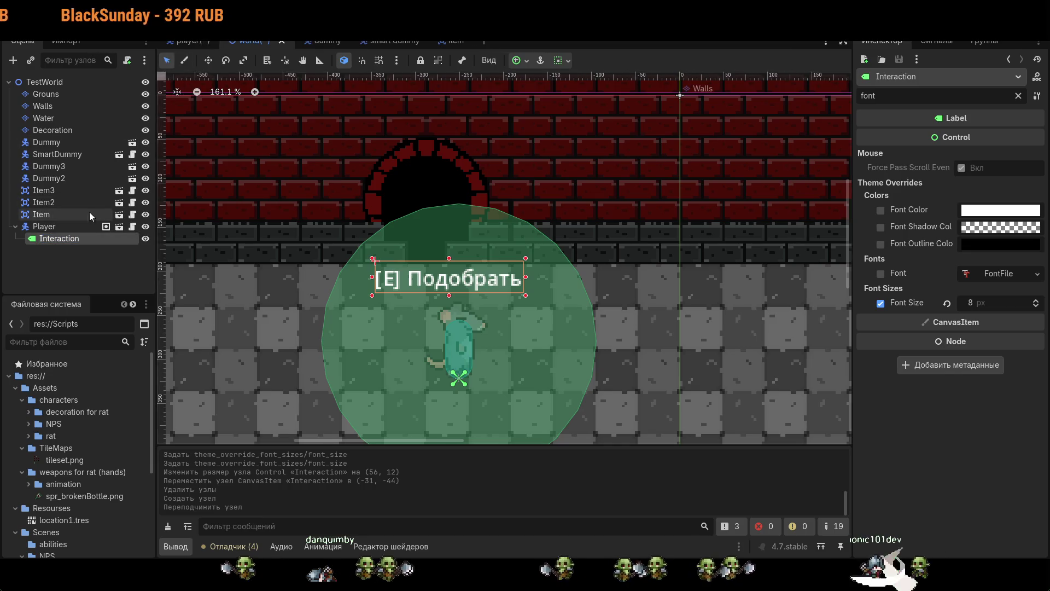
left_click(202, 43)
double_click(44, 167)
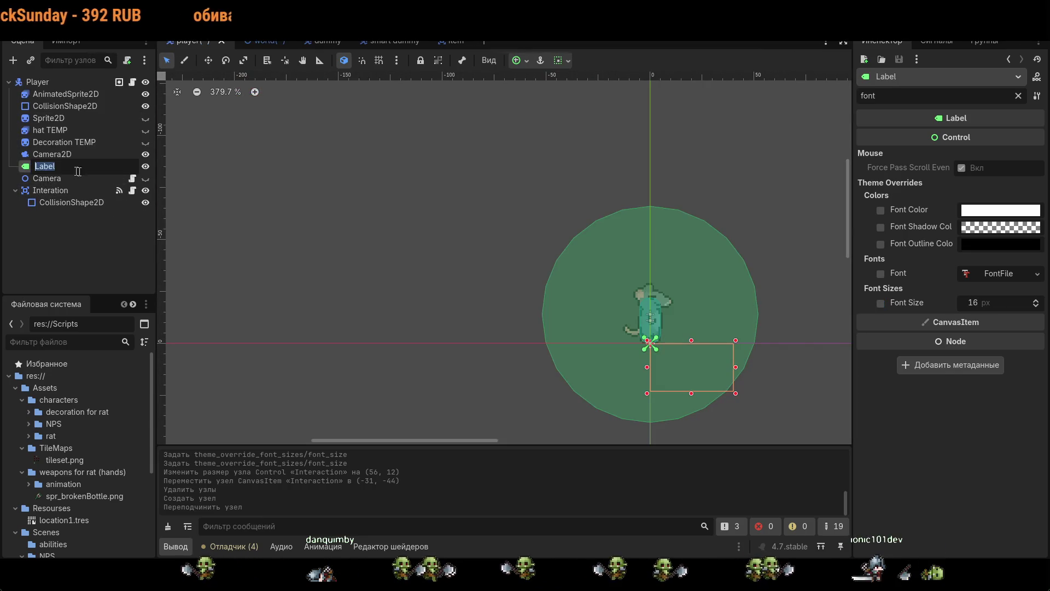
key("Return")
- Delete the old Interaction label from the TestWorld scene
left_click(256, 41)
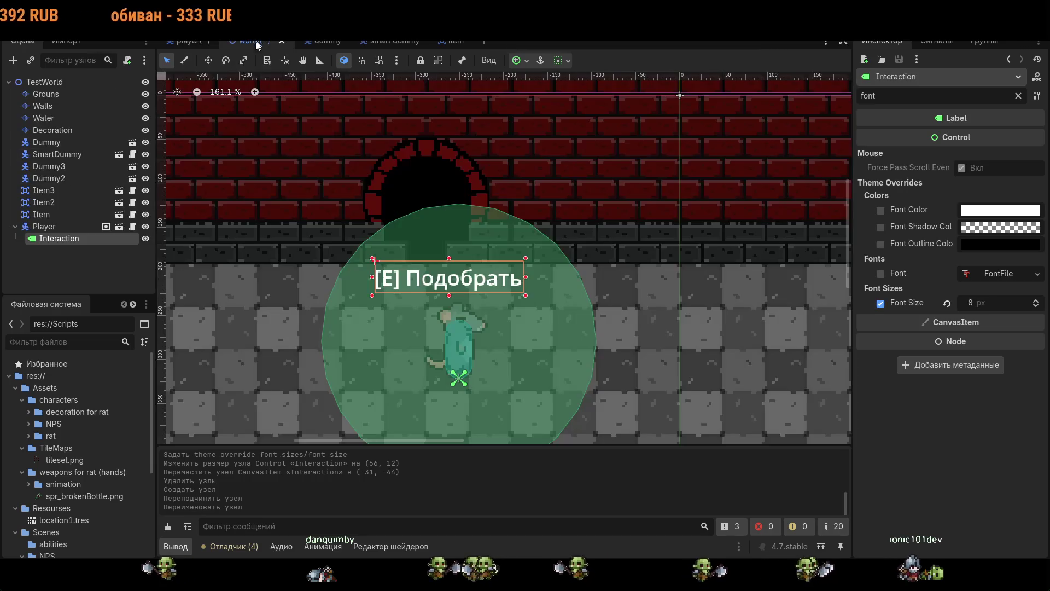
key("Delete")
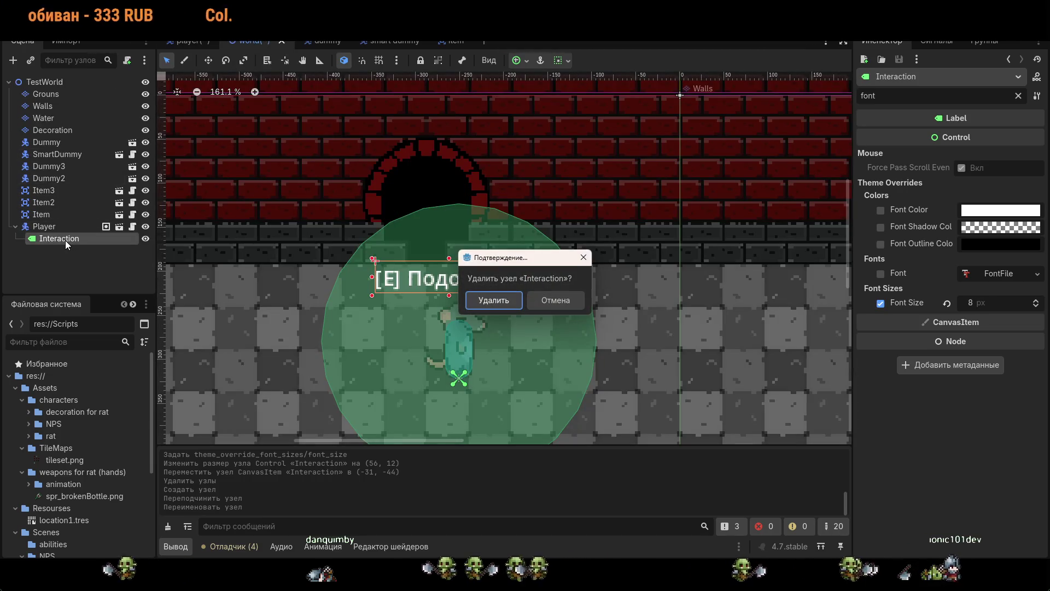
key("Return")
left_click(194, 47)
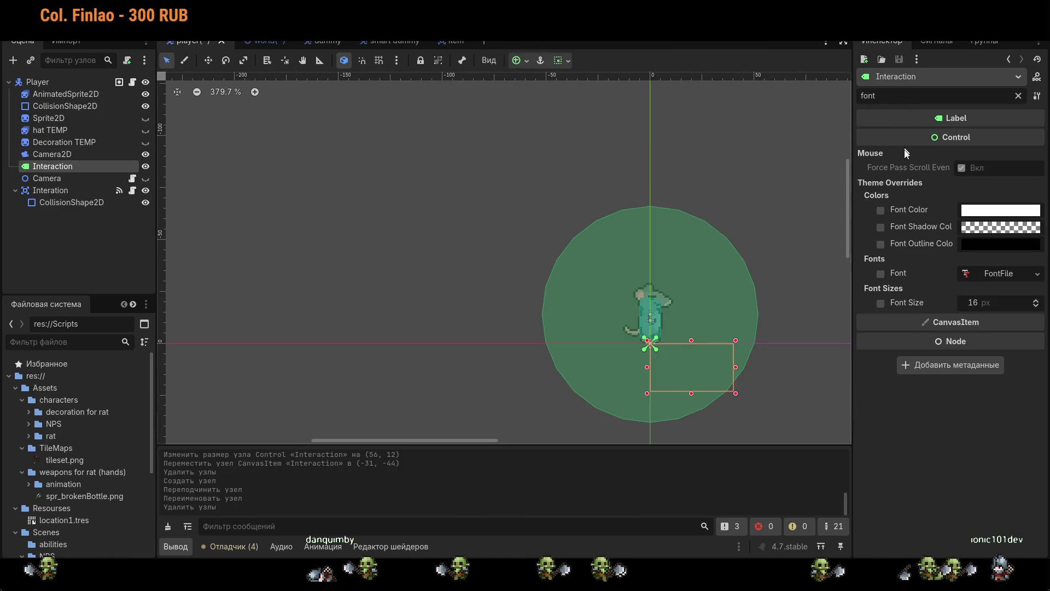
- Select the Interaction label, undoing accidental collision circle moves on the canvas
double_click(72, 166)
key("Escape")
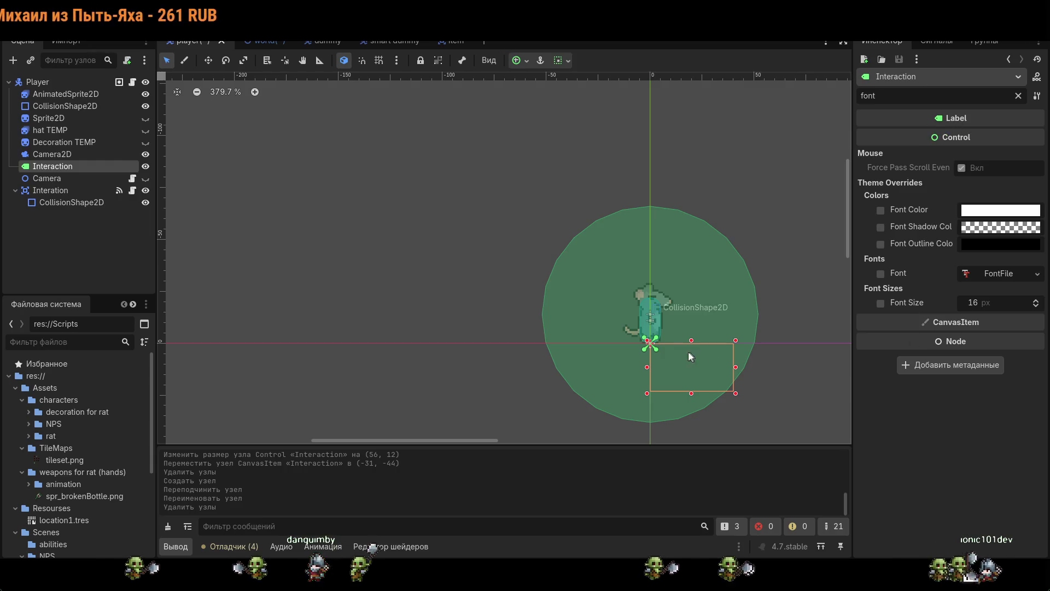
left_click_drag(694, 353, 681, 207)
key("ctrl+z")
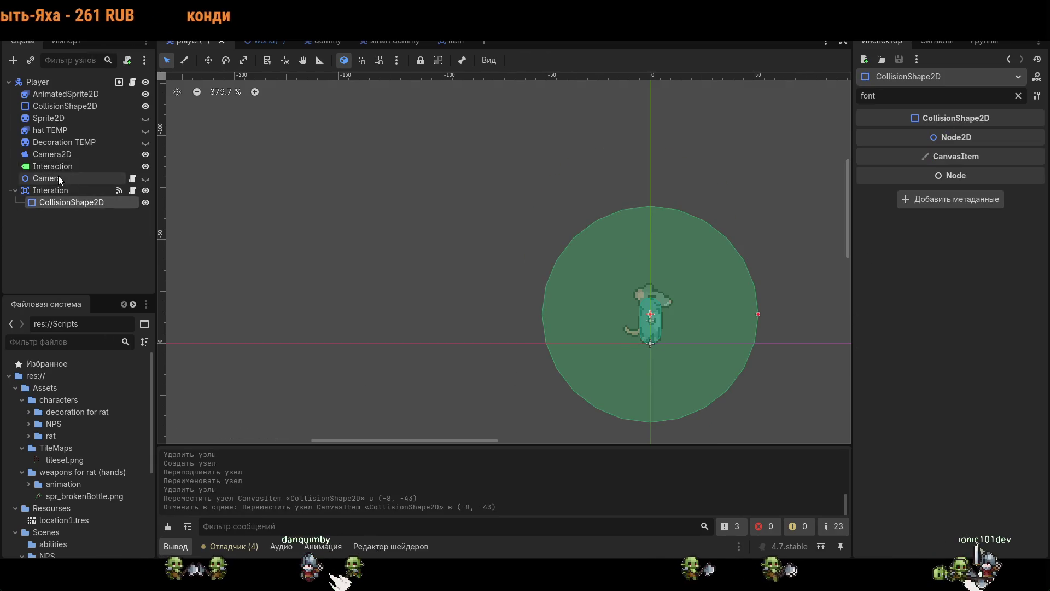
left_click(57, 167)
left_click_drag(690, 359, 692, 353)
key("ctrl+z")
left_click(57, 166)
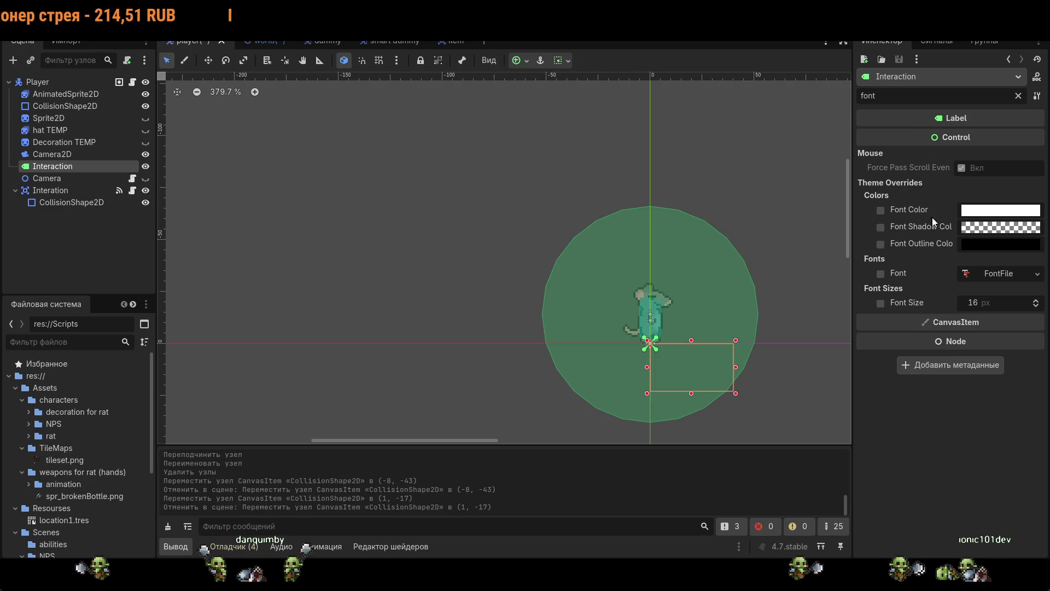
- Set the label text to '[E] Подобрать' and move it above the rat
left_click(919, 97)
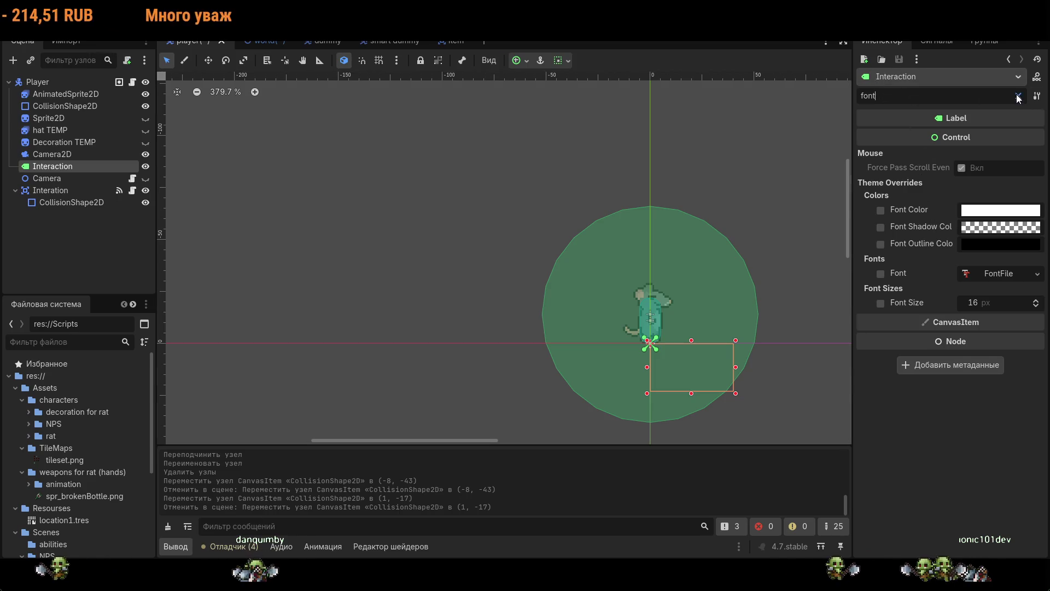
left_click(1018, 97)
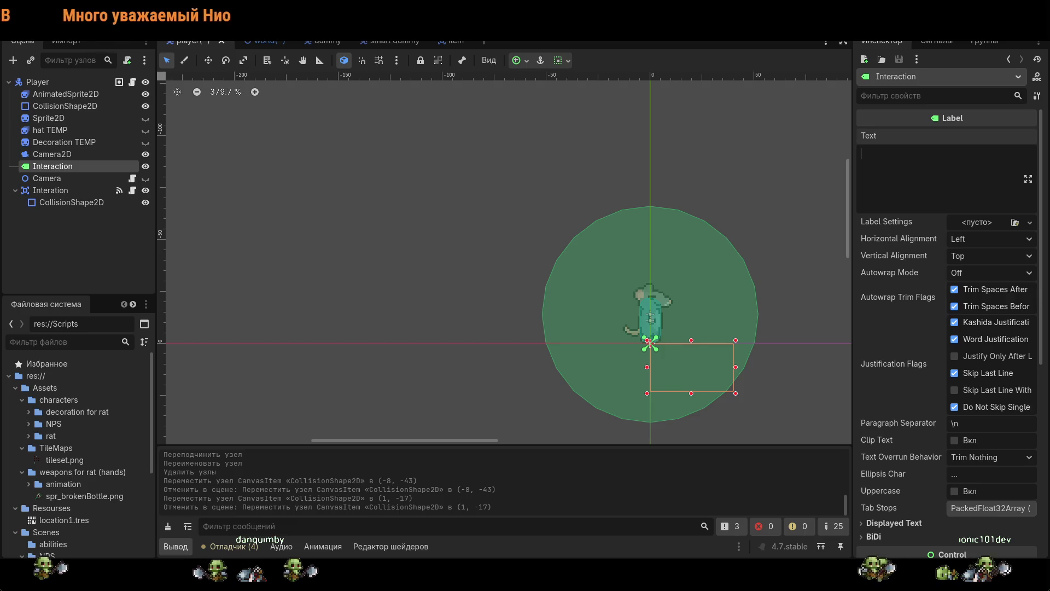
type("[]")
type("E")
type(" под")
key("BackSpace")
key("BackSpace")
key("BackSpace")
type("Подобрать")
mouse_move(810, 372)
left_mouse_down()
mouse_move(759, 347)
mouse_move(717, 255)
left_mouse_up()
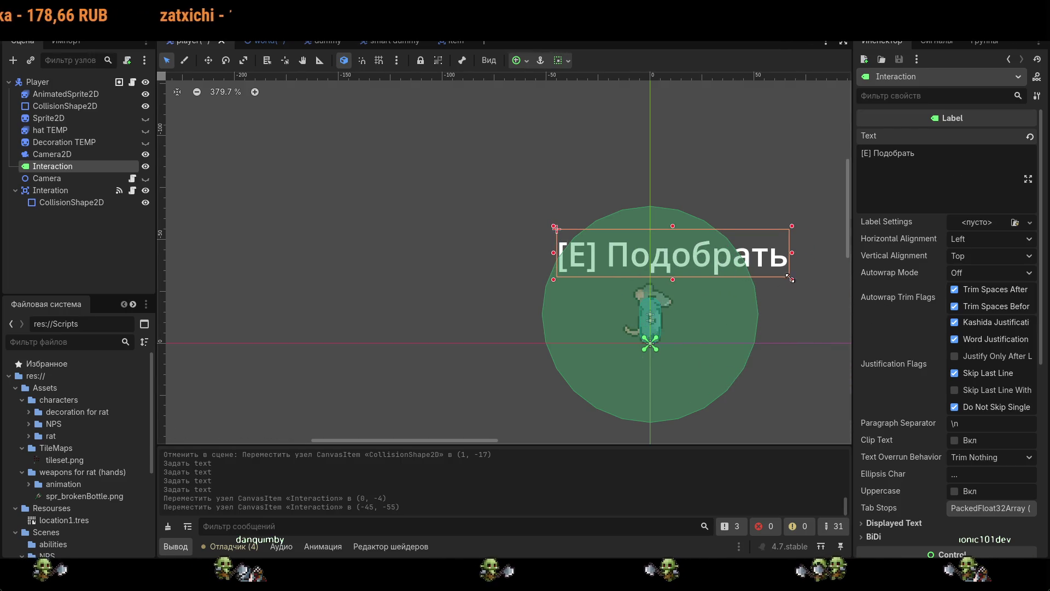
- Enable the Theme Overrides font size and lower it from 16 to 9 px
scroll(991, 438, "down", 5)
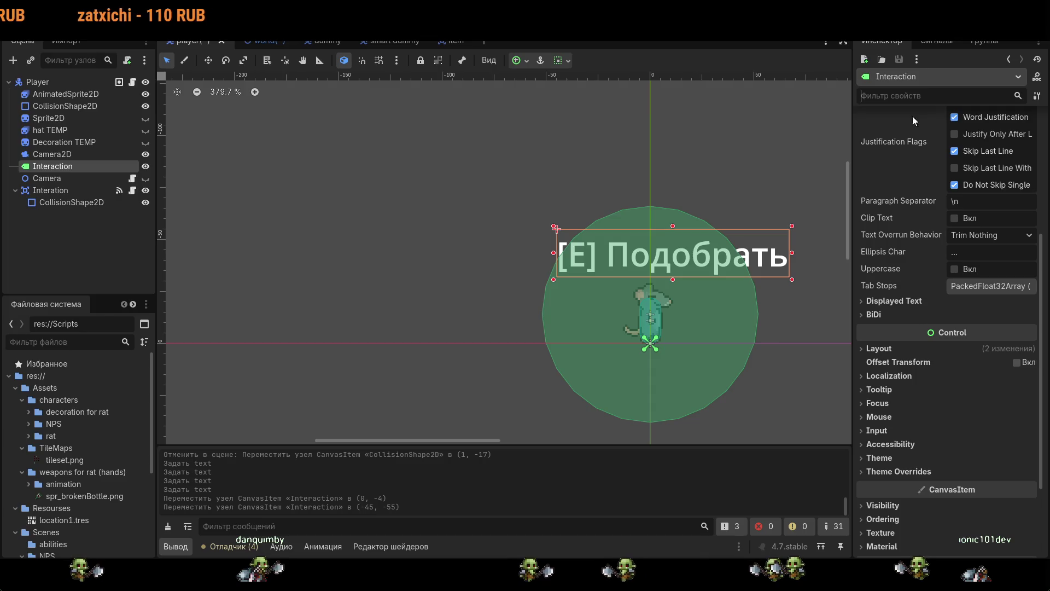
type("fon")
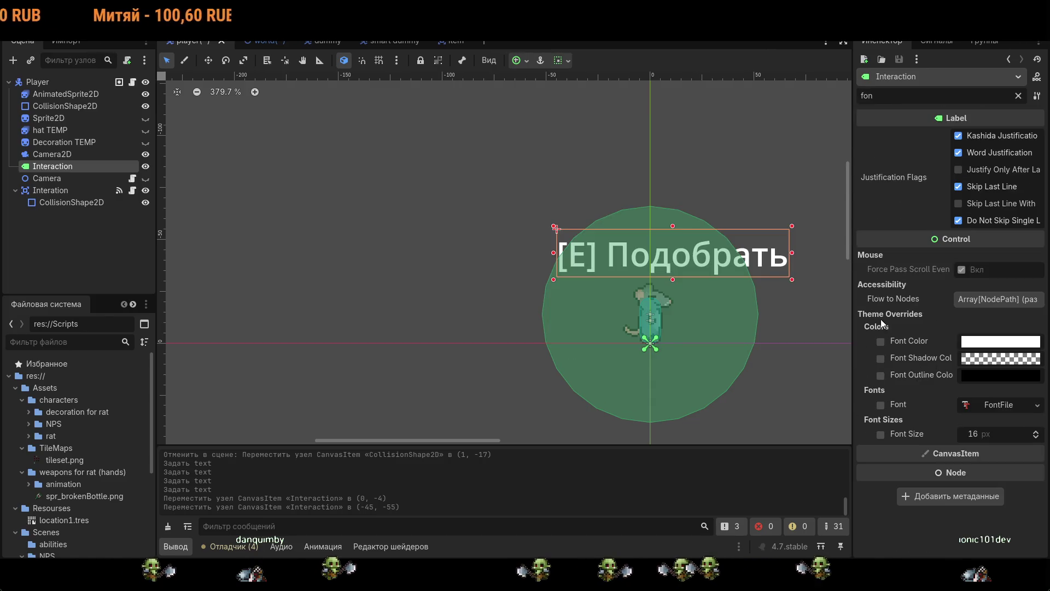
key("BackSpace")
key("BackSpace")
key("BackSpace")
scroll(930, 313, "down", 5)
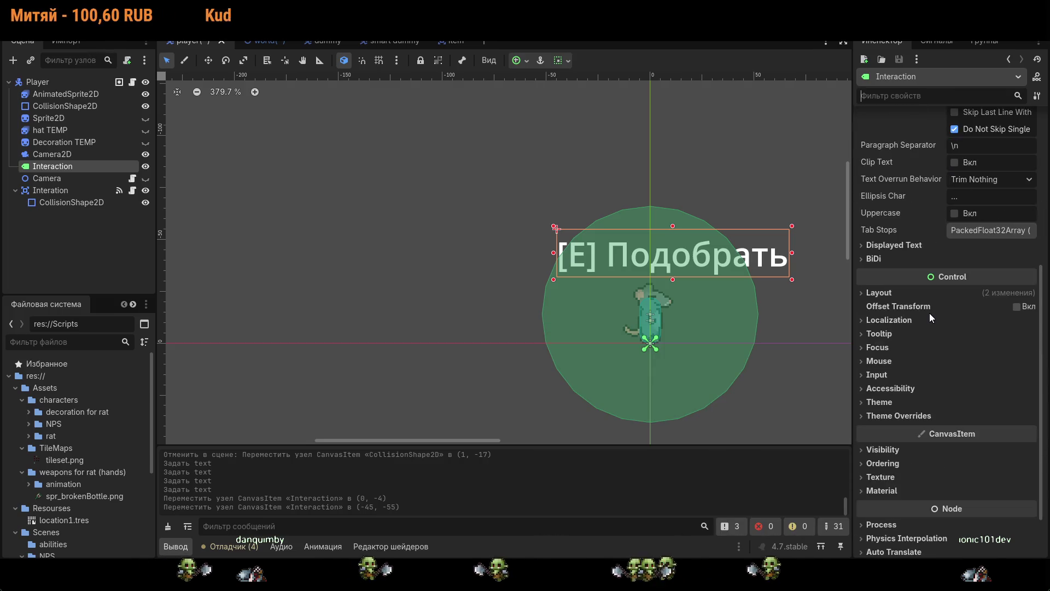
scroll(930, 313, "down", 2)
left_click(862, 353)
scroll(930, 354, "down", 2)
left_click(878, 327)
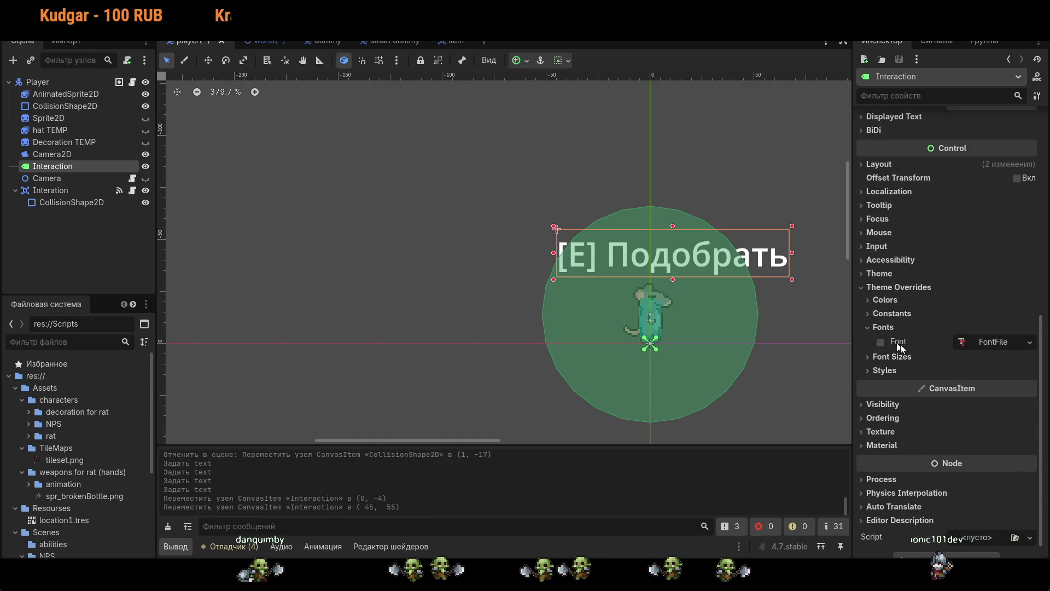
left_click(890, 356)
left_click_drag(1028, 376, 1029, 376)
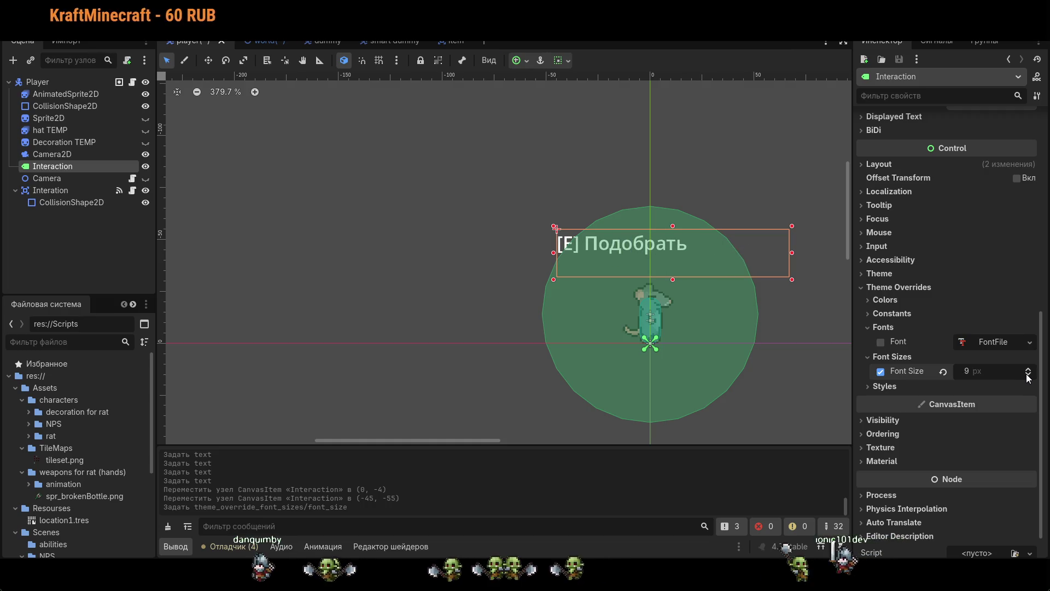
- Drop the font size to 7 px and fit the label box centred above the rat
mouse_move(779, 275)
left_mouse_down()
mouse_move(652, 244)
mouse_move(661, 247)
left_mouse_up()
key("ctrl+z")
left_click_drag(567, 242, 592, 254)
left_click(1029, 375)
left_click(1029, 375)
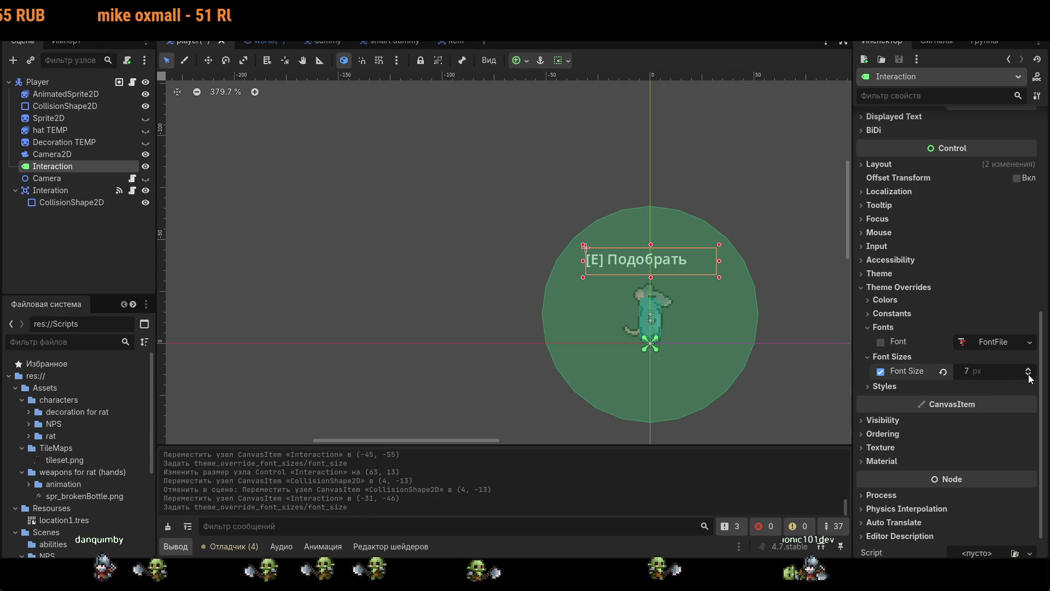
left_click_drag(678, 257, 678, 255)
key("ctrl+z")
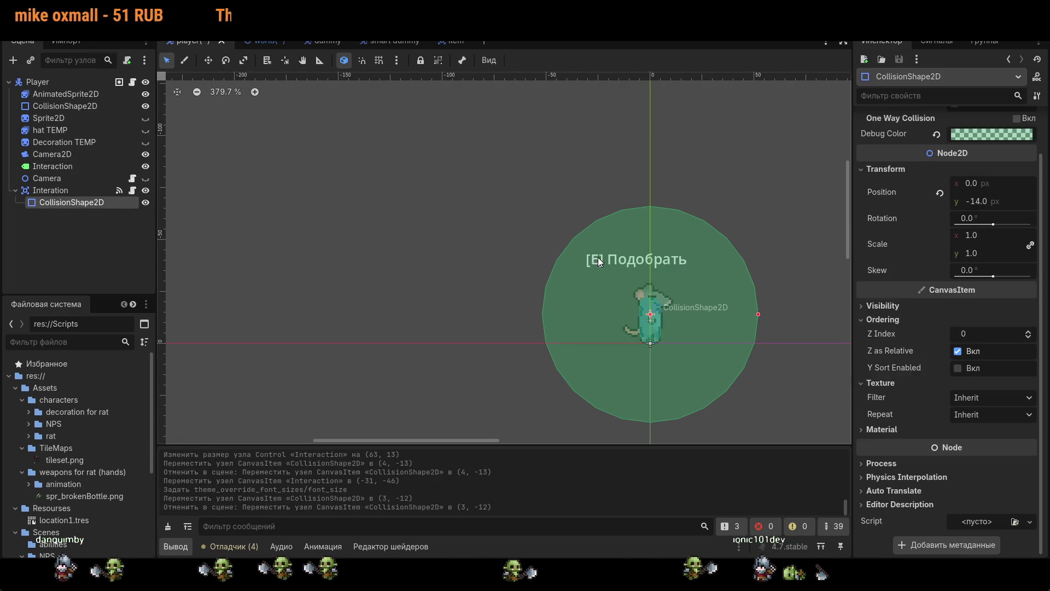
left_click(52, 167)
left_click_drag(719, 278, 690, 274)
key("ctrl+z")
left_click(644, 260)
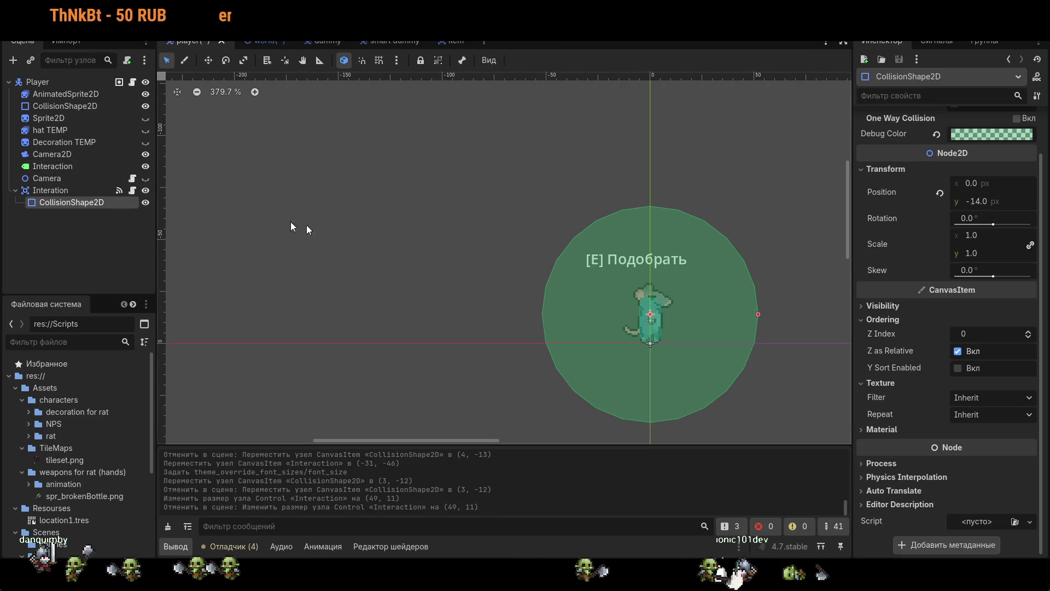